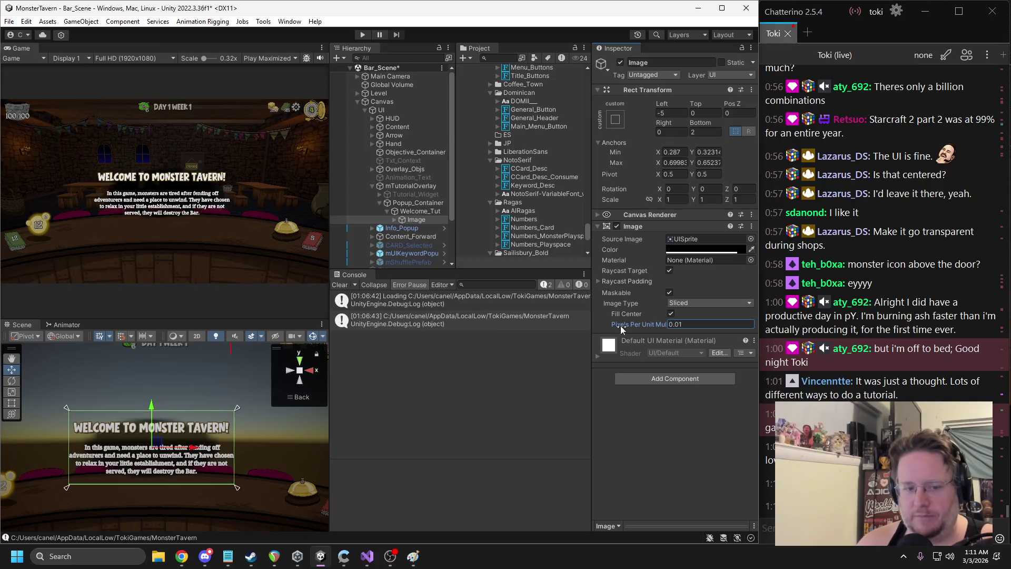
Set the Image's Pixels Per Unit Multiplier to 0.28
key("BackSpace")
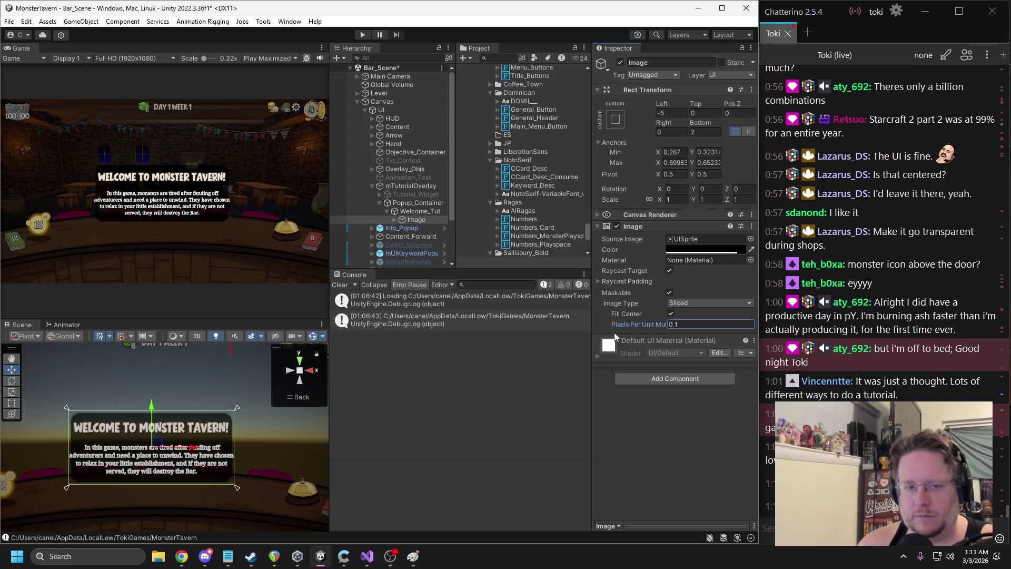
key("BackSpace")
type("28")
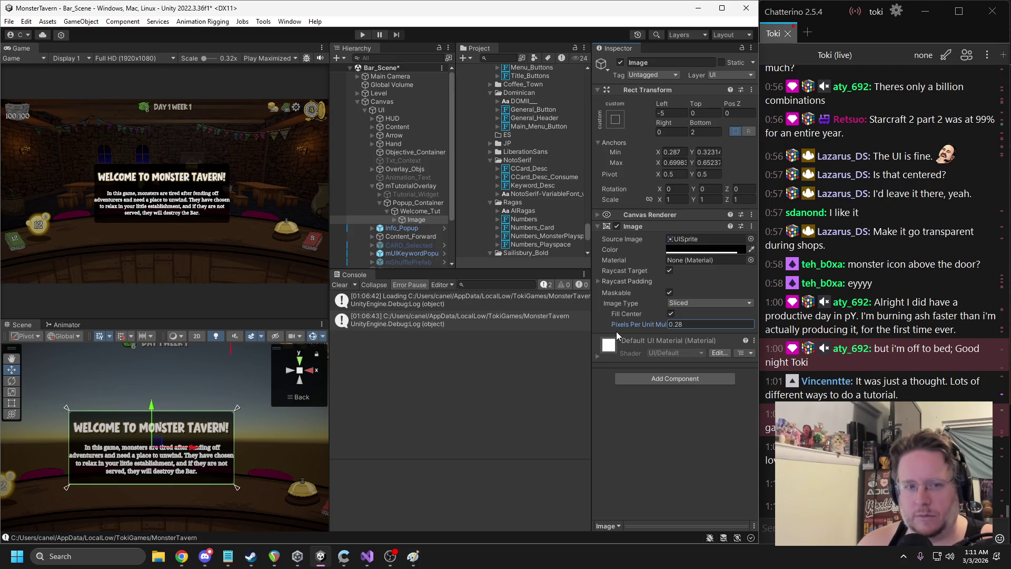
Try the Knob sprite as the Image source, then undo back to UISprite
left_click(751, 239)
left_click(770, 441)
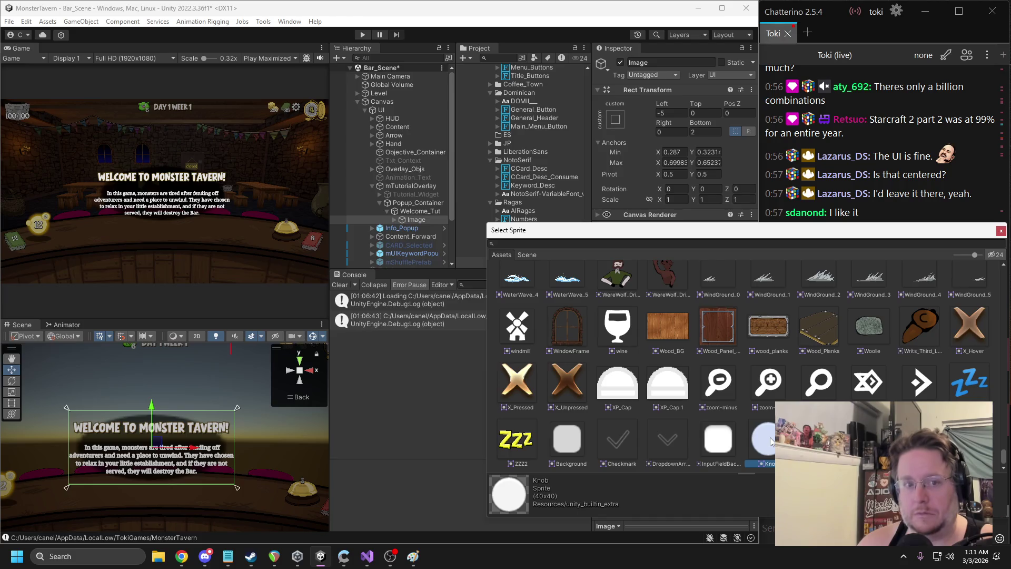
double_click(770, 441)
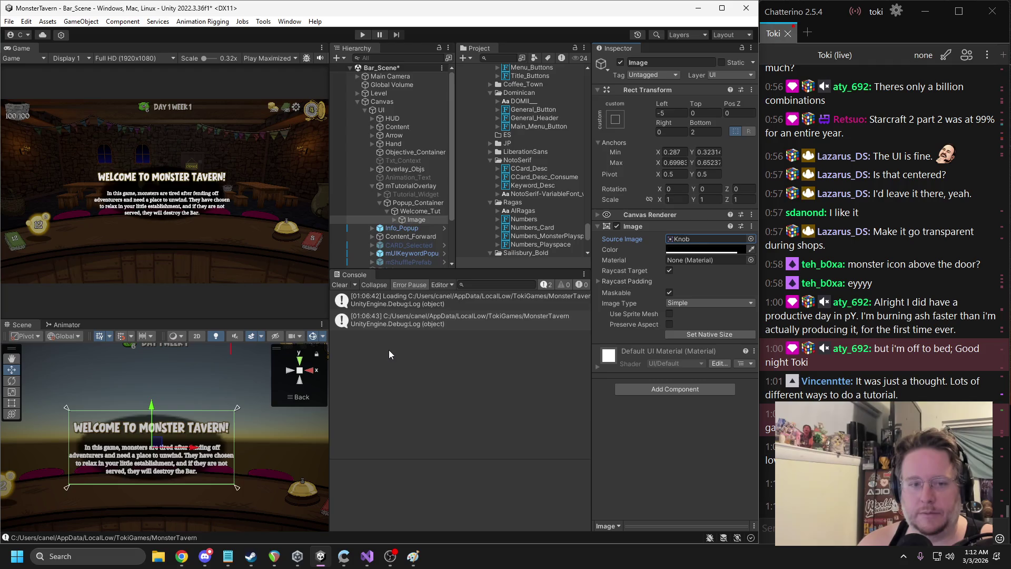
key("ctrl+z")
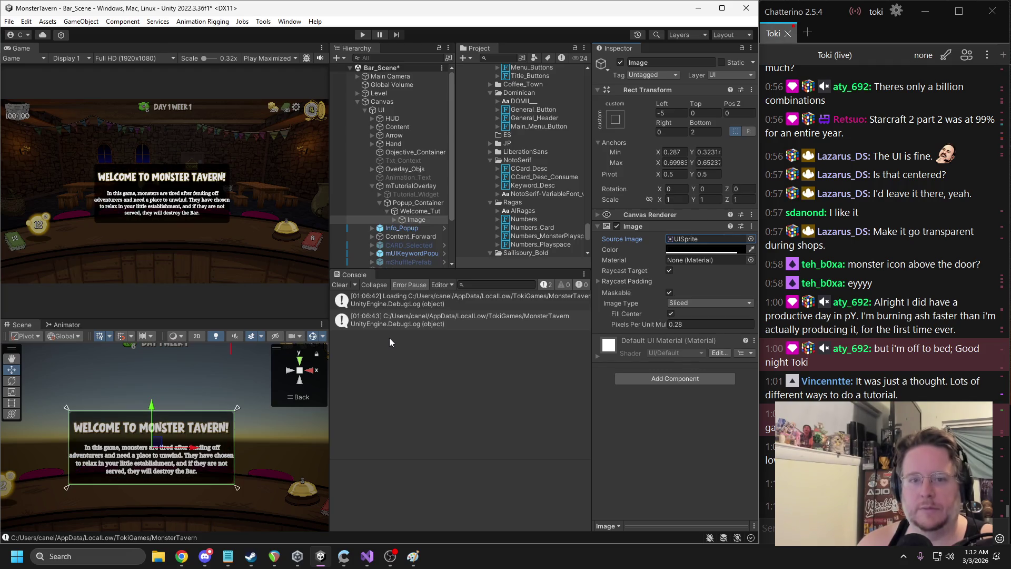
left_click(706, 249)
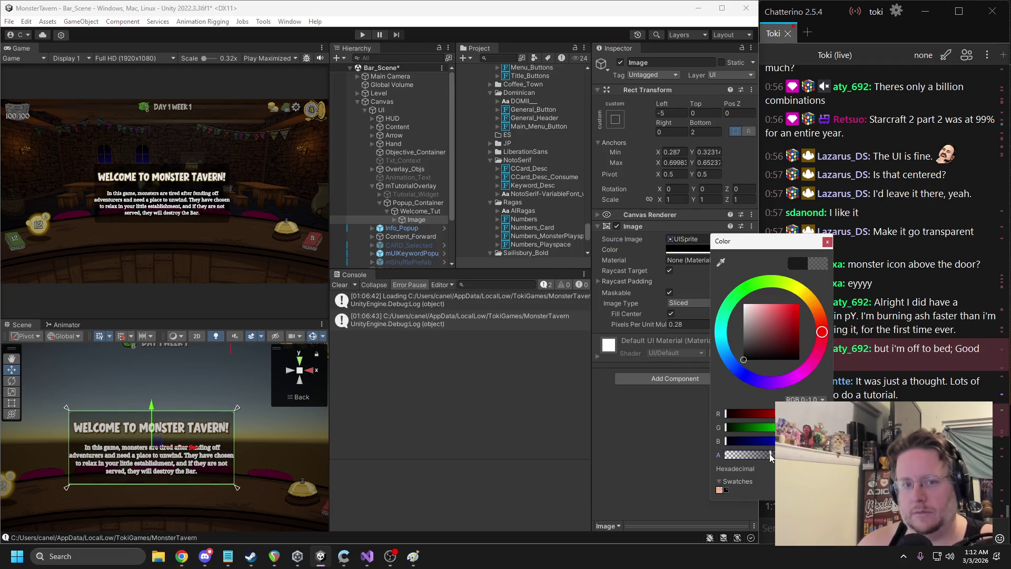
Dismiss the Color dialog and drag the Image's anchor handles outward in the Scene view
left_click(827, 241)
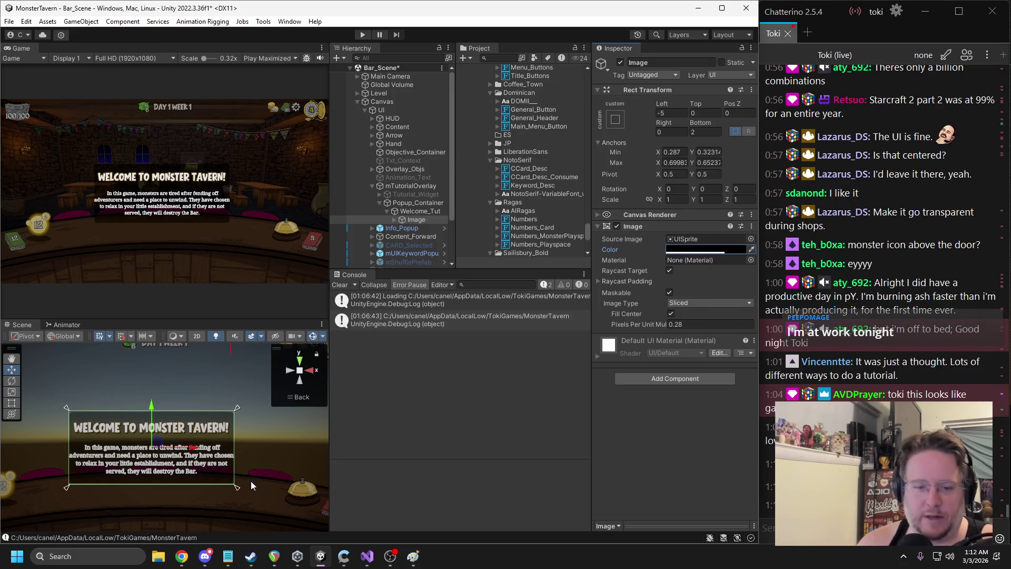
left_click_drag(238, 488, 249, 498)
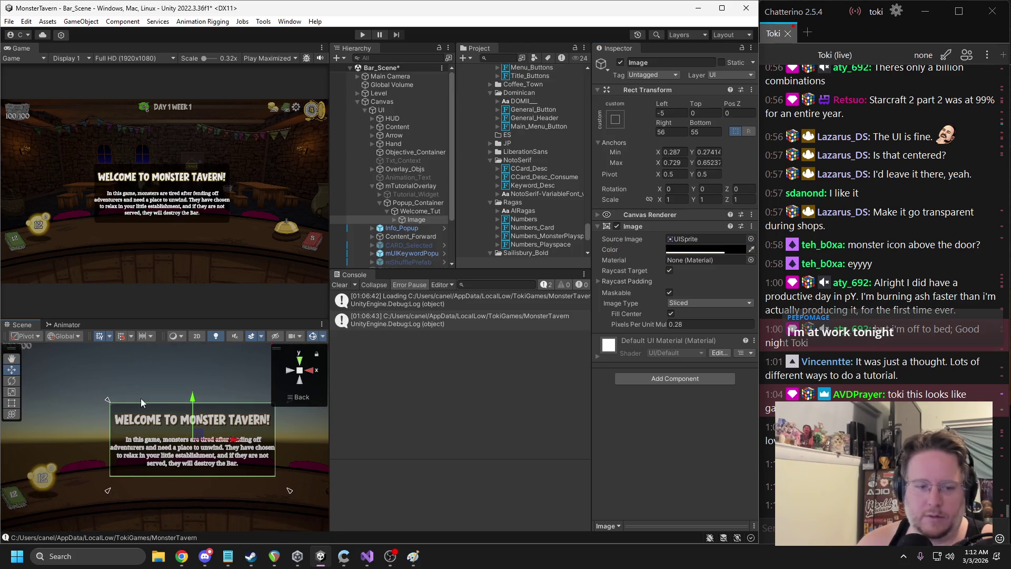
left_click_drag(106, 400, 97, 389)
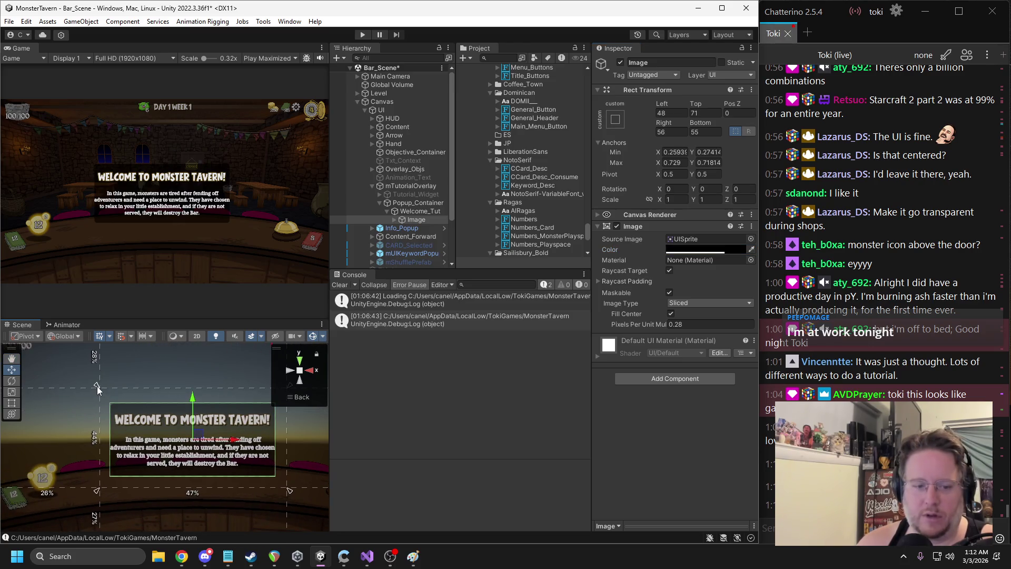
Set the Image's Left, Top, Bottom and Right offsets to 0, then enter Play mode
left_click(671, 113)
type("0")
left_click(710, 114)
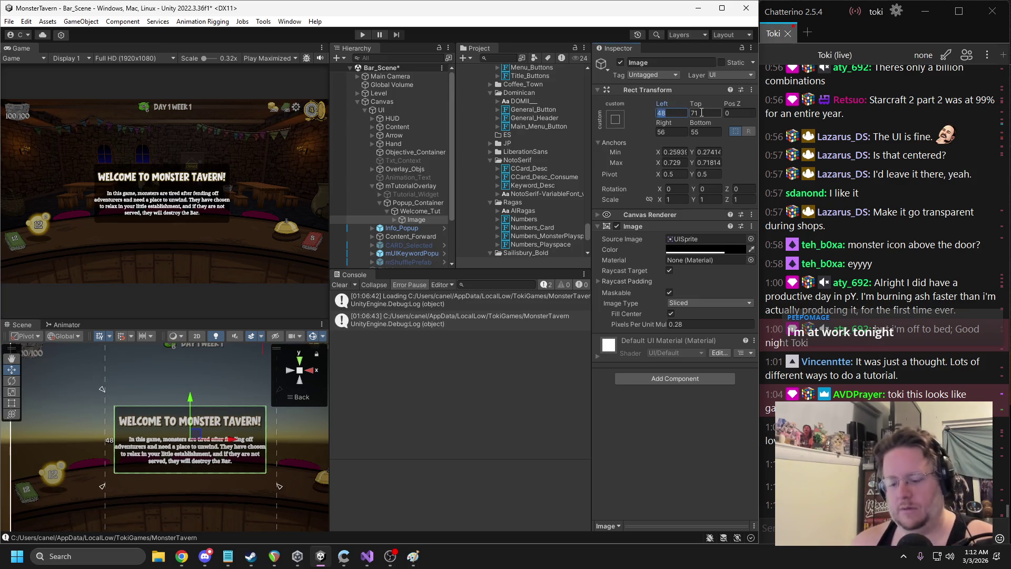
type("0")
left_click(706, 131)
type("0")
left_click(671, 132)
type("0")
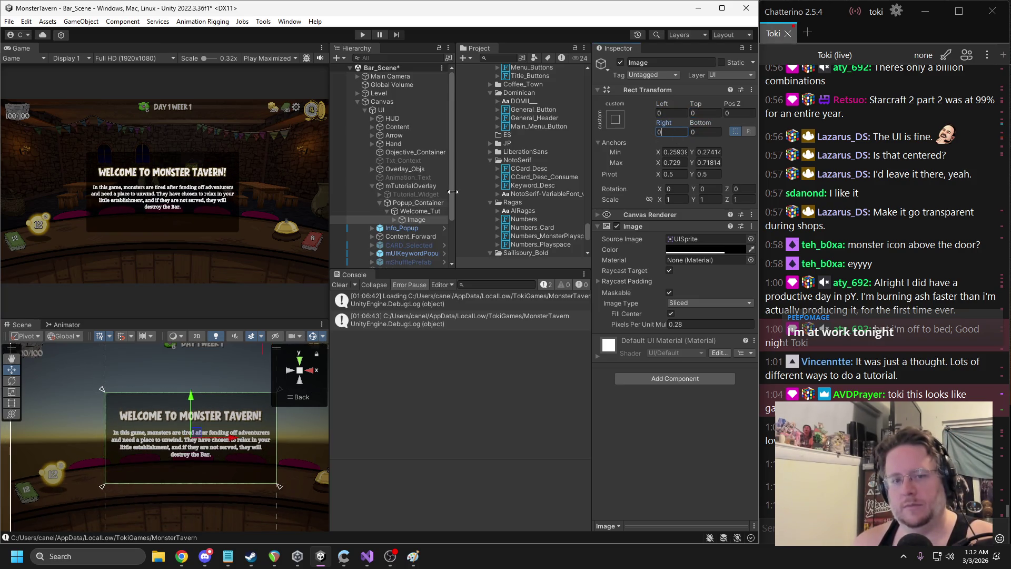
left_click(363, 34)
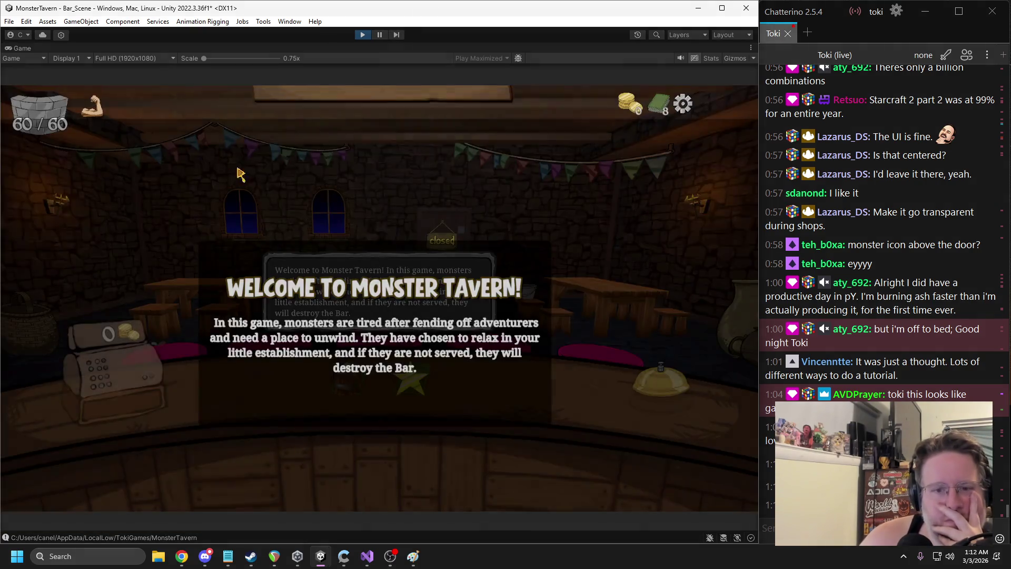
Pause the game and inspect the Tutorial_Widget and Popup_Container objects
left_click(378, 34)
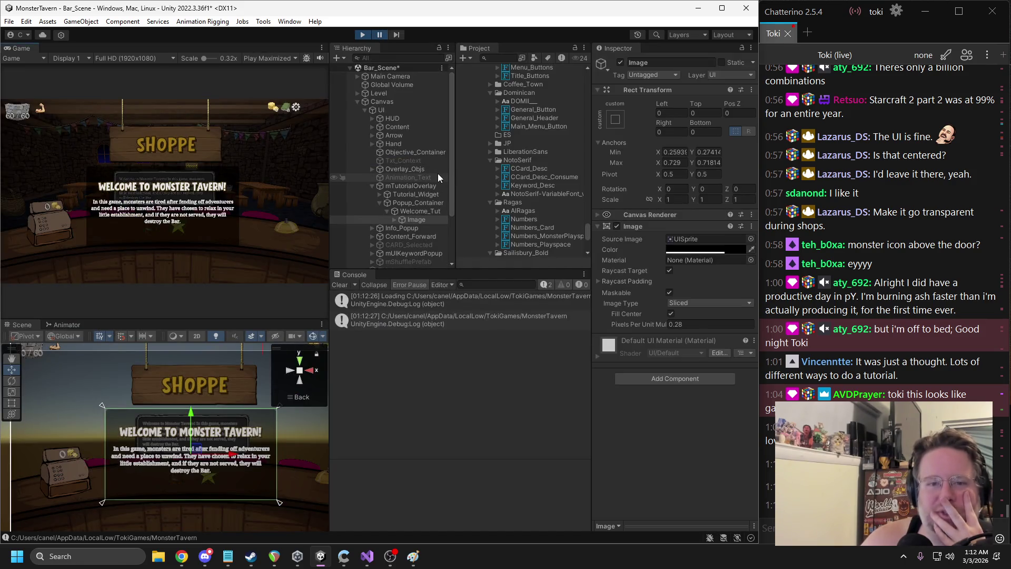
left_click(408, 194)
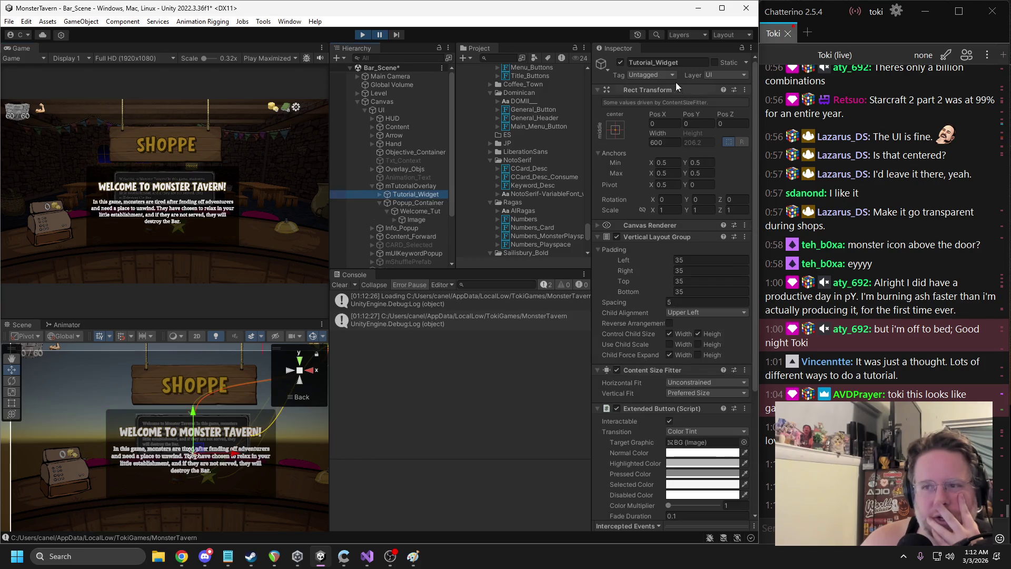
left_click(379, 34)
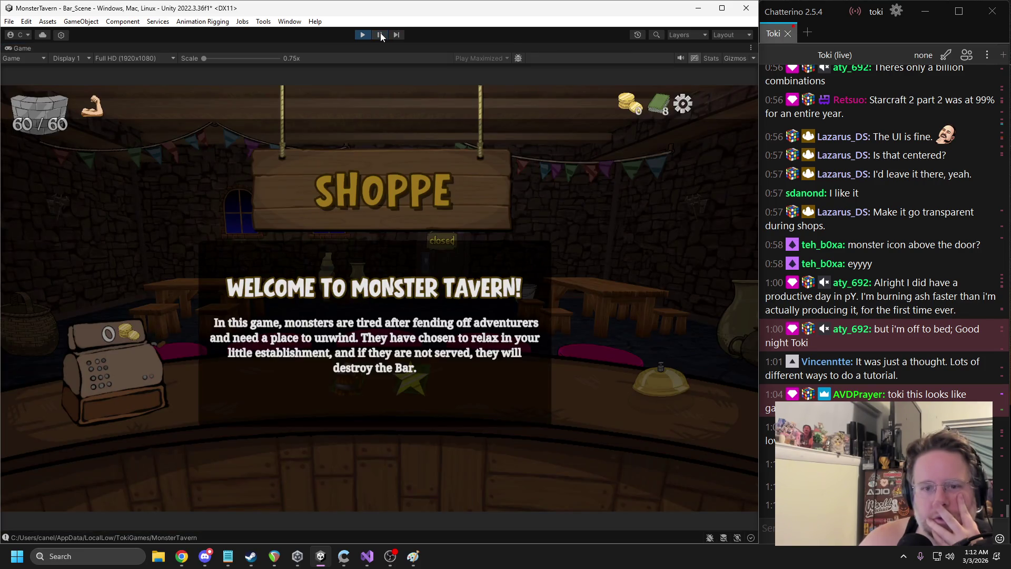
left_click(380, 33)
left_click(210, 381)
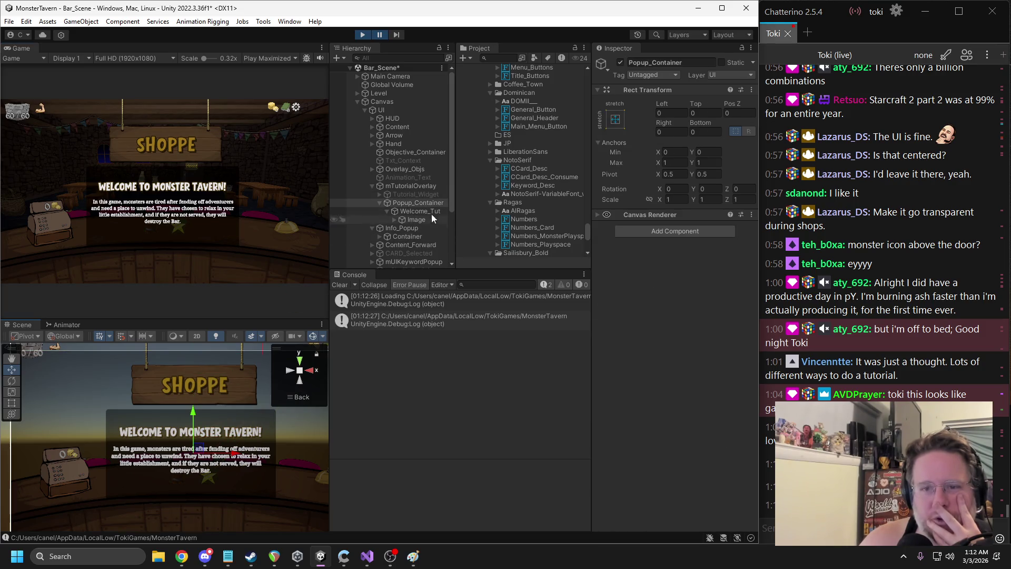
scroll(388, 192, "down", 3)
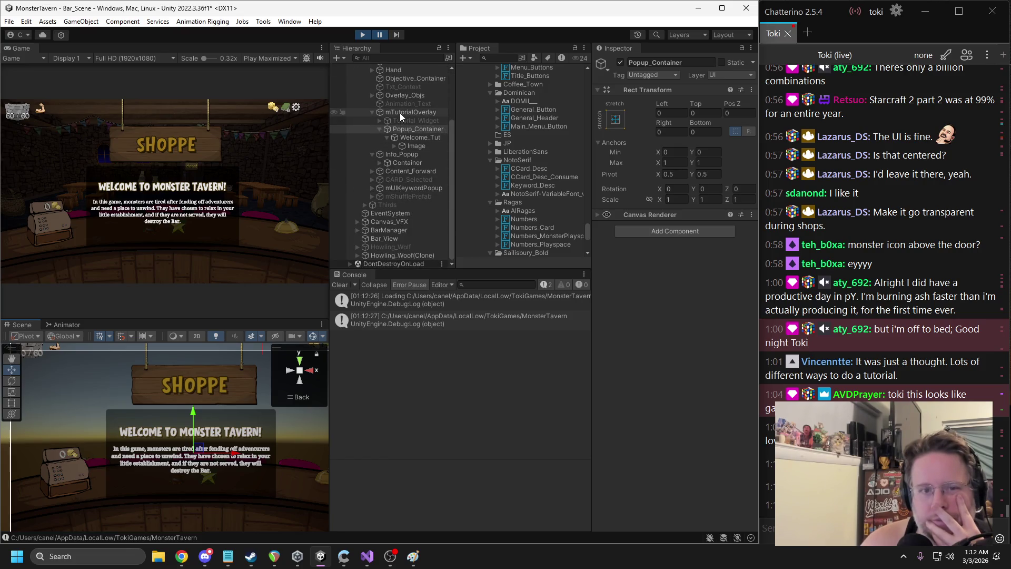
Search the Hierarchy for 'shop' and deactivate Shop_Sign, checking the result in the running game
left_click(399, 59)
type("shop")
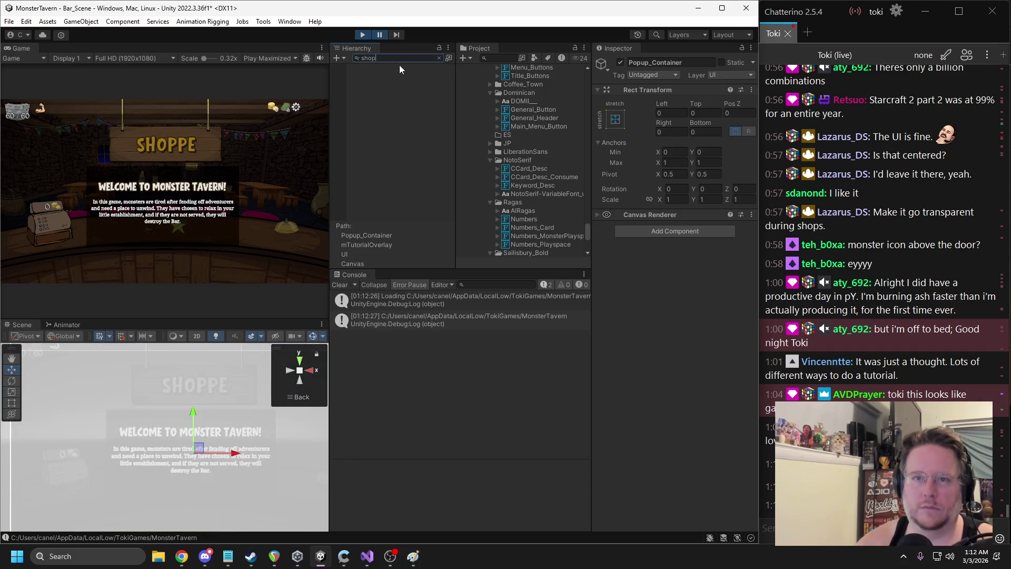
left_click(395, 85)
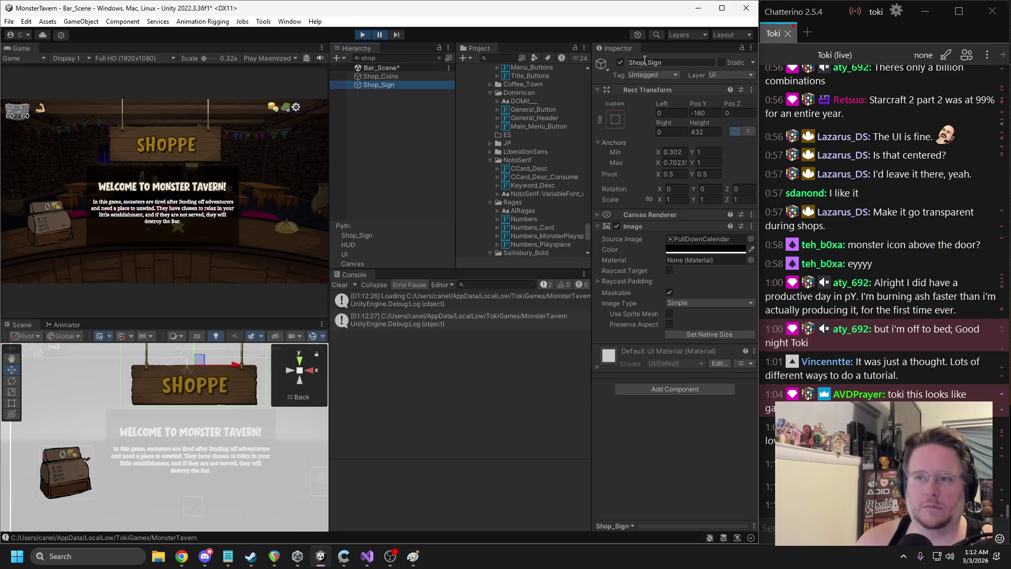
left_click(620, 62)
left_click(378, 35)
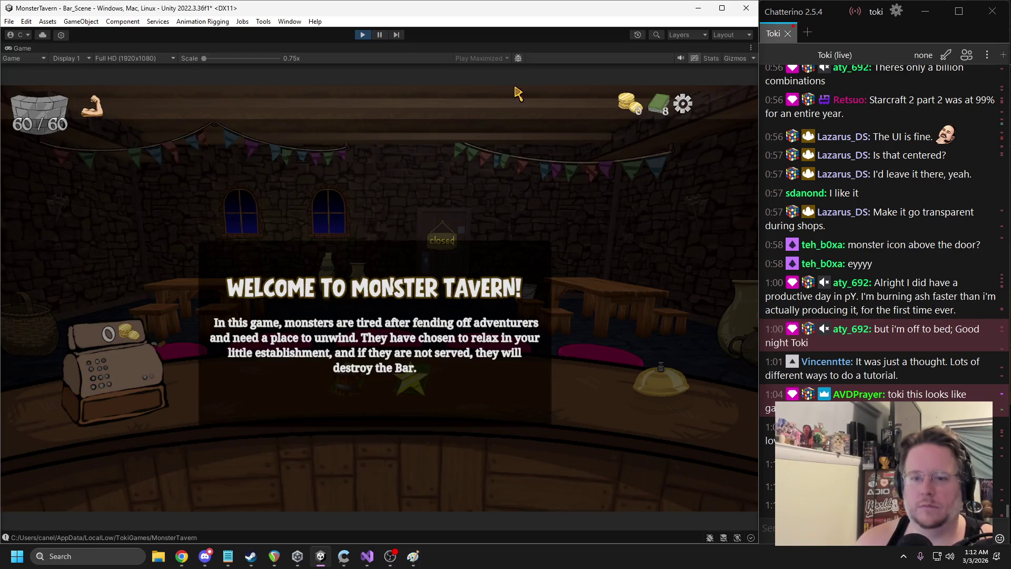
left_click(379, 36)
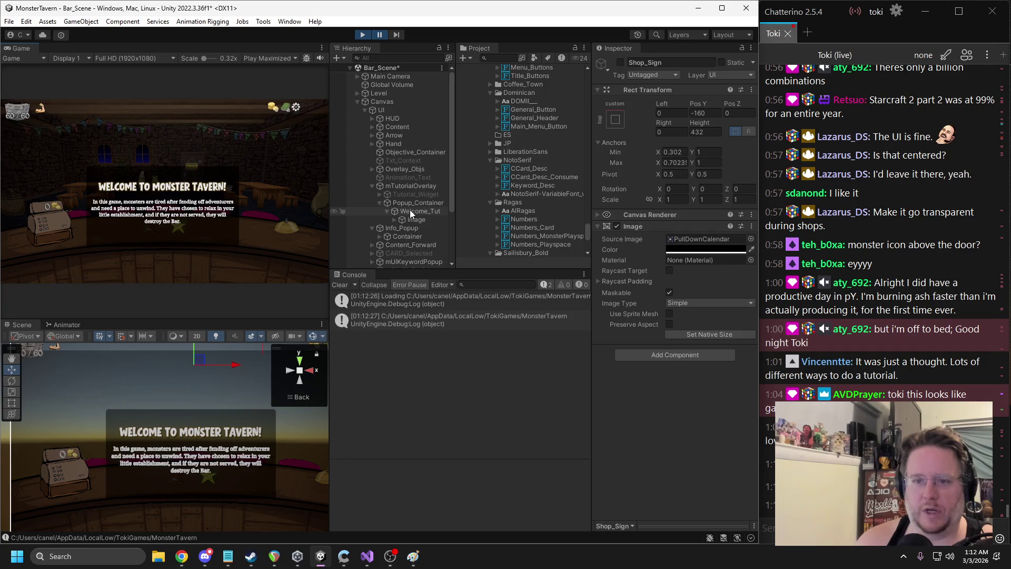
Select the Welcome_Tut Image, resume the game with Mute Audio on, then pause again
left_click(417, 219)
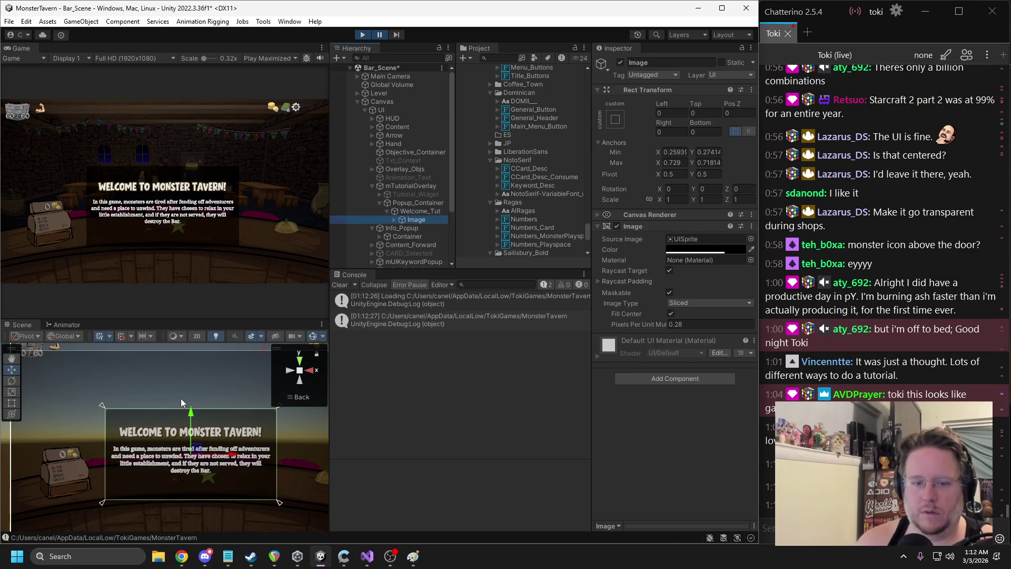
left_click(380, 35)
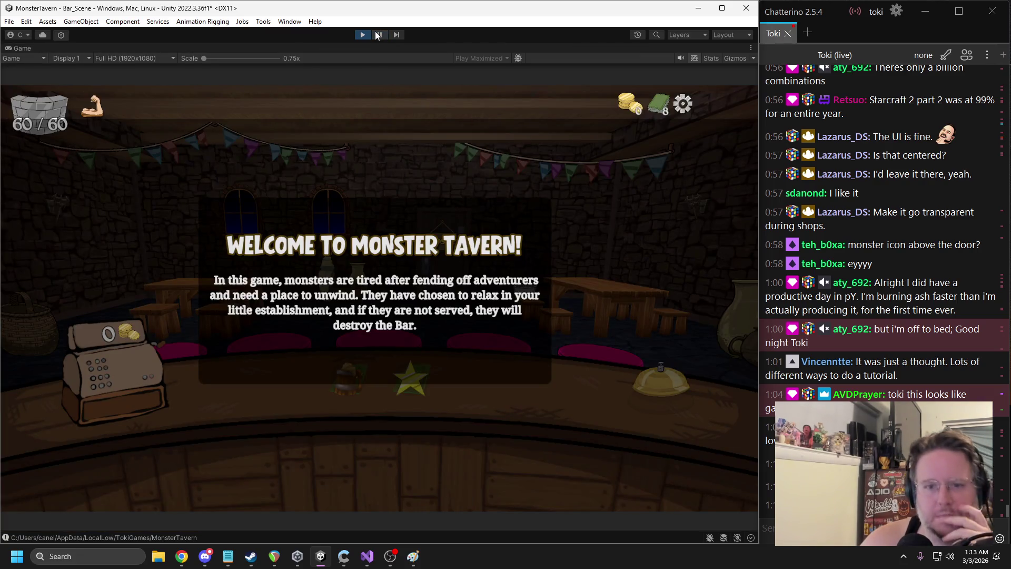
left_click(681, 58)
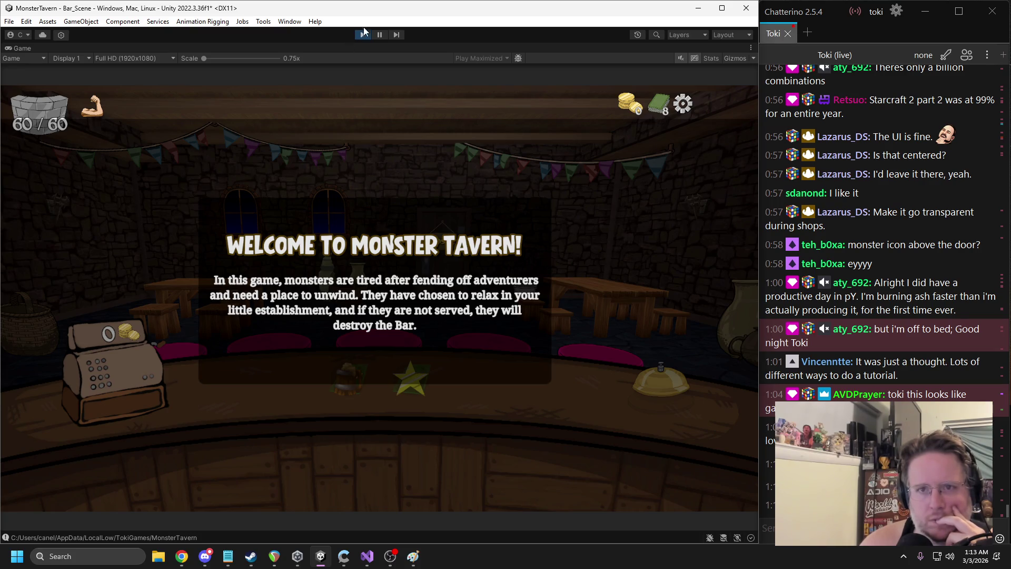
left_click(379, 34)
Find and select the welcome description text object, previewing the game briefly
left_click(173, 436)
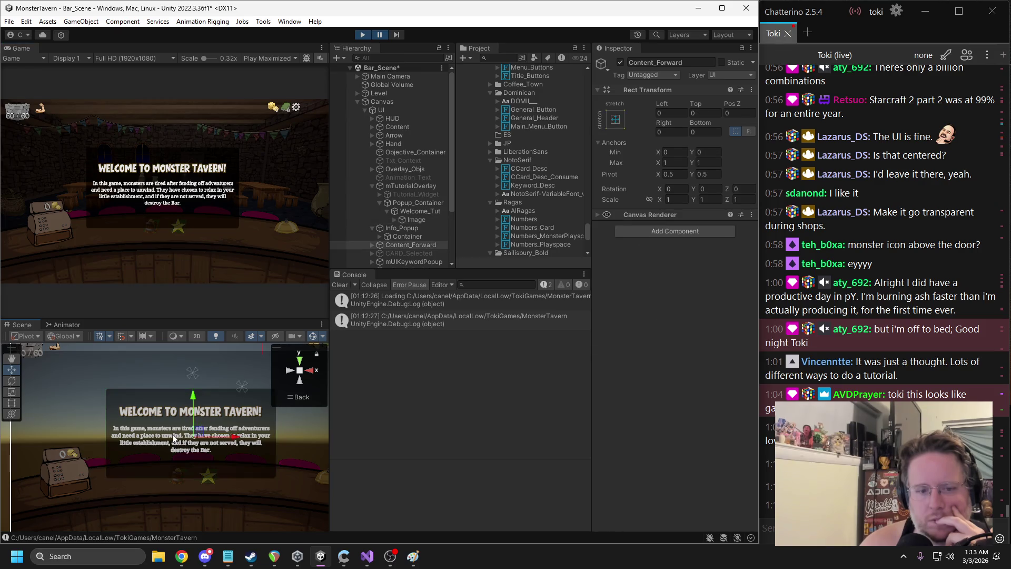
left_click(173, 436)
left_click(174, 437)
left_click(165, 438)
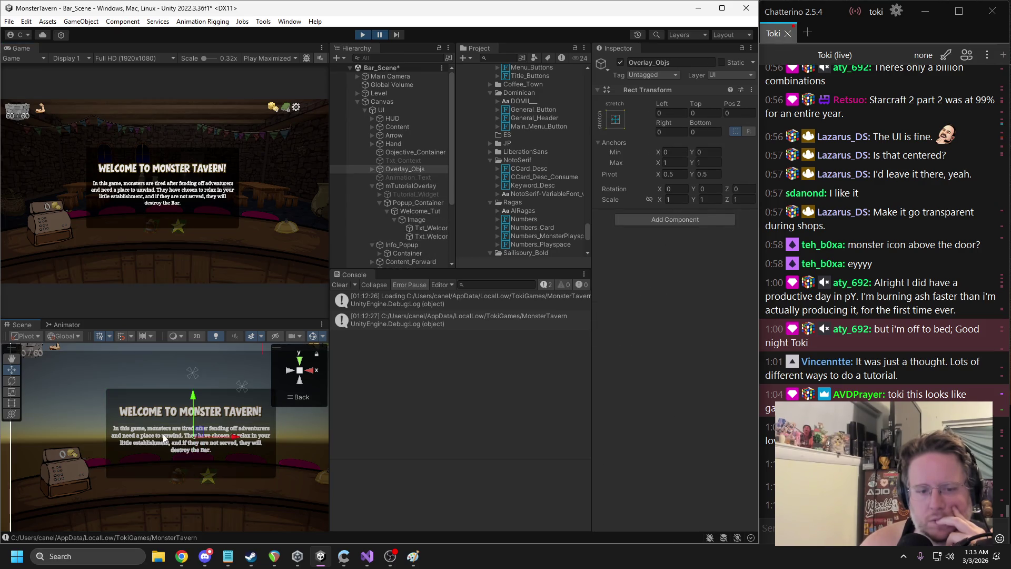
left_click(165, 438)
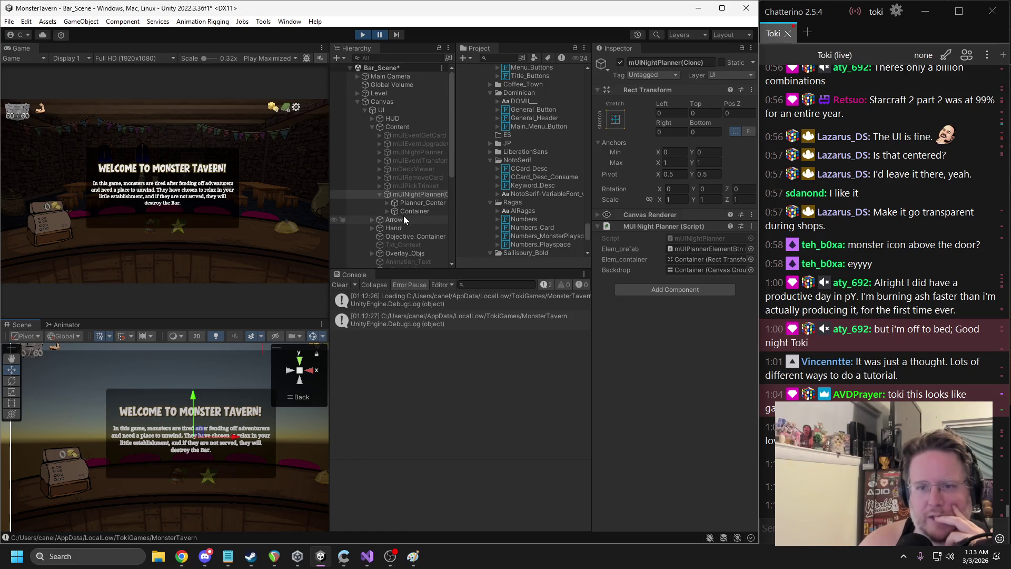
left_click(380, 194)
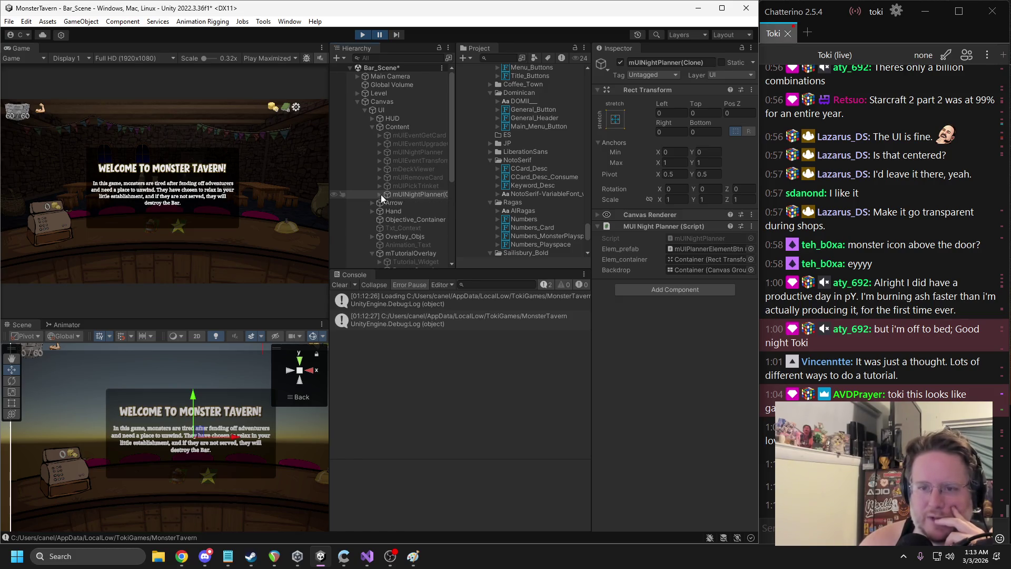
scroll(382, 197, "down", 3)
left_click(426, 205)
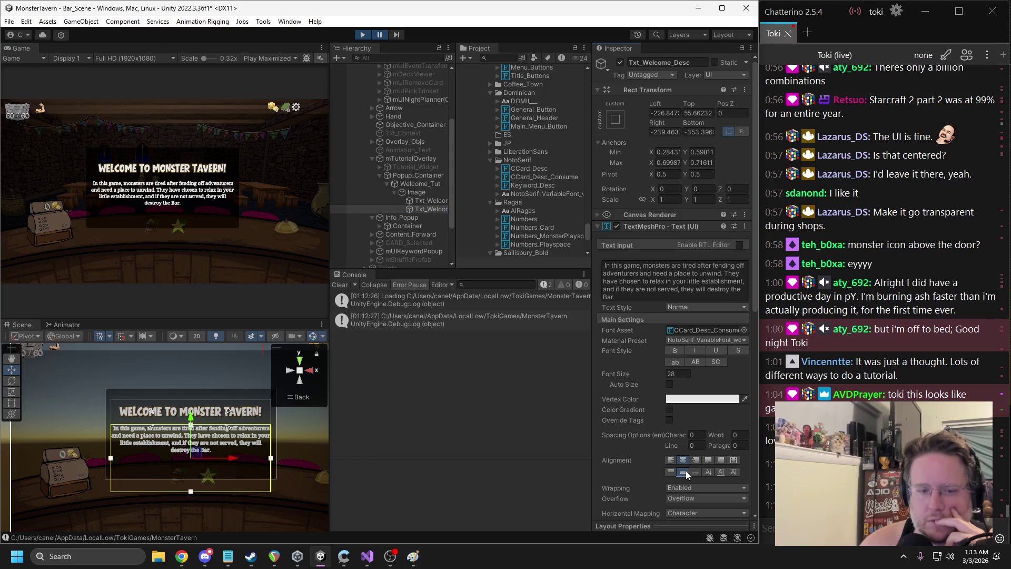
left_click(380, 37)
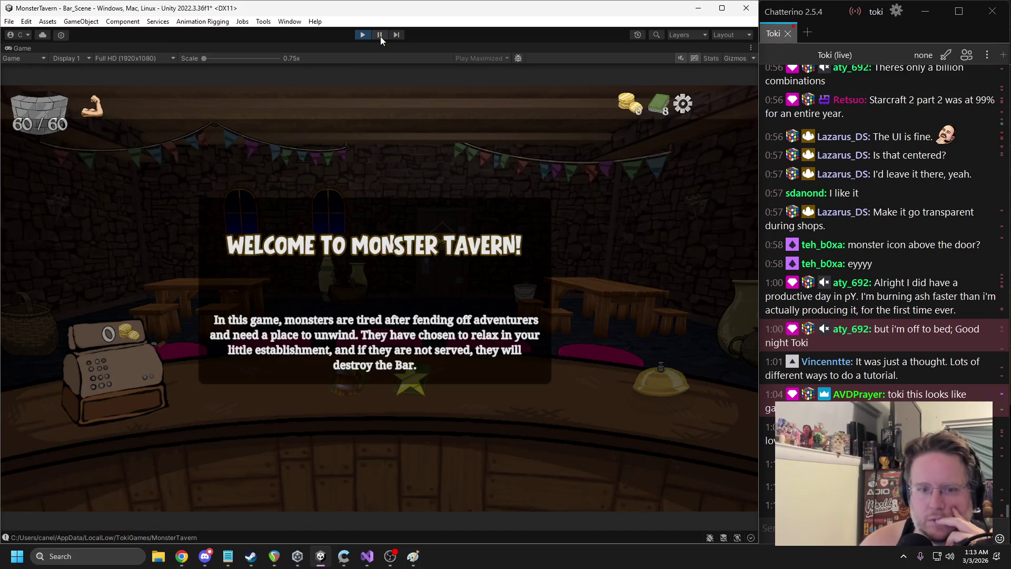
left_click(380, 37)
Set the description text's vertical alignment to Top and preview it
left_click(670, 472)
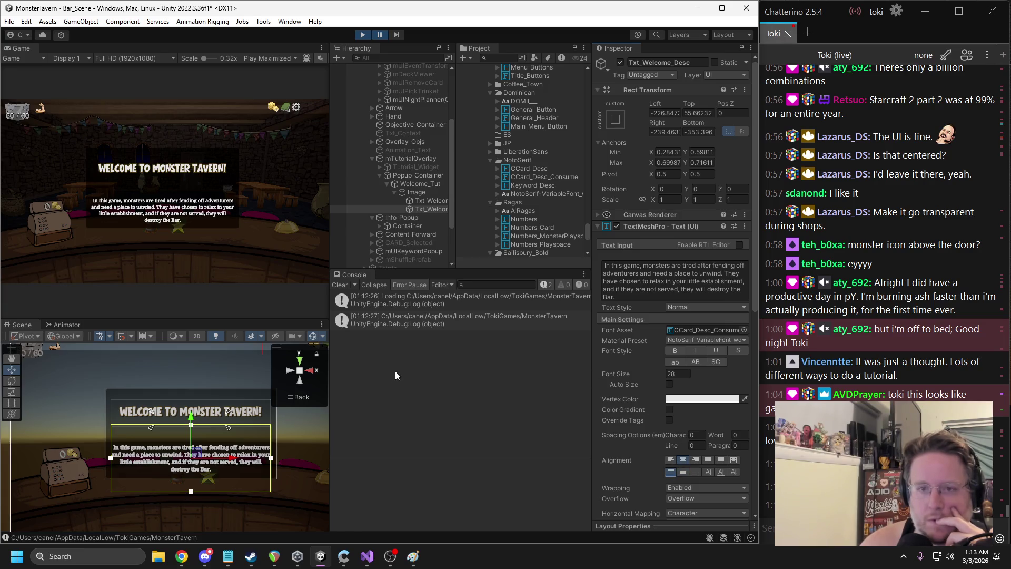
left_click(381, 39)
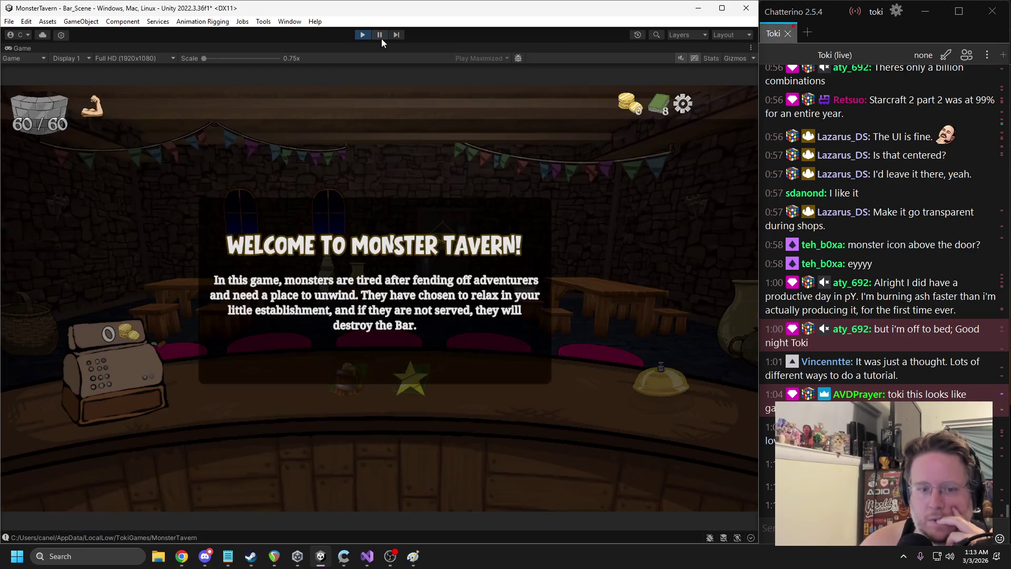
left_click(381, 39)
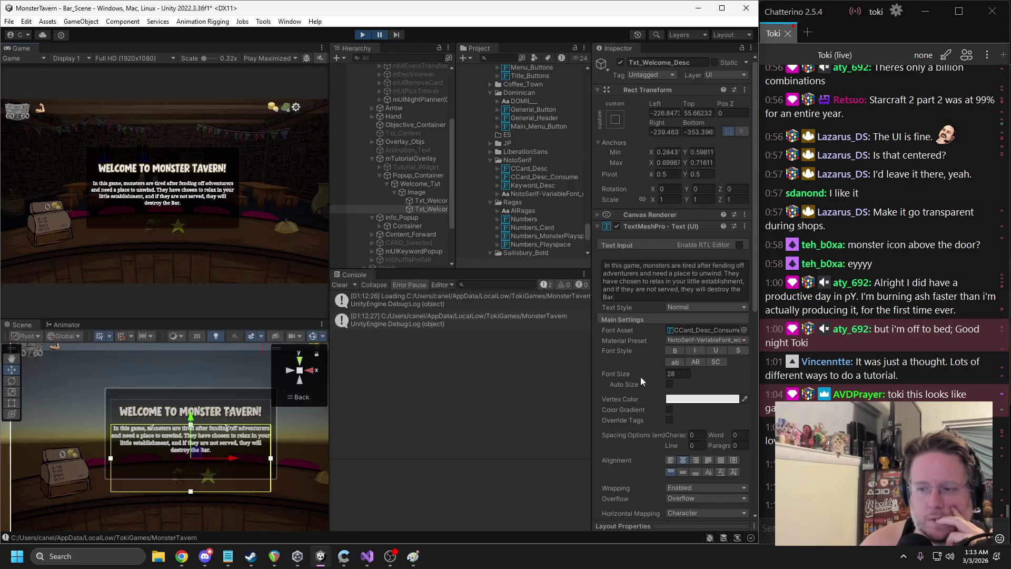
Assign the CCard_Desc font asset, then Keyword_Desc, previewing each with Play Maximized
left_click(268, 58)
left_click(285, 68)
left_click_drag(531, 168, 685, 332)
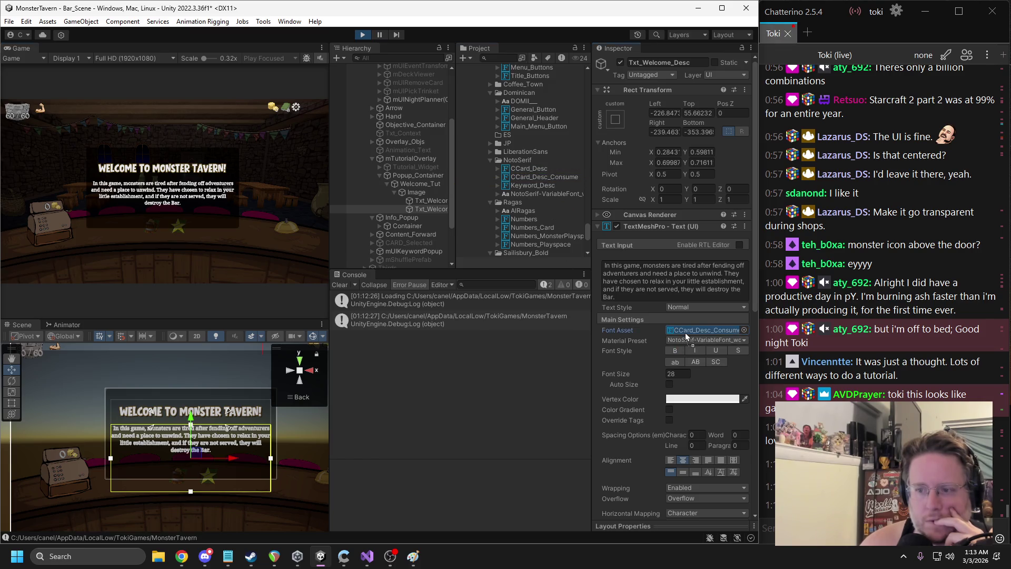
left_click(269, 58)
left_click(276, 77)
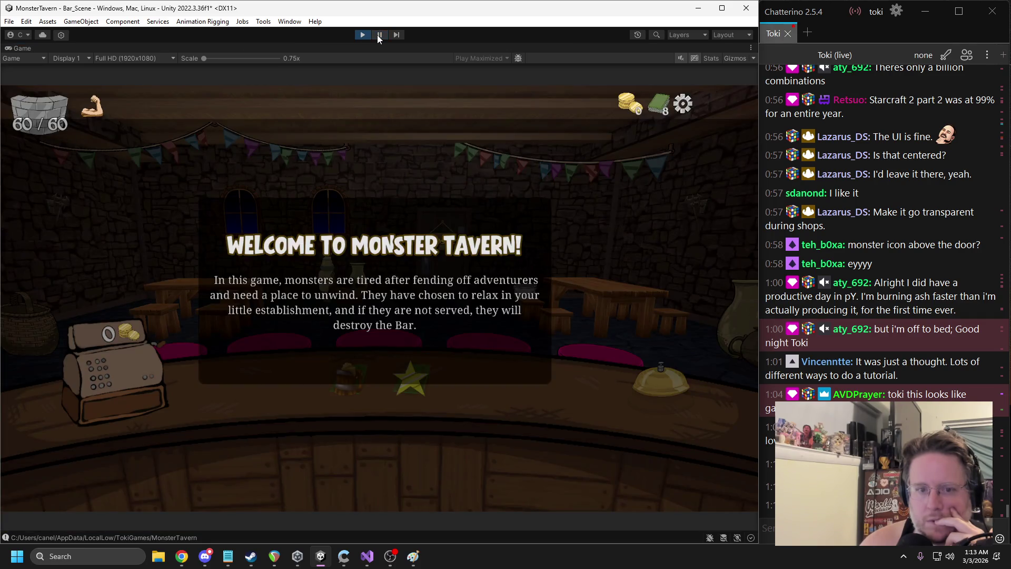
left_click(391, 33)
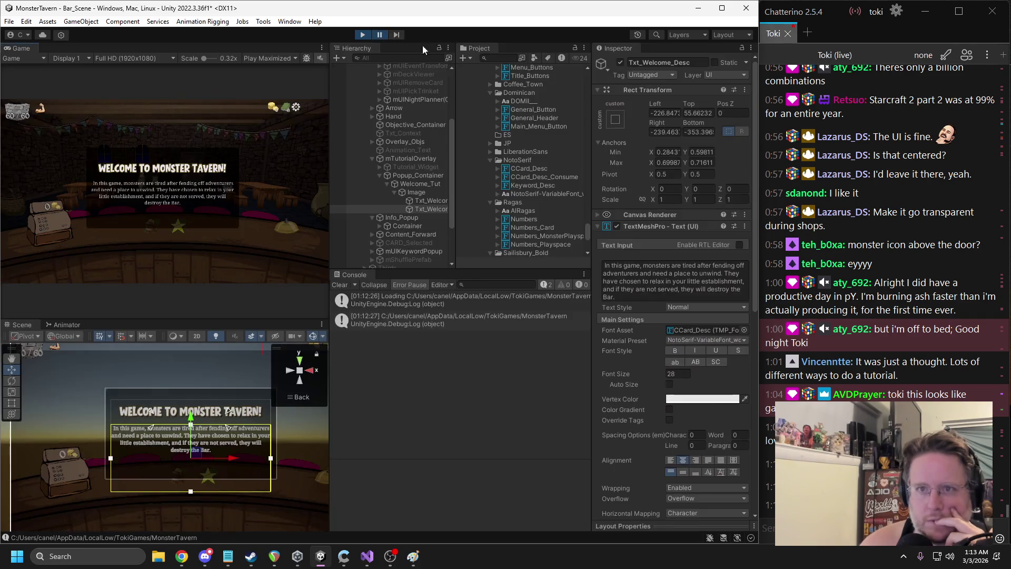
left_click(264, 58)
left_click(274, 70)
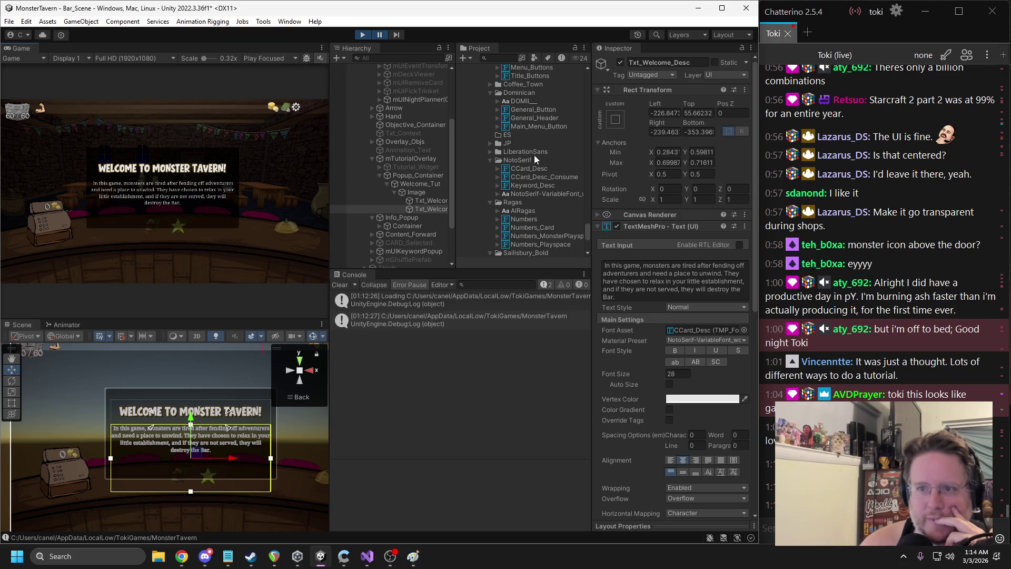
left_click_drag(679, 342, 680, 332)
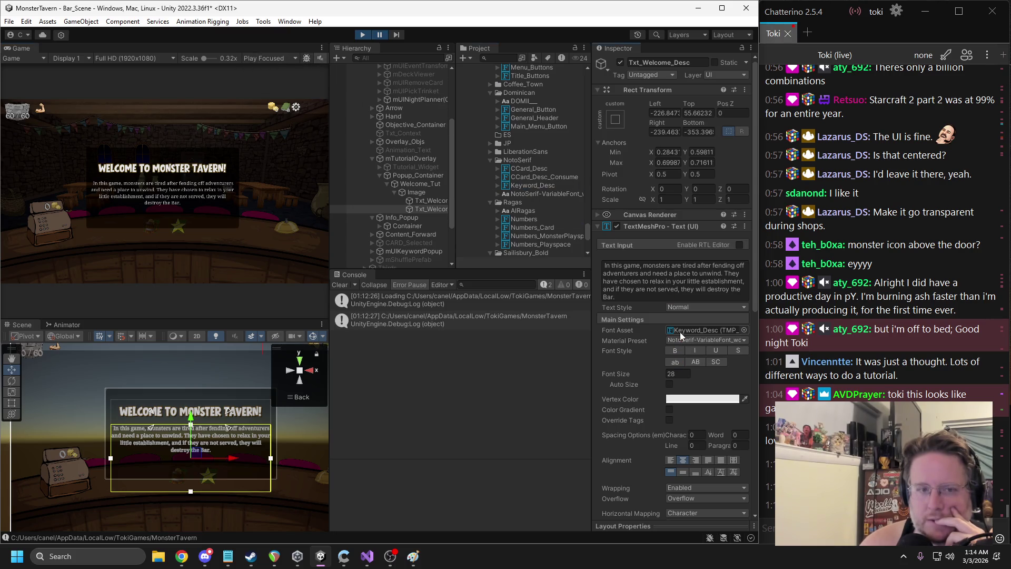
left_click(381, 34)
left_click(271, 58)
left_click(277, 81)
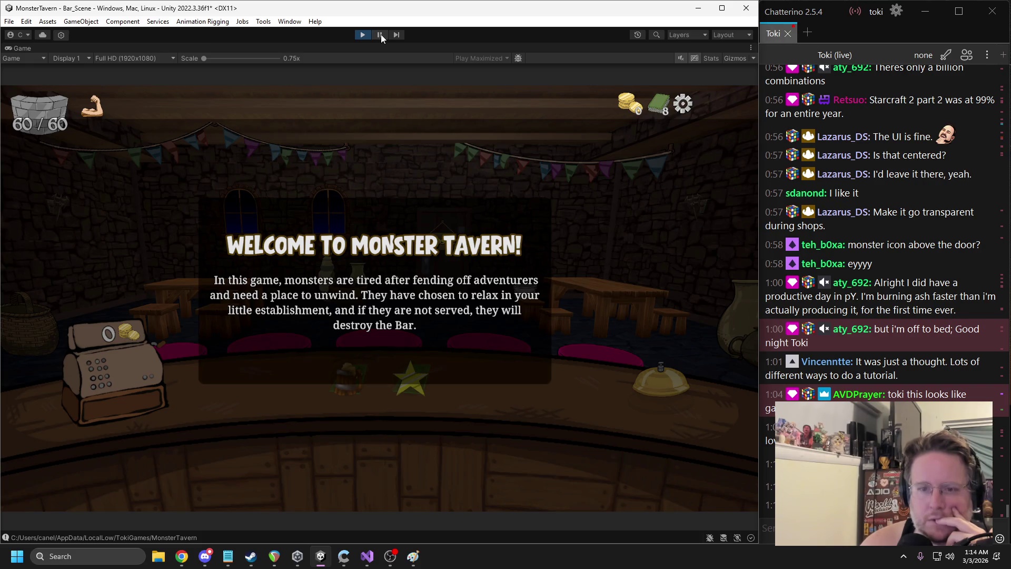
left_click(380, 35)
left_click(270, 58)
left_click(273, 71)
left_click(380, 35)
left_click(413, 192)
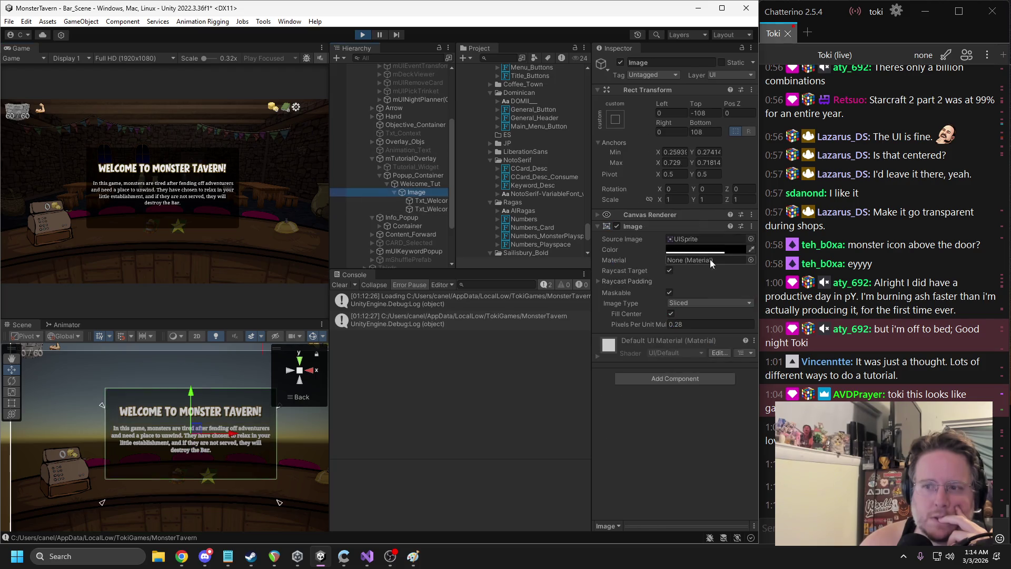
left_click(743, 242)
left_click(774, 324)
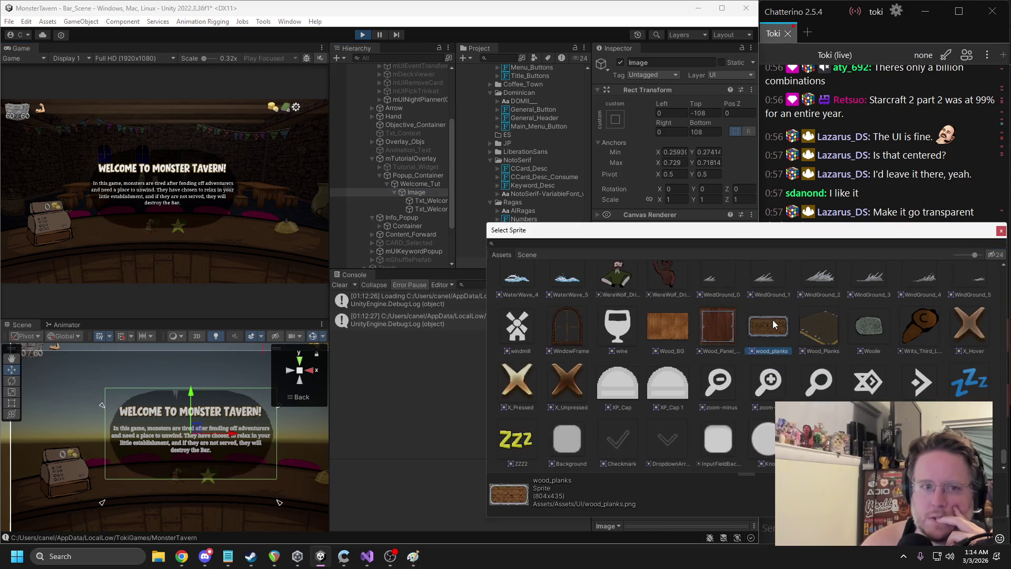
double_click(773, 324)
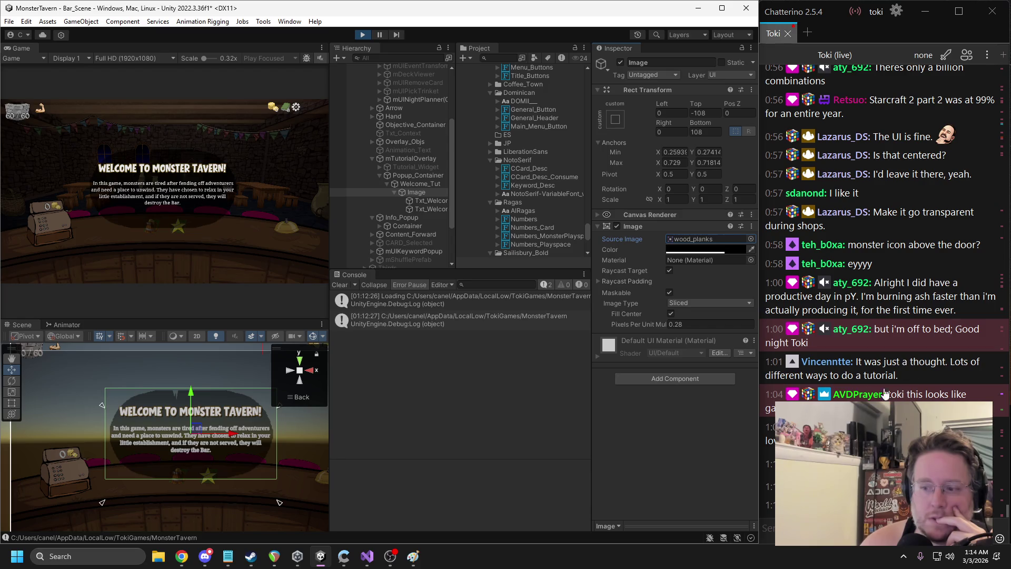
left_click(684, 250)
left_click(728, 314)
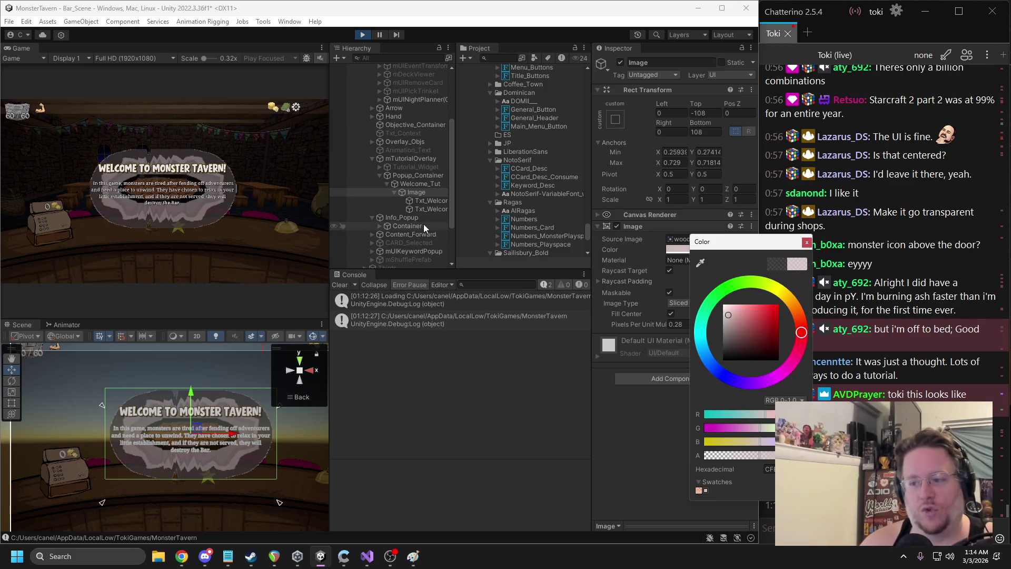
key("ctrl+z")
key("ctrl+z")
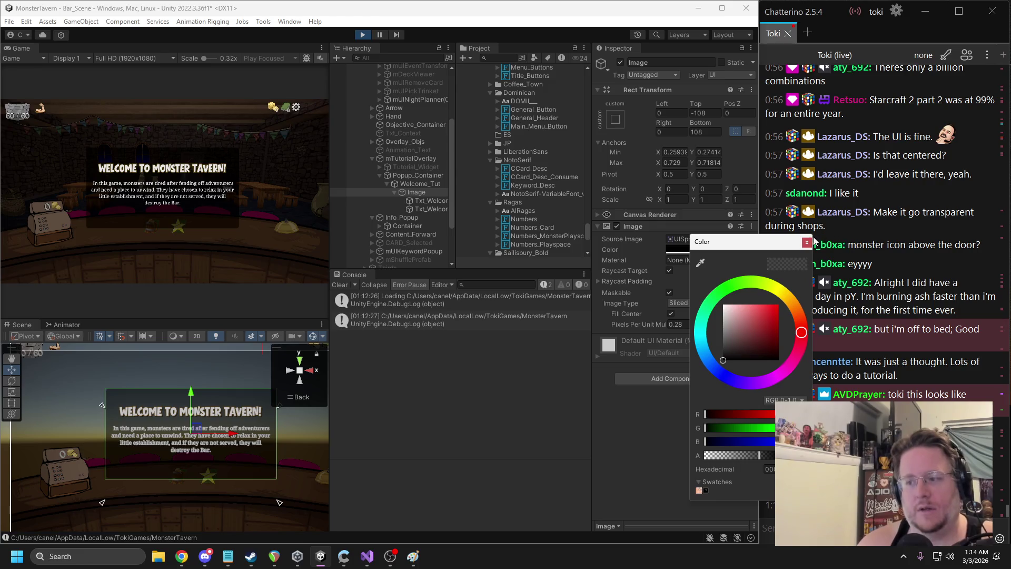
left_click(806, 242)
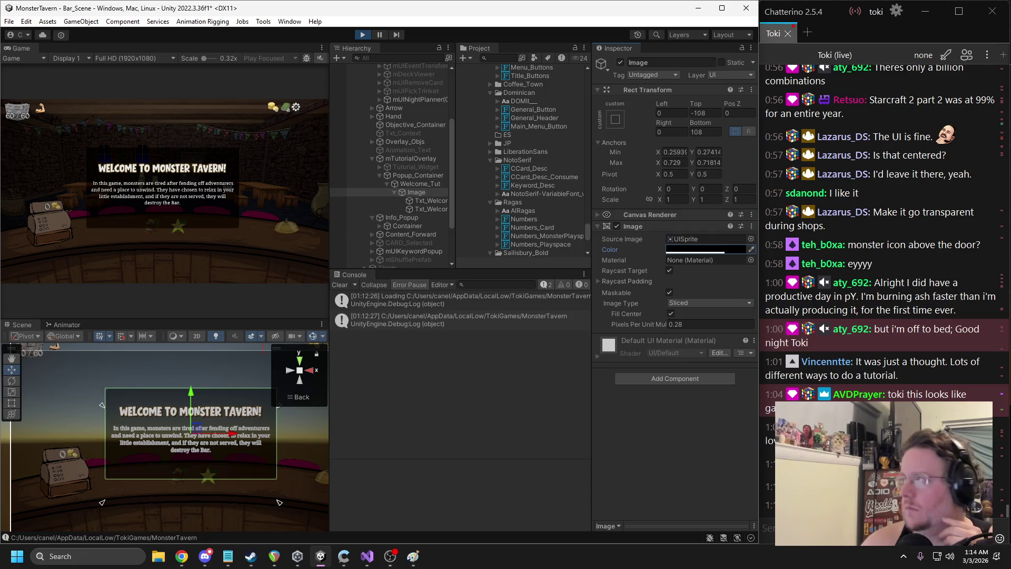
key("alt+Tab")
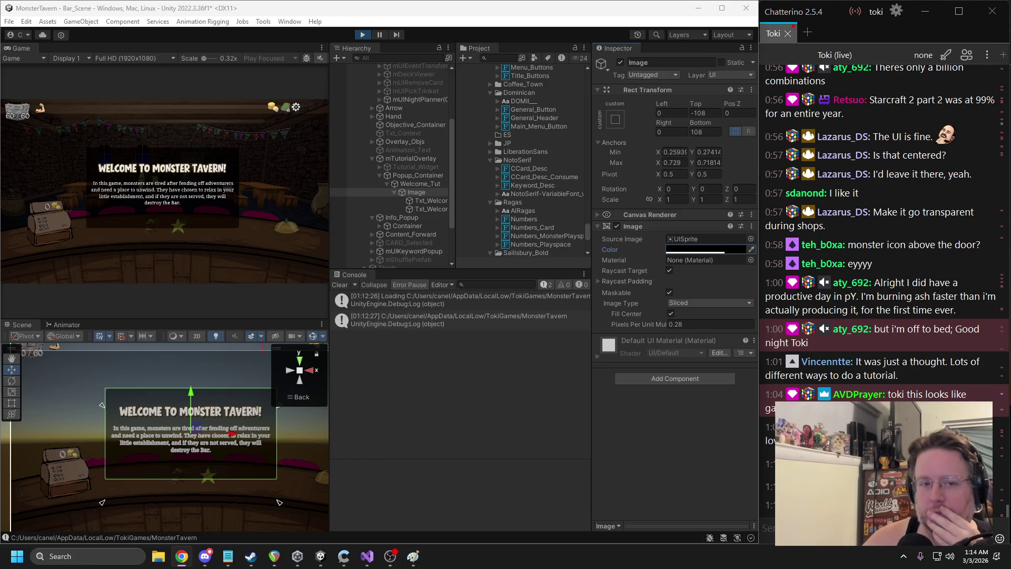
Disable the popup's backdrop Image, preview it in Play Maximized, then select Welcome_Tut
left_click(616, 226)
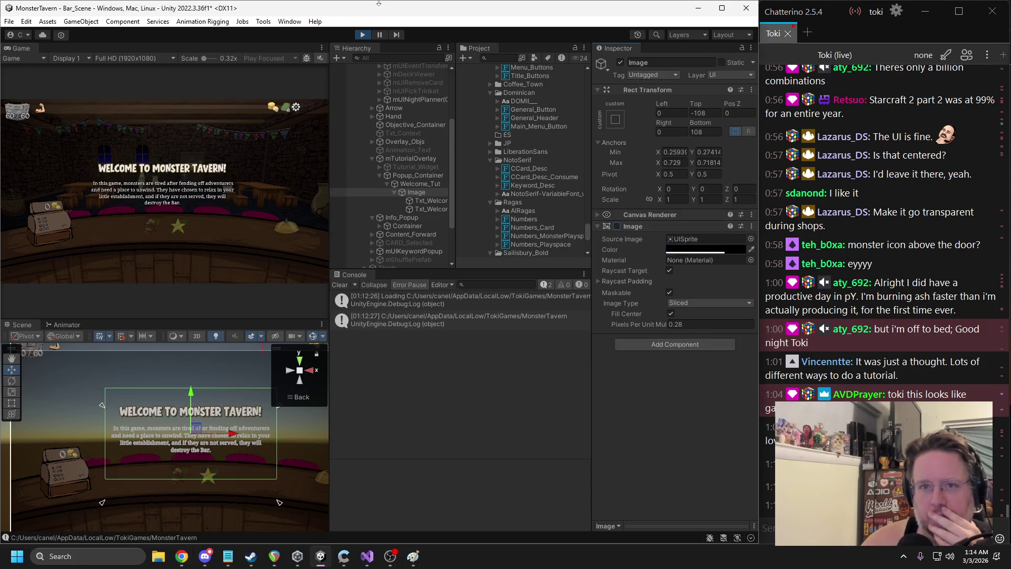
left_click(379, 34)
left_click(269, 58)
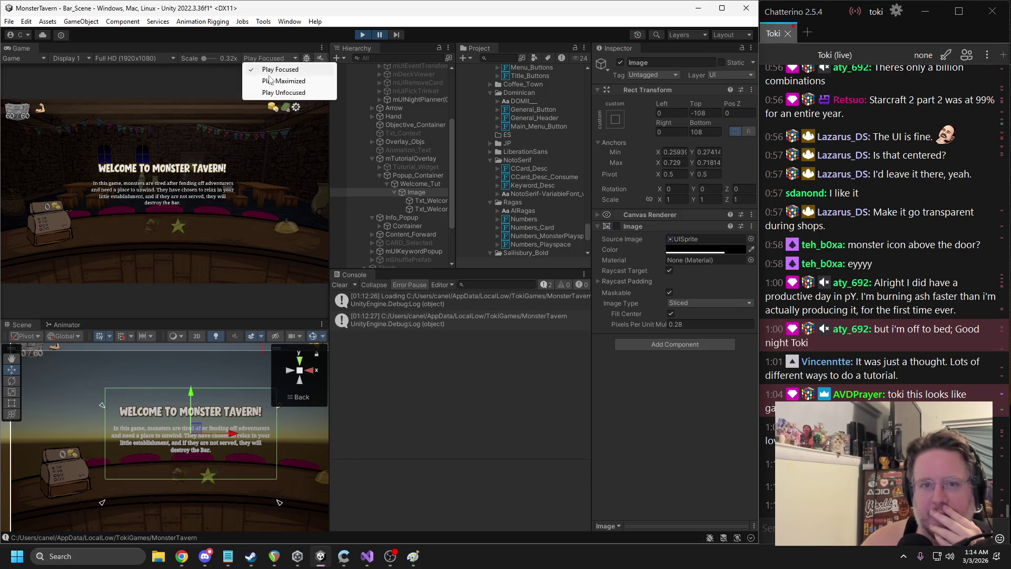
left_click(273, 81)
left_click(379, 35)
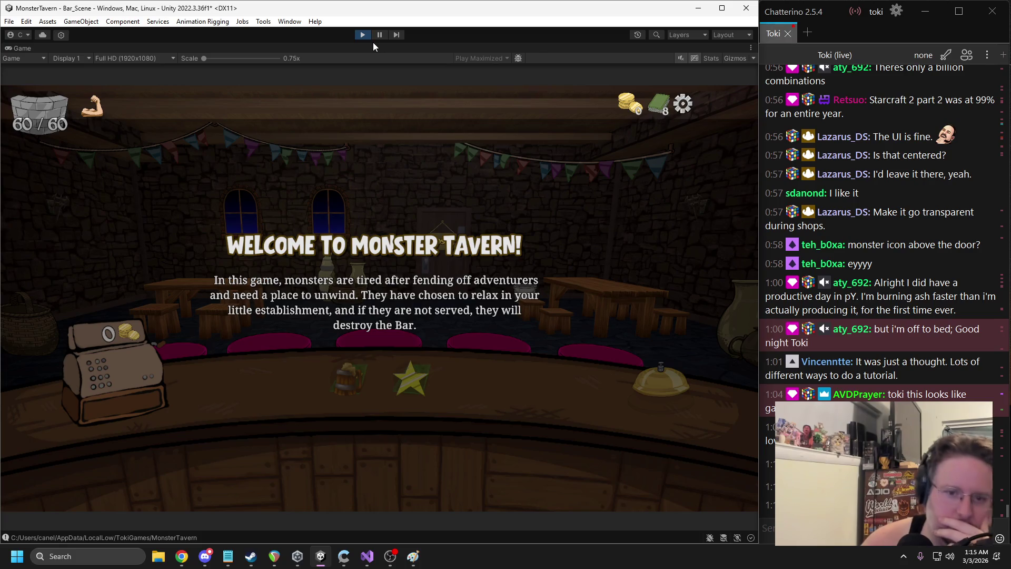
left_click(379, 35)
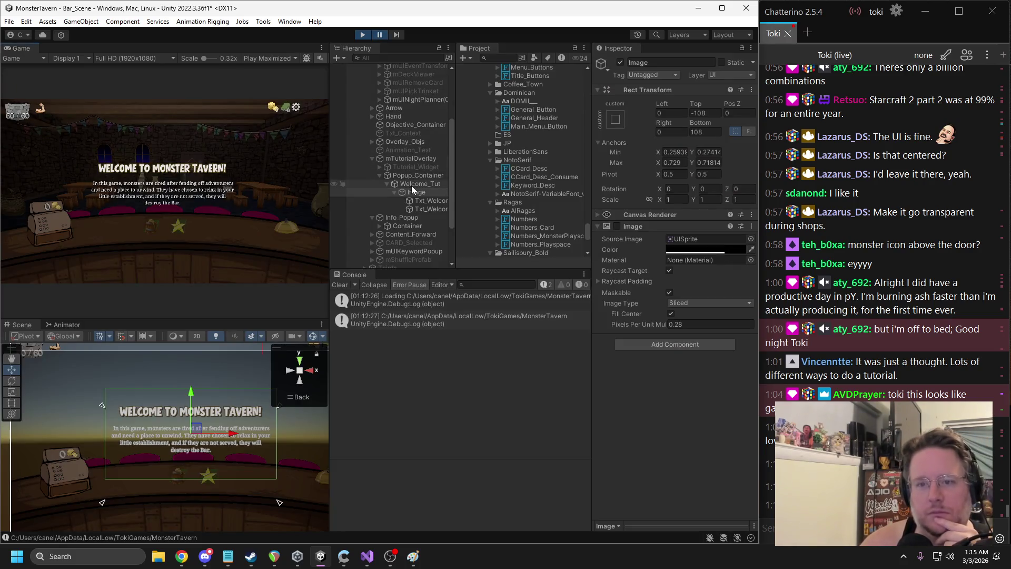
left_click(424, 183)
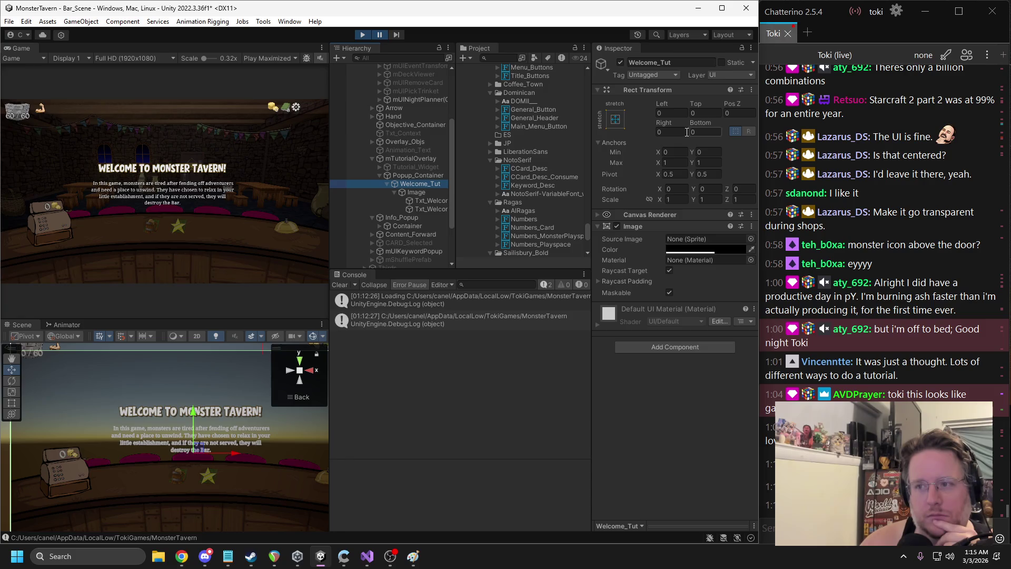
Set the popup Image's Top and Bottom offsets to 0 and preview the result
left_click(416, 191)
left_click(701, 113)
type("0")
left_click(702, 132)
type("0")
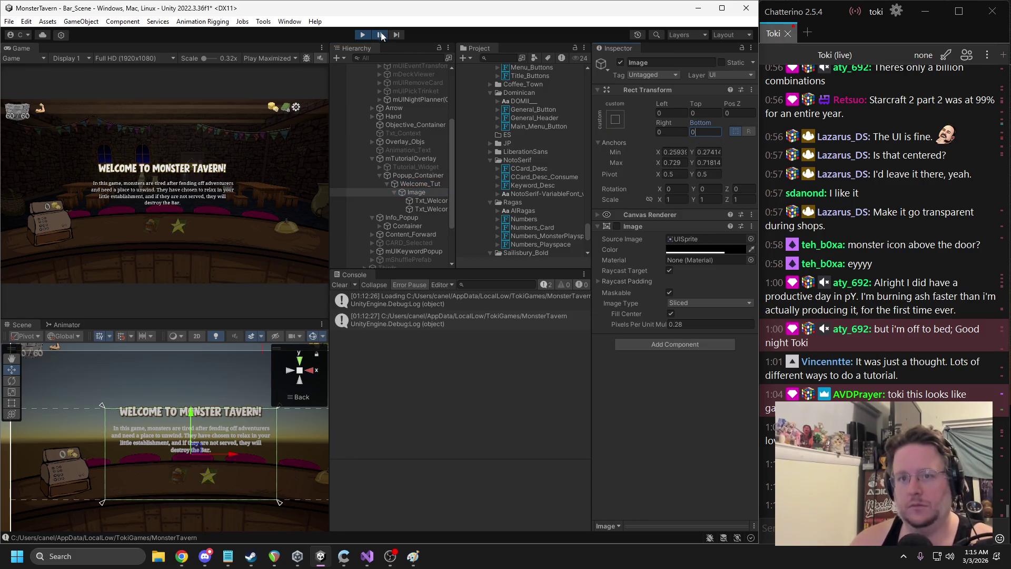
left_click(379, 34)
left_click(379, 34)
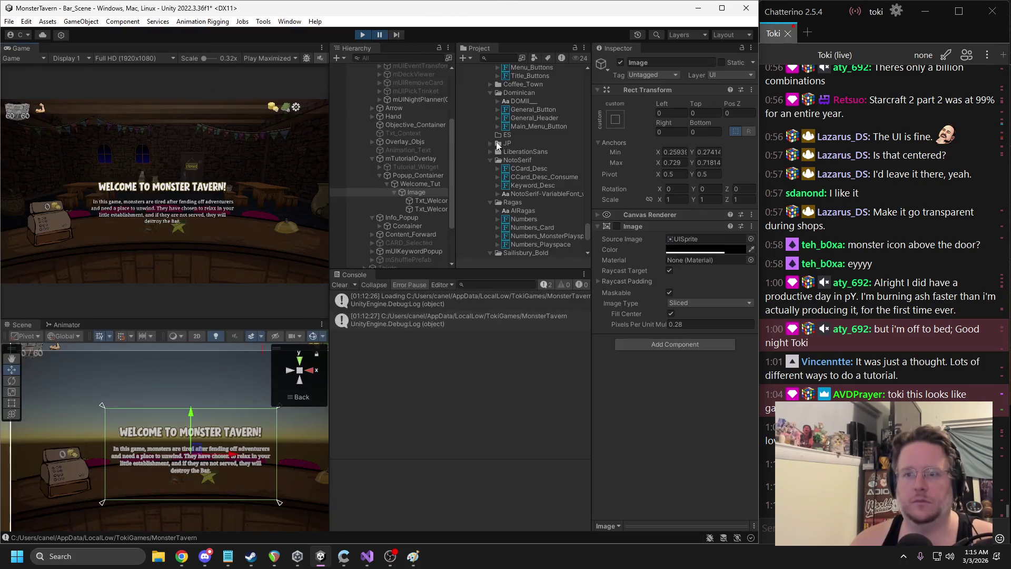
Set mTutorialOverlay's Top and Bottom offsets to 0 and resume the game
left_click(411, 159)
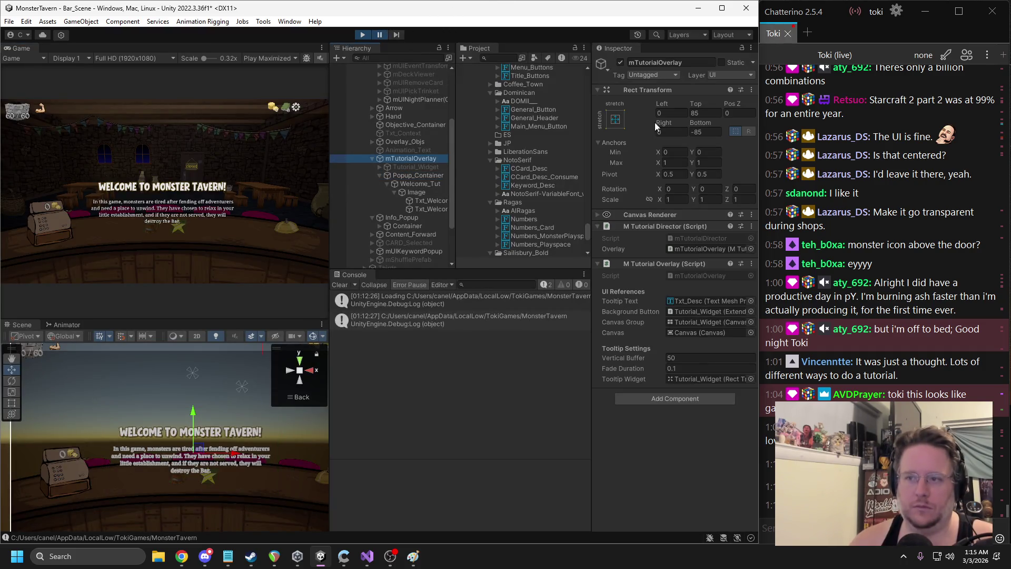
left_click(699, 113)
type("0")
key("Tab")
type("0")
left_click(699, 113)
key("ctrl+shift+p")
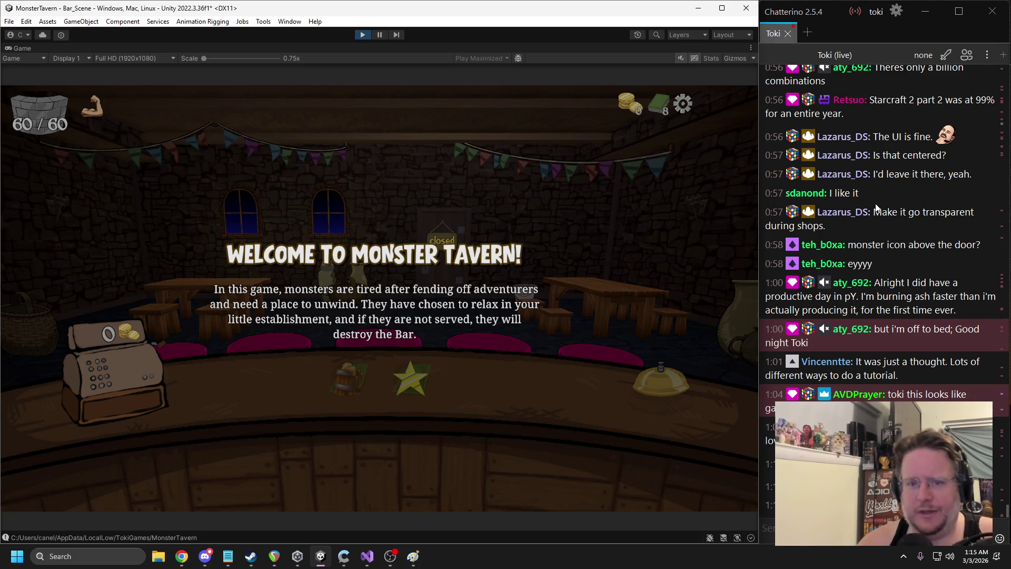
Stop play, inspect the Image and Txt_Welcome objects, then play-test the popup and stop
left_click(349, 34)
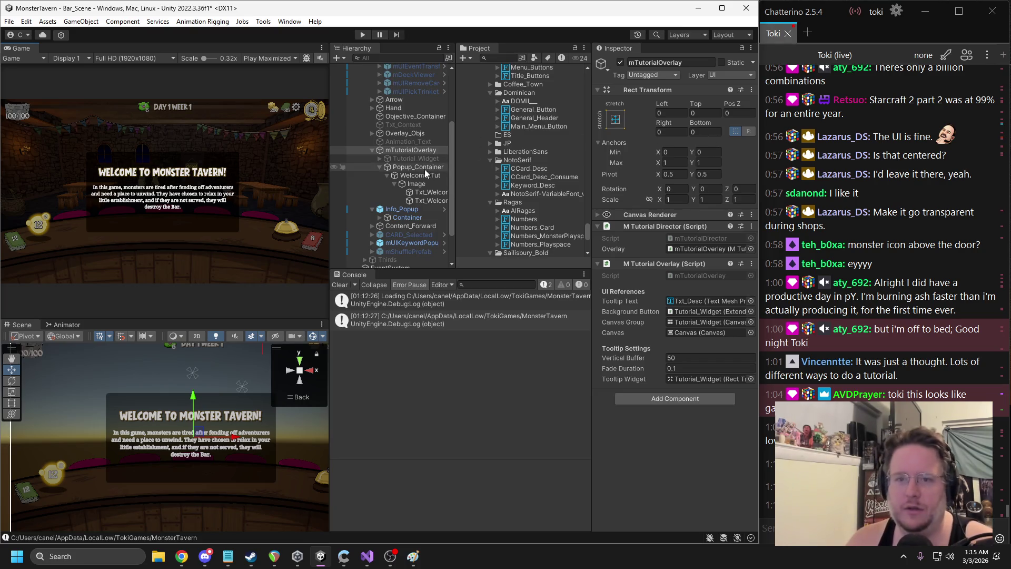
left_click(406, 151)
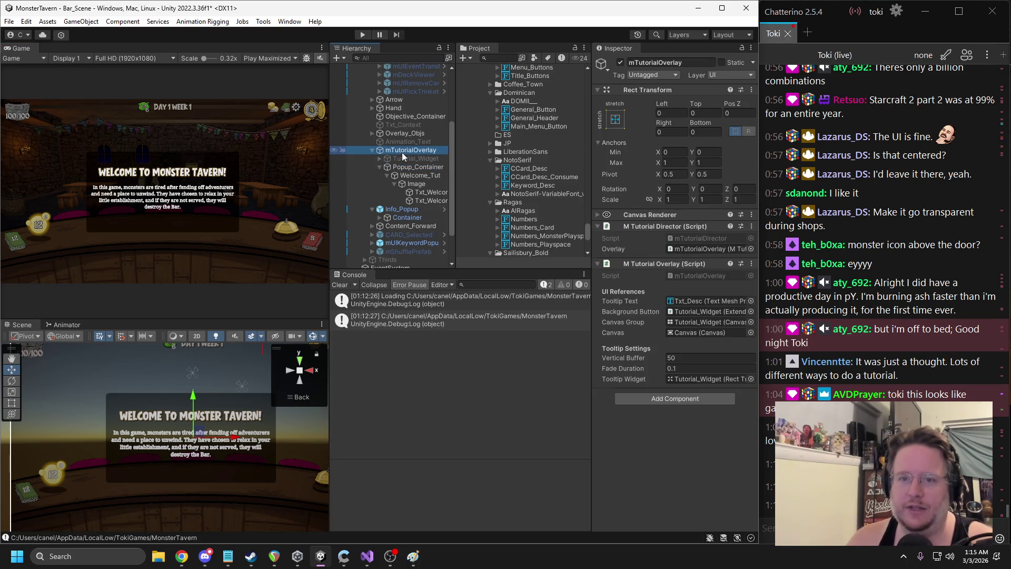
left_click(416, 175)
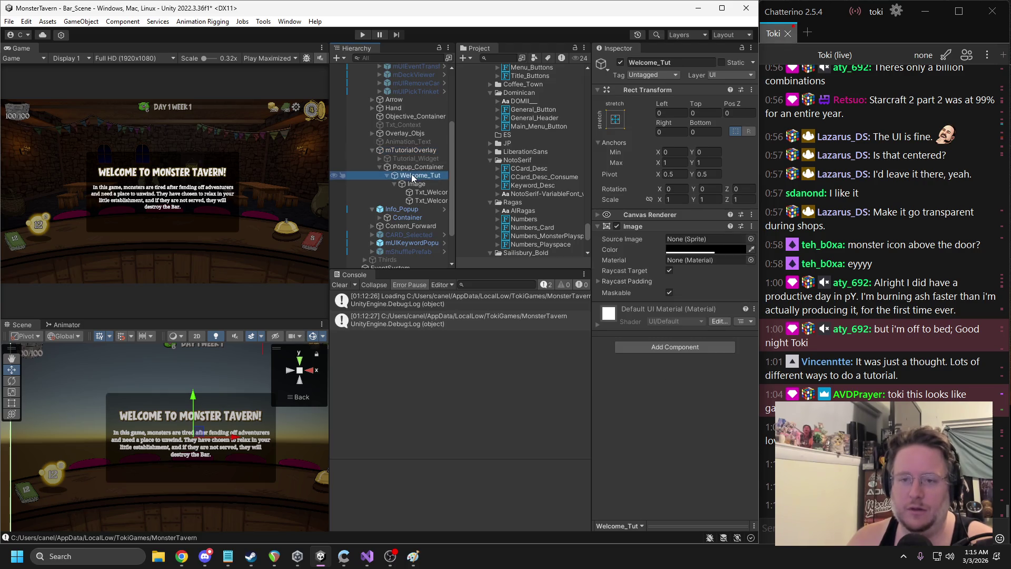
left_click(414, 183)
left_click(424, 192)
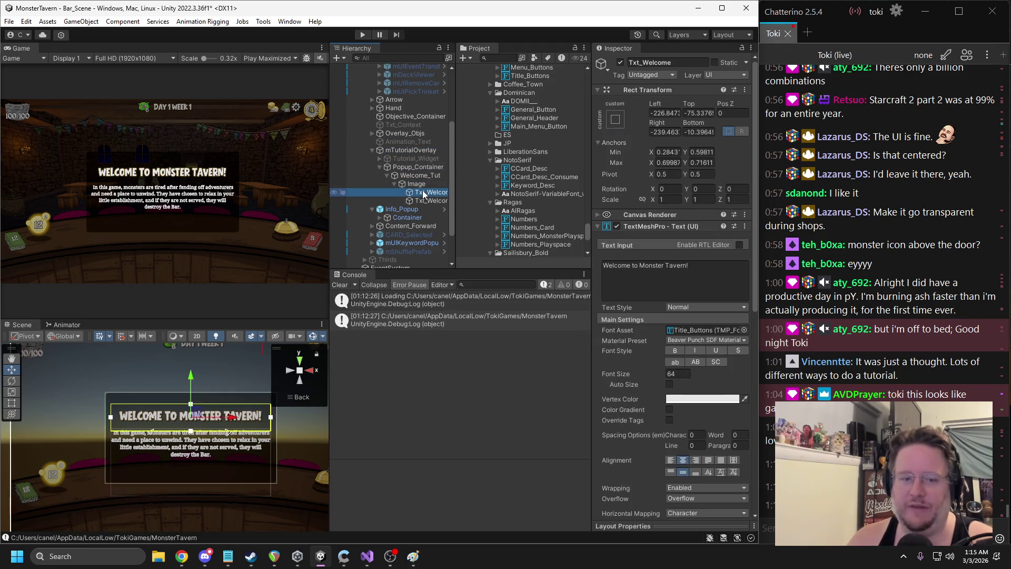
left_click(363, 34)
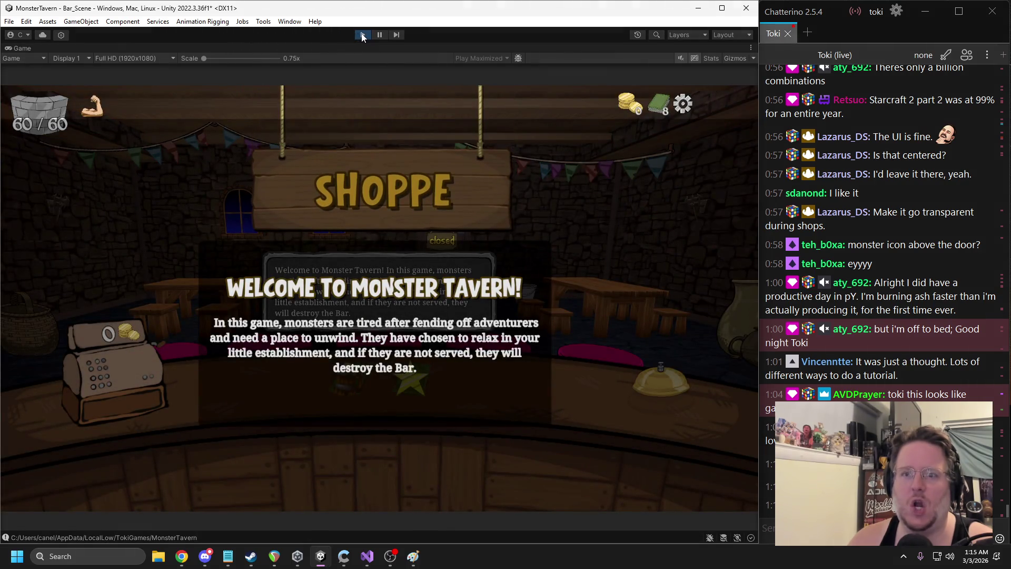
left_click(362, 35)
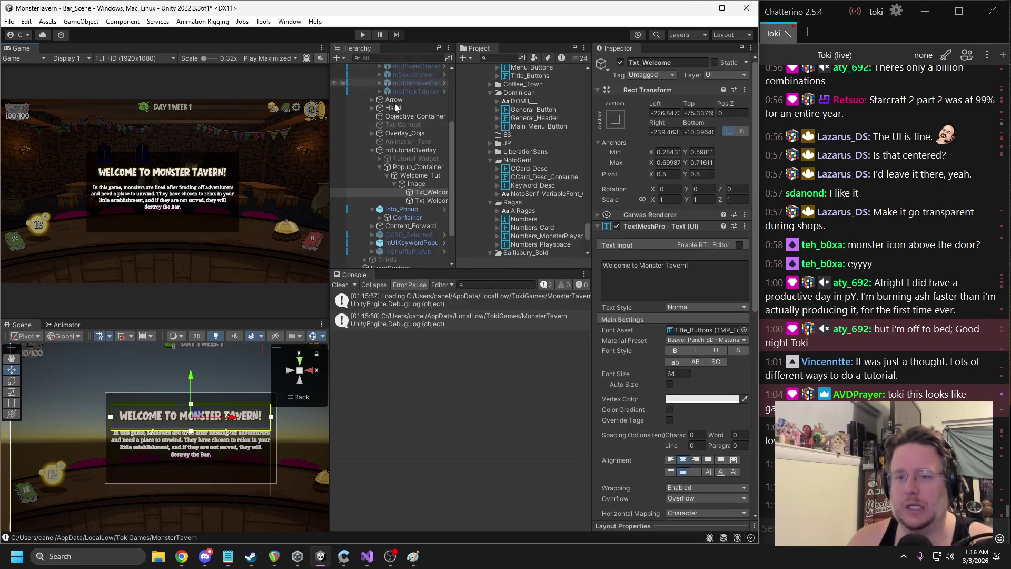
Select mTutorialOverlay and bring up its component's context menu
left_click(416, 167)
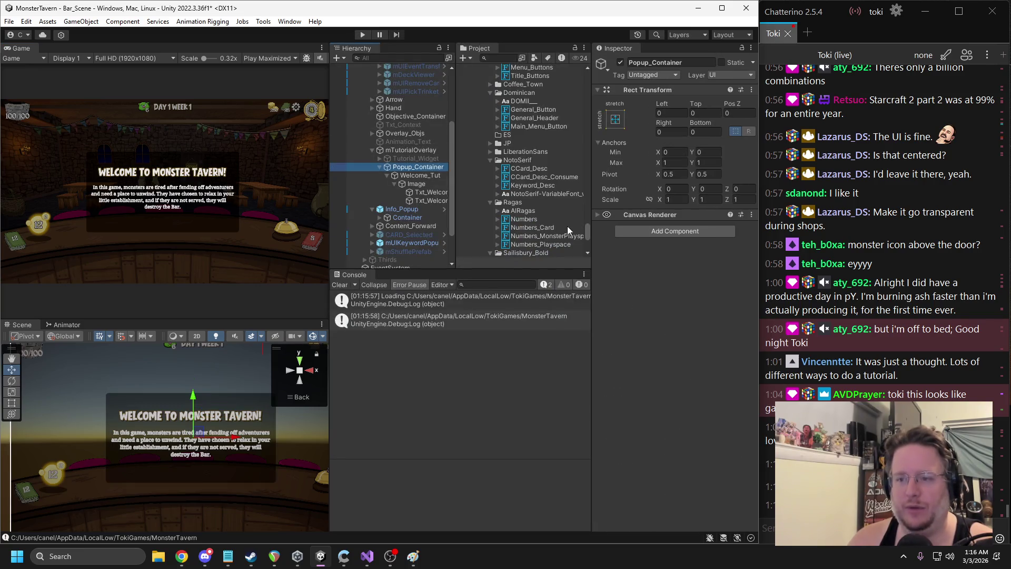
left_click(411, 150)
right_click(652, 263)
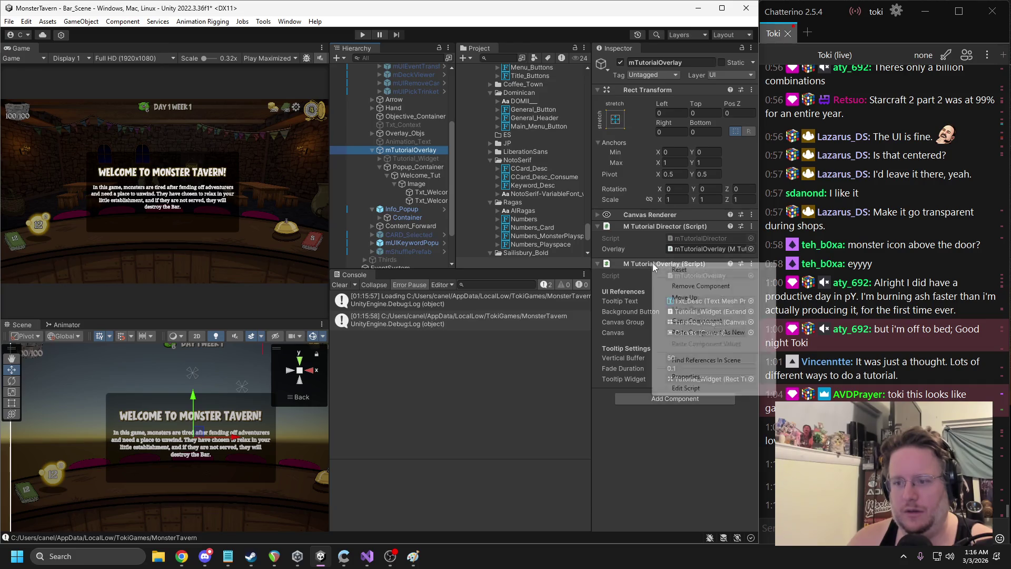
Review mTutorialOverlay.cs in Visual Studio, then open mTutorialDirector.cs via Edit Script
left_click(690, 388)
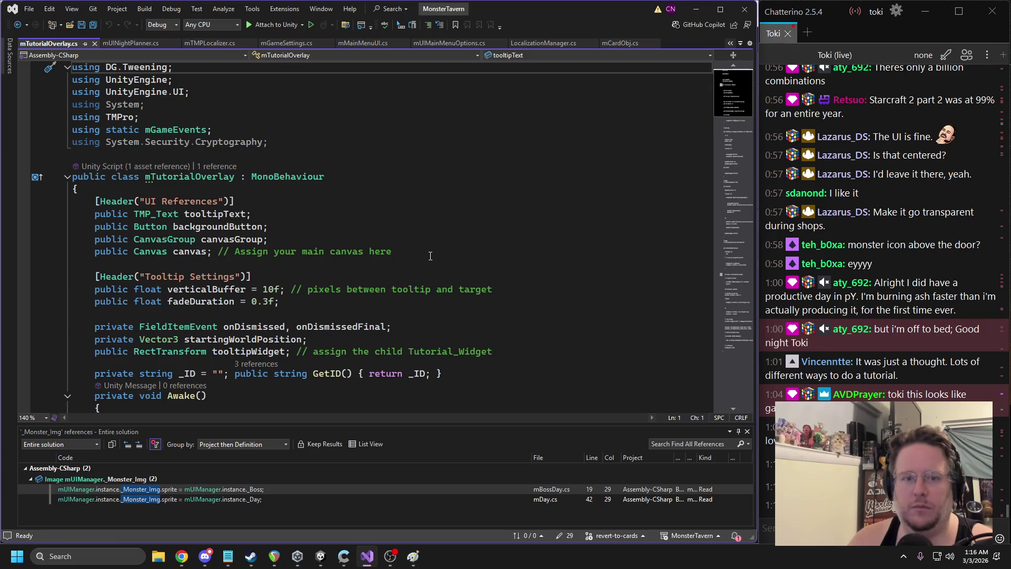
scroll(431, 256, "down", 7)
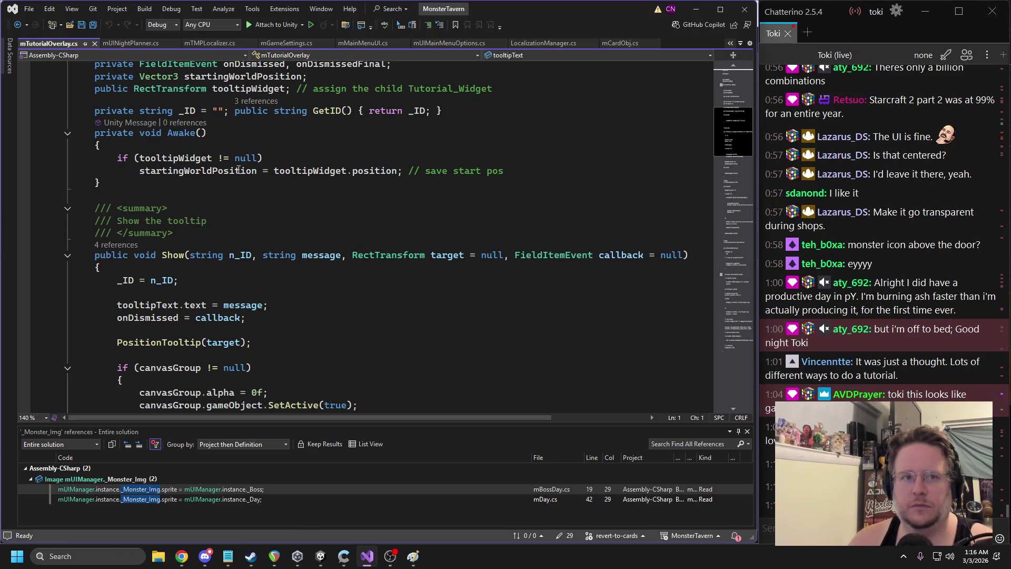
left_click(320, 555)
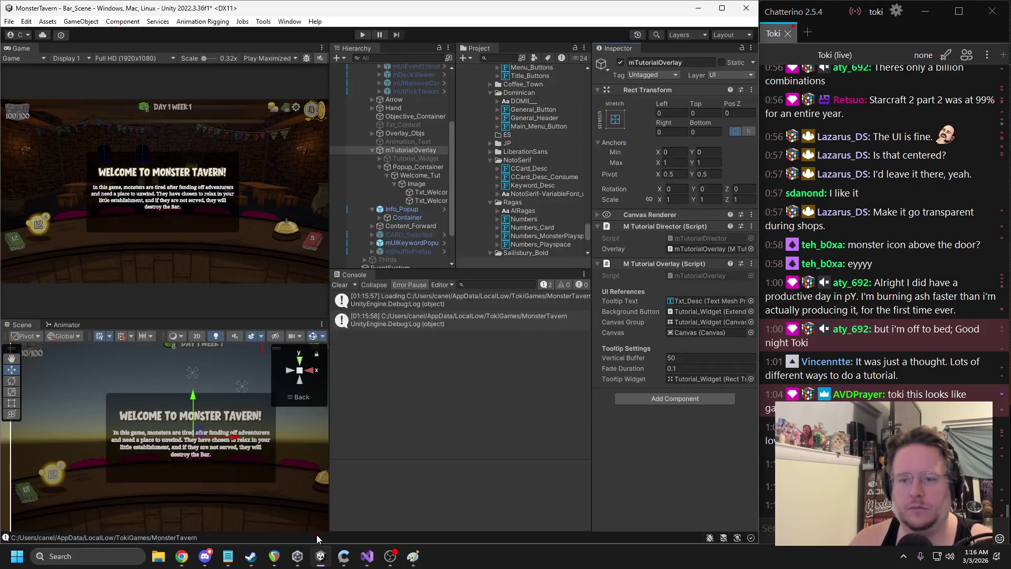
right_click(650, 226)
left_click(682, 353)
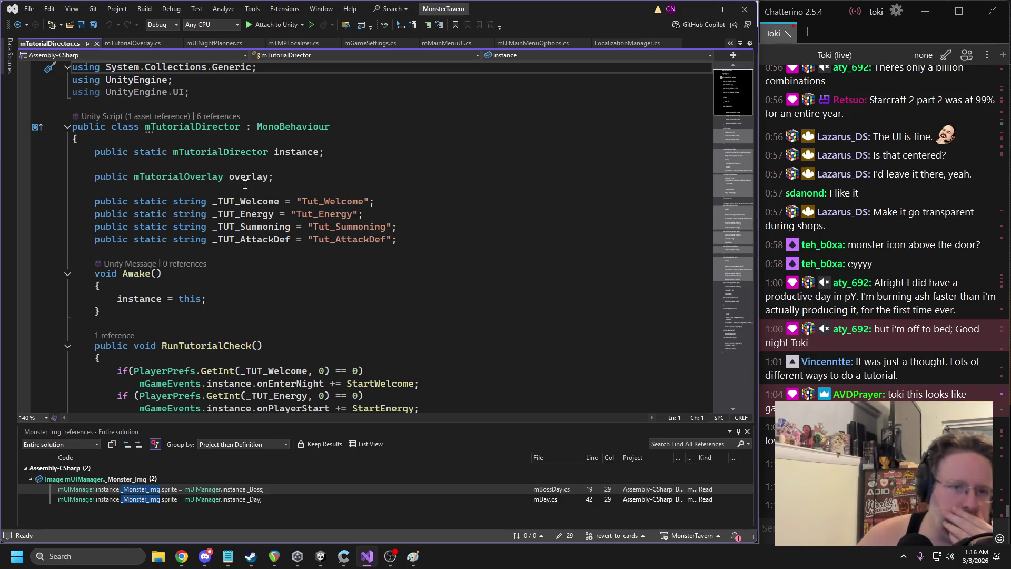
Expand StartWelcome and uncomment the _Shop_Sign line
left_click(96, 177)
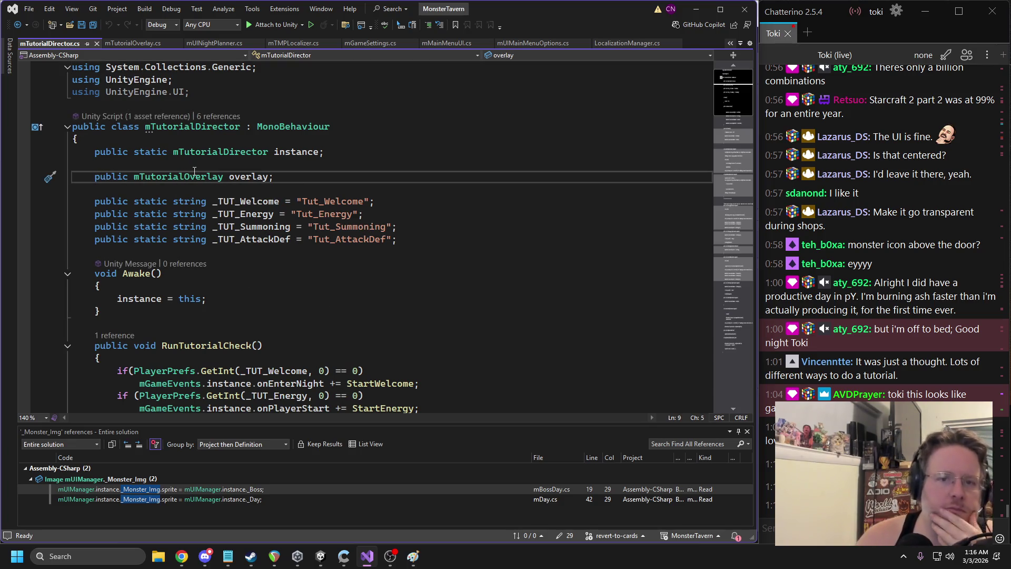
scroll(242, 166, "down", 2)
scroll(241, 167, "down", 6)
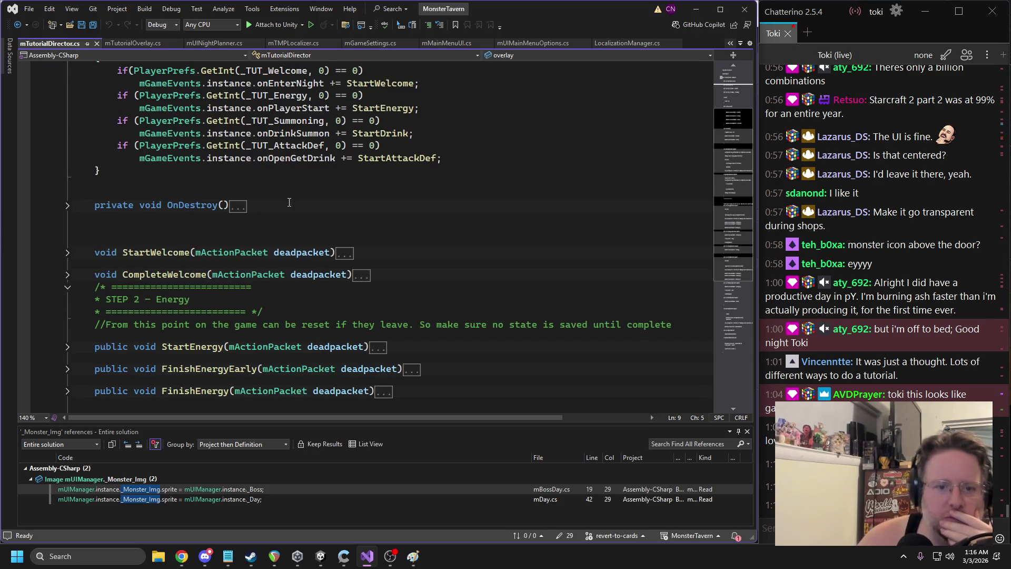
left_click(67, 252)
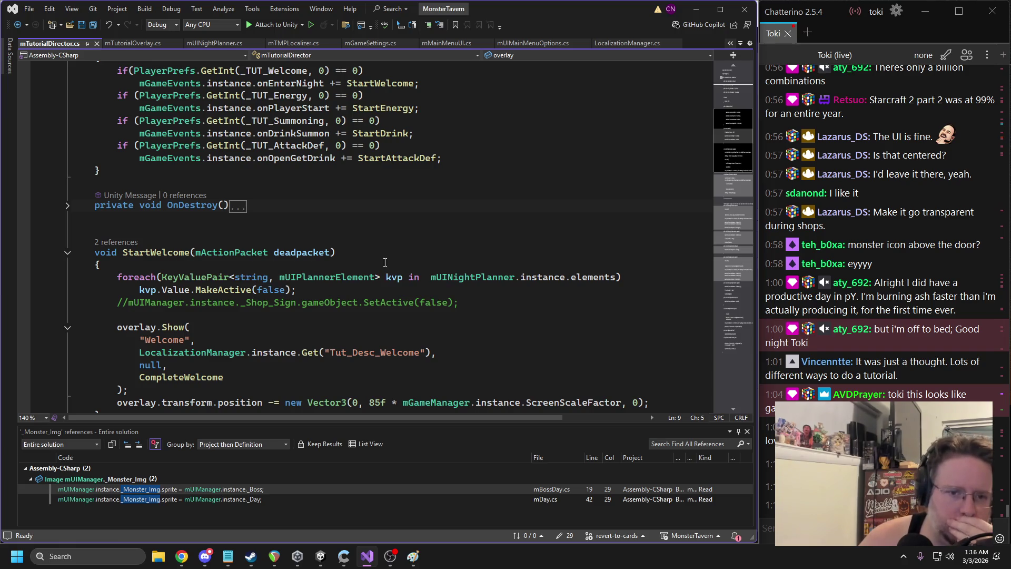
scroll(148, 298, "down", 1)
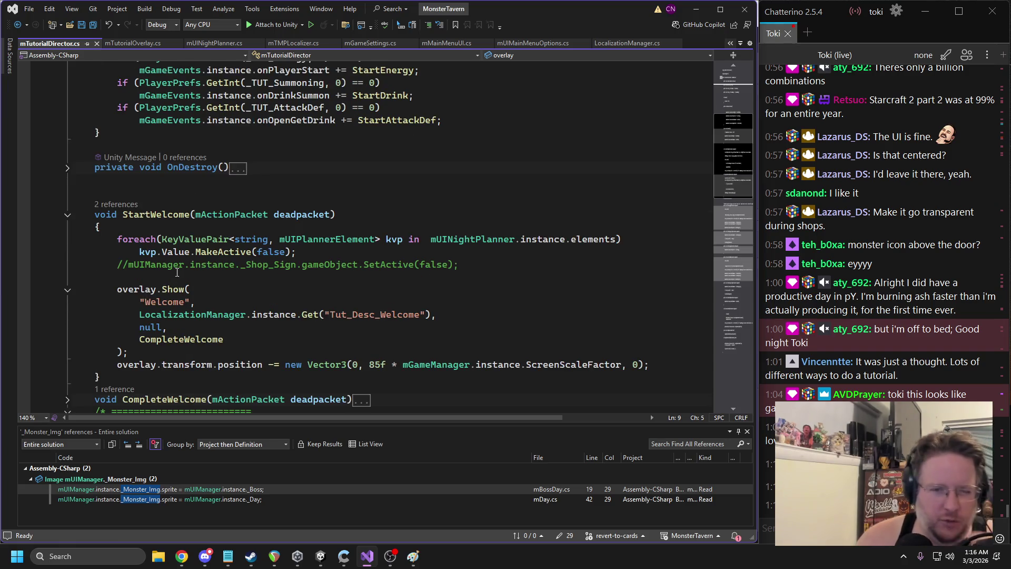
left_click(139, 265)
key("Home")
key("Delete")
key("Delete")
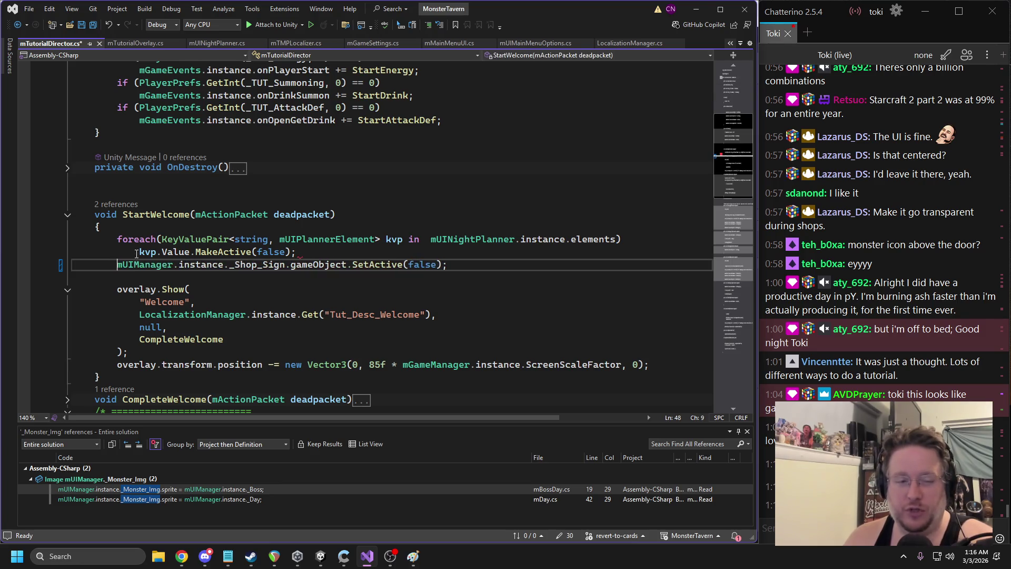
key("Up")
key("Up")
key("Up")
double_click(190, 265)
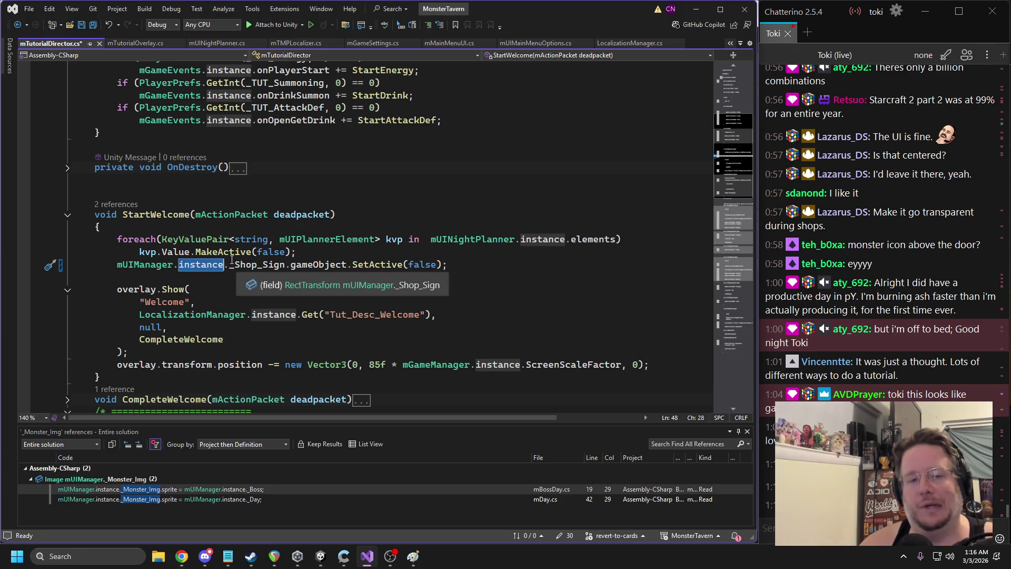
Comment out the overlay.Show and position code with /* */ and save
key("End")
key("Return")
type("/")
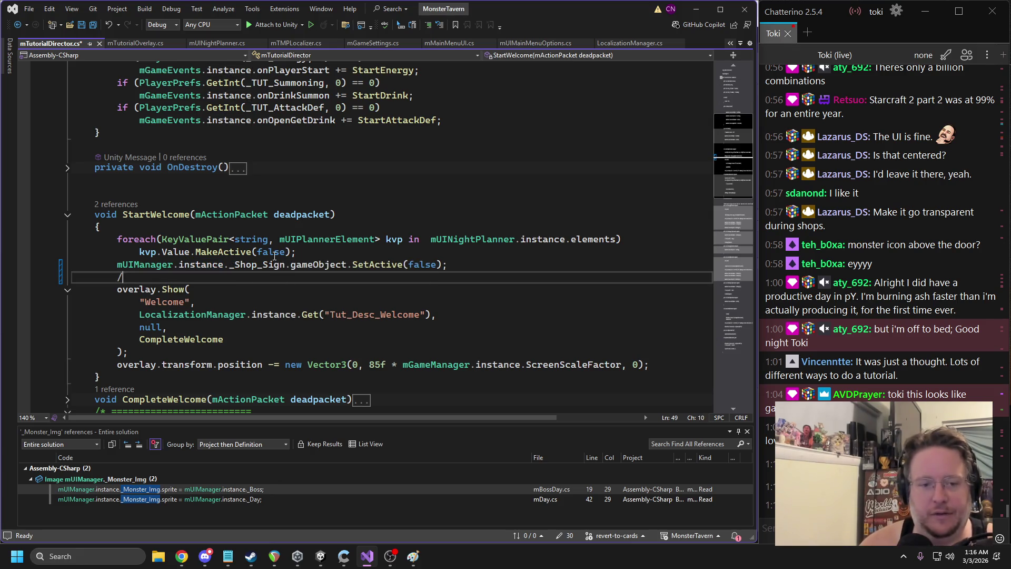
type("*")
left_click(649, 364)
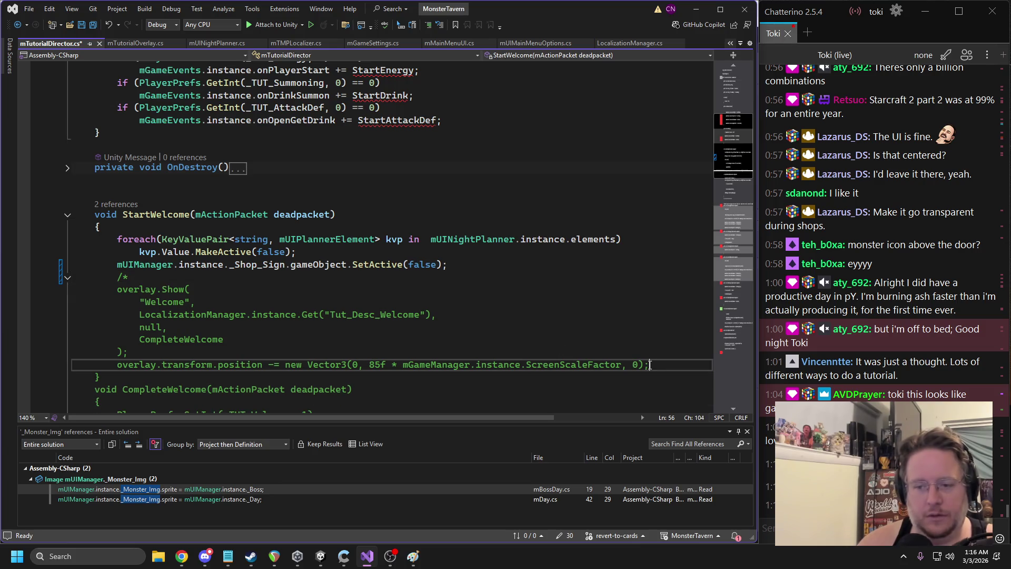
key("Return")
type("*/")
key("ctrl+s")
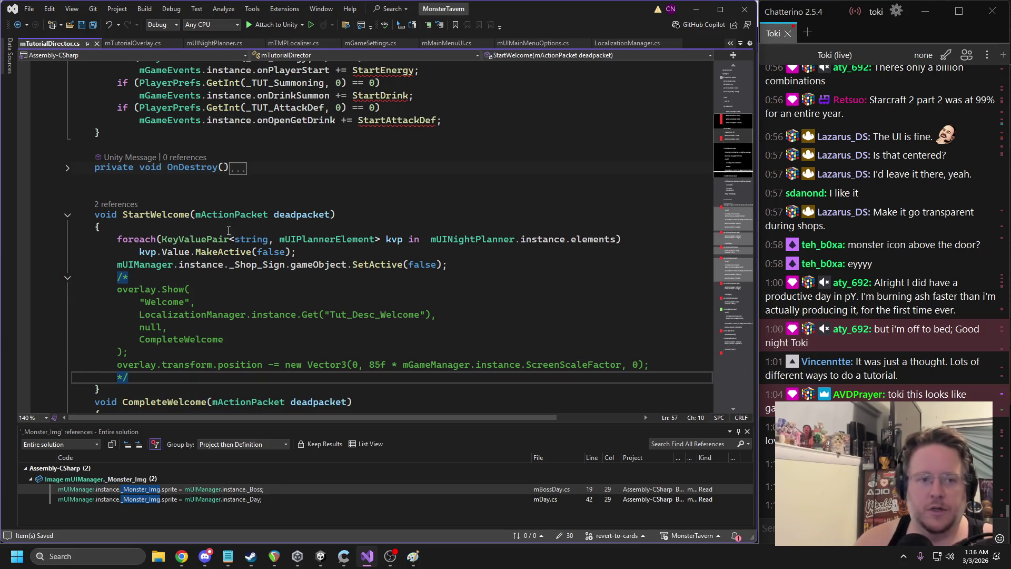
Declare a new field 'public GameObject _Tut_Welcome_BG;' above StartWelcome and save
left_click(133, 193)
type("pub")
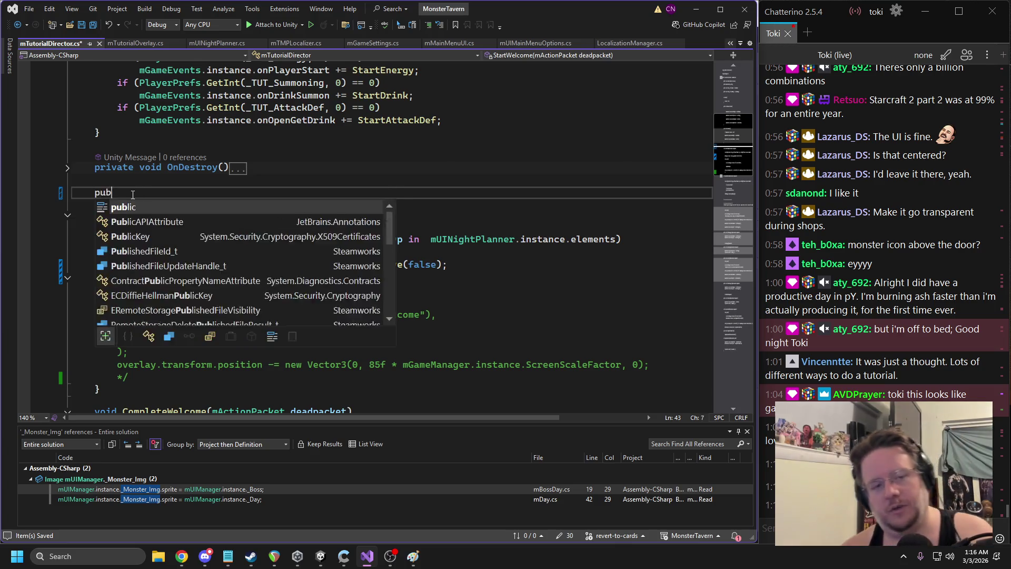
key("Tab")
type("gameob")
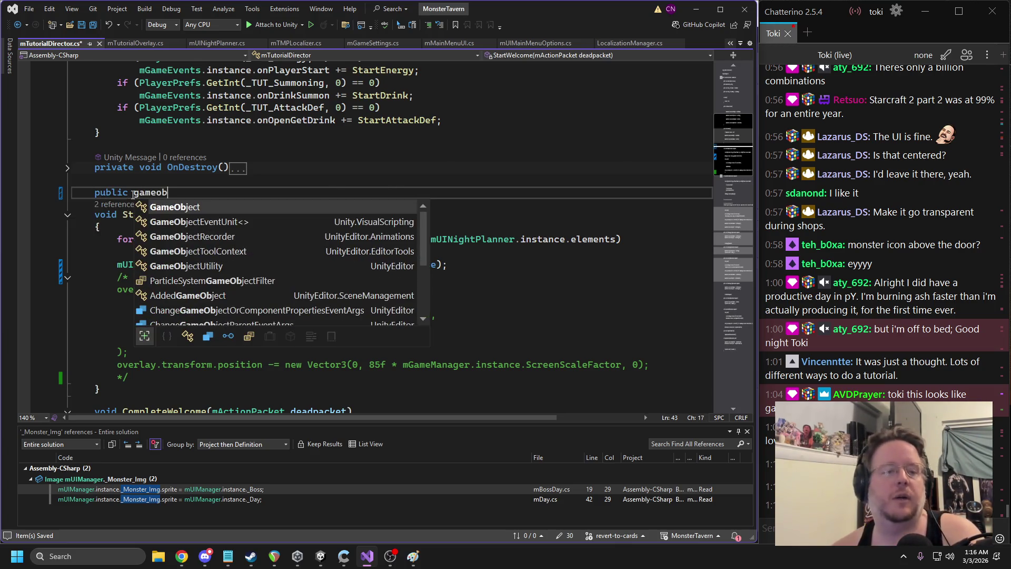
key("Tab")
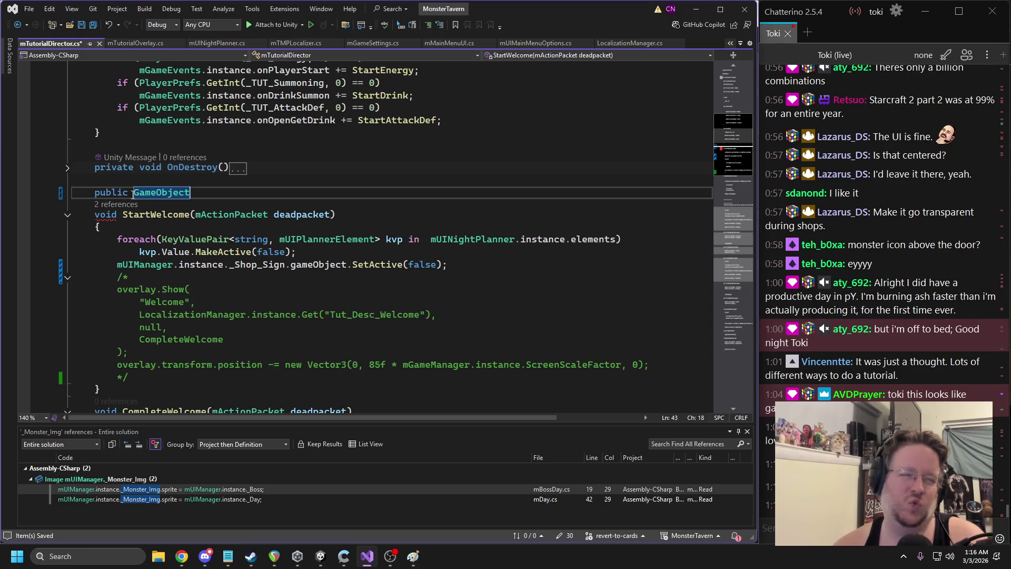
type("_Tut_Welcome_B")
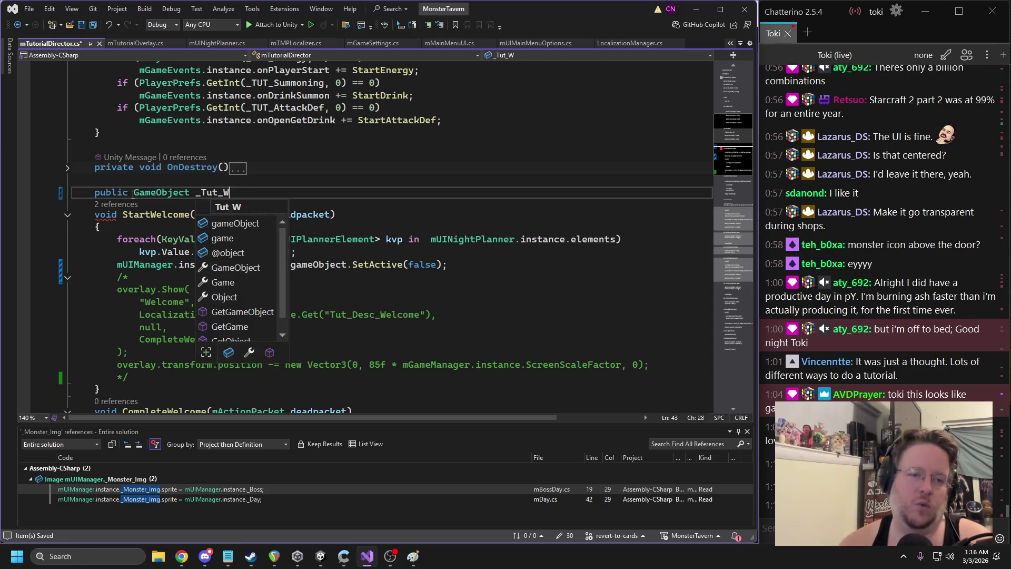
type("G;")
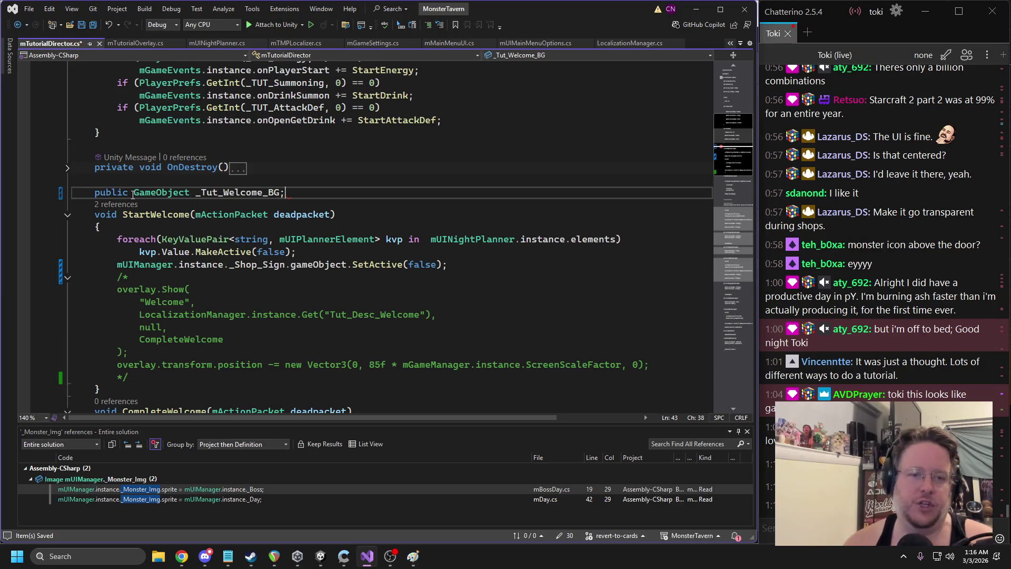
key("ctrl+s")
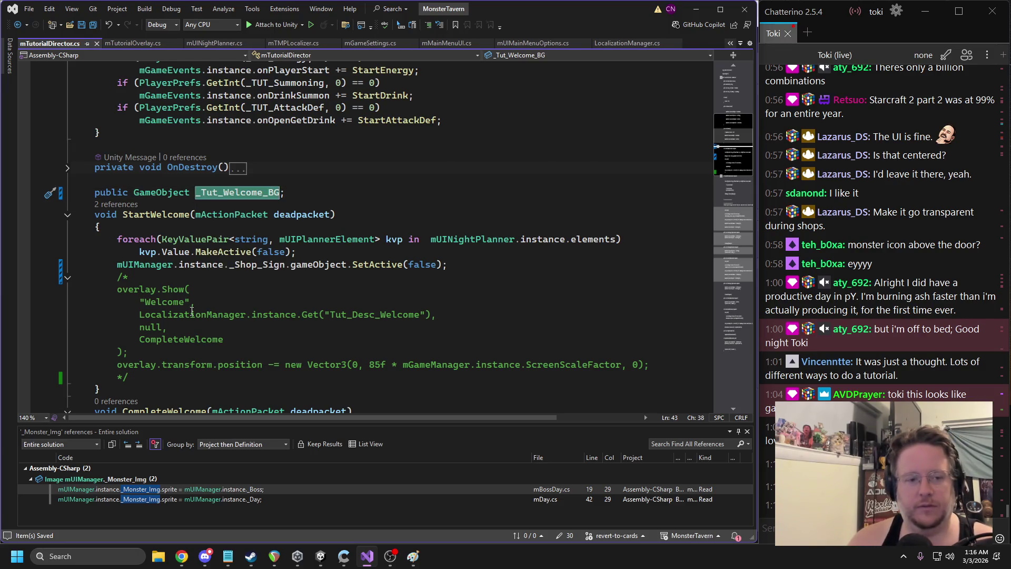
Add '_Tut_Welcome_BG.gameObject.SetActive(true);' inside StartWelcome and save
left_click(159, 374)
key("Return")
type("_Tut_Welcome_BG.")
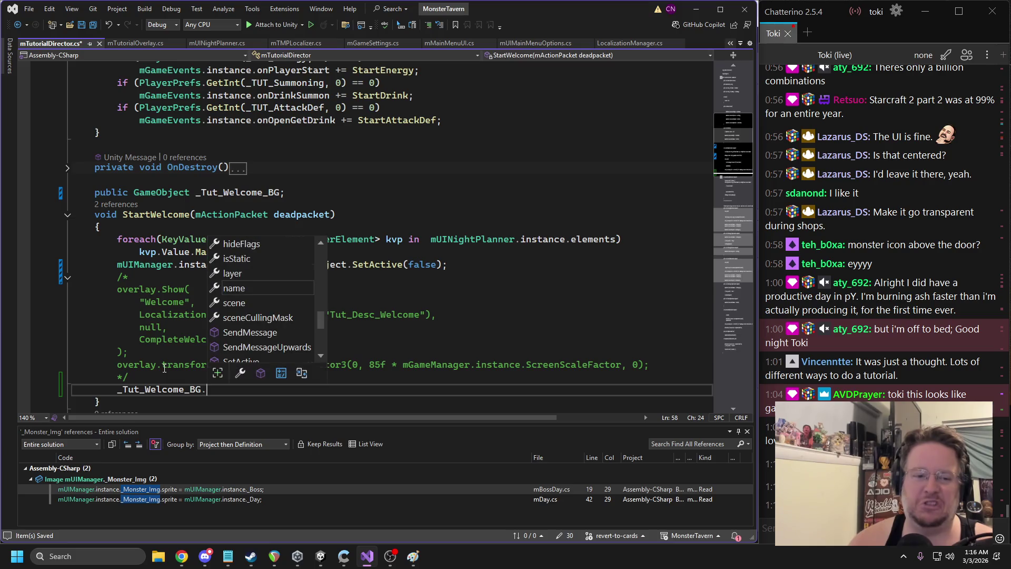
type("gameObject.SetActive(t")
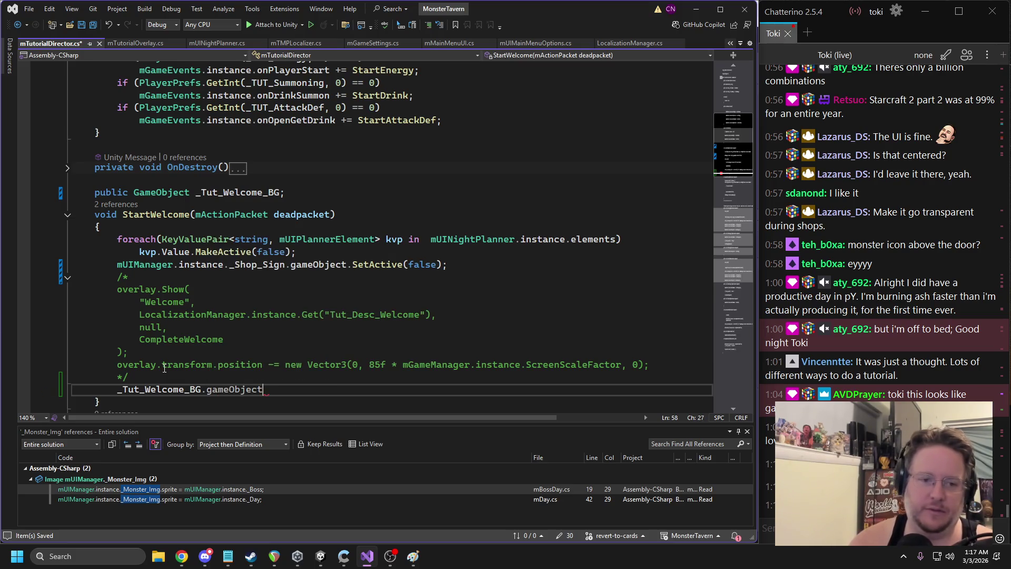
key("Tab")
type(";")
key("ctrl+s")
scroll(147, 325, "down", 3)
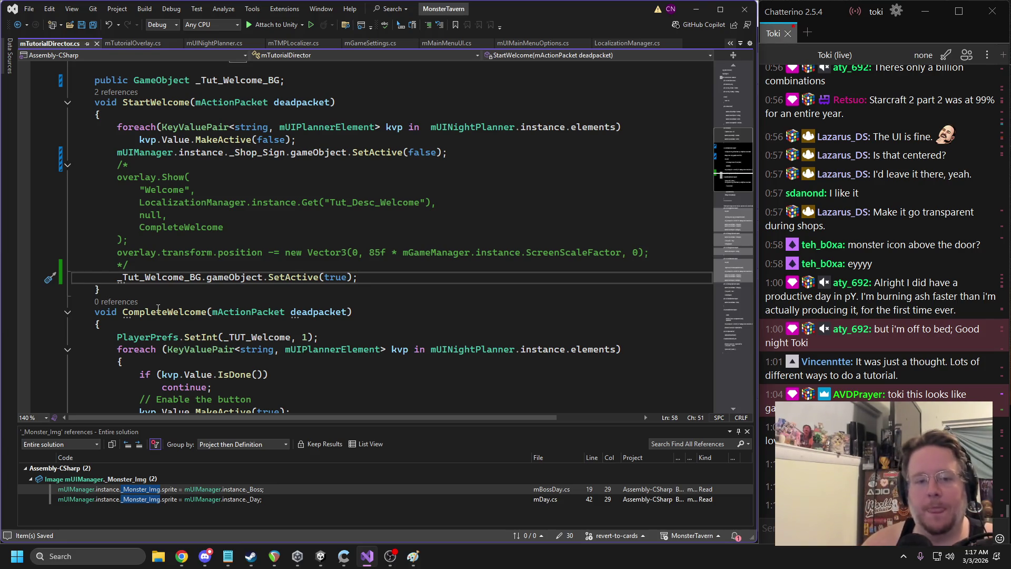
triple_click(287, 272)
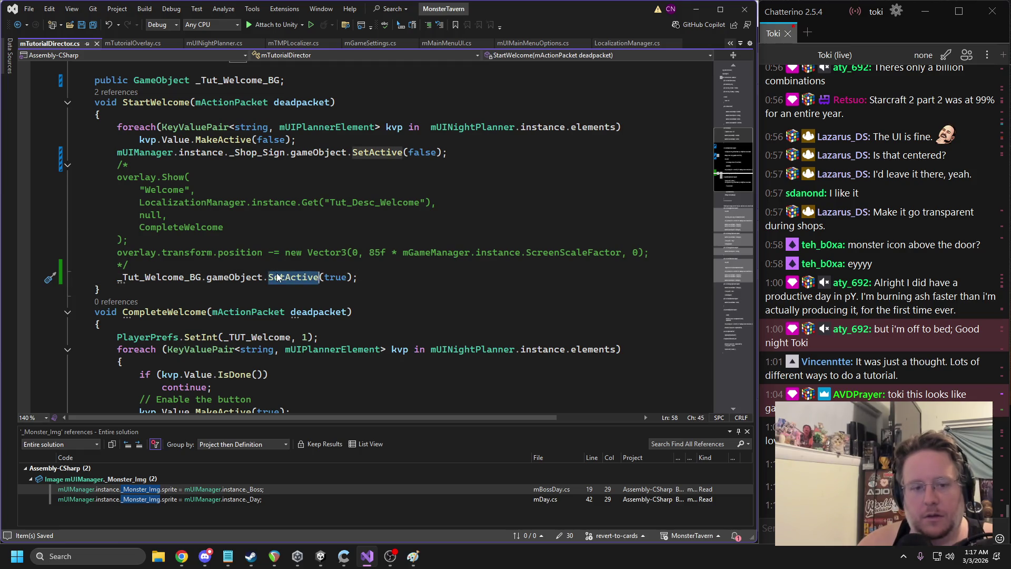
scroll(259, 272, "down", 2)
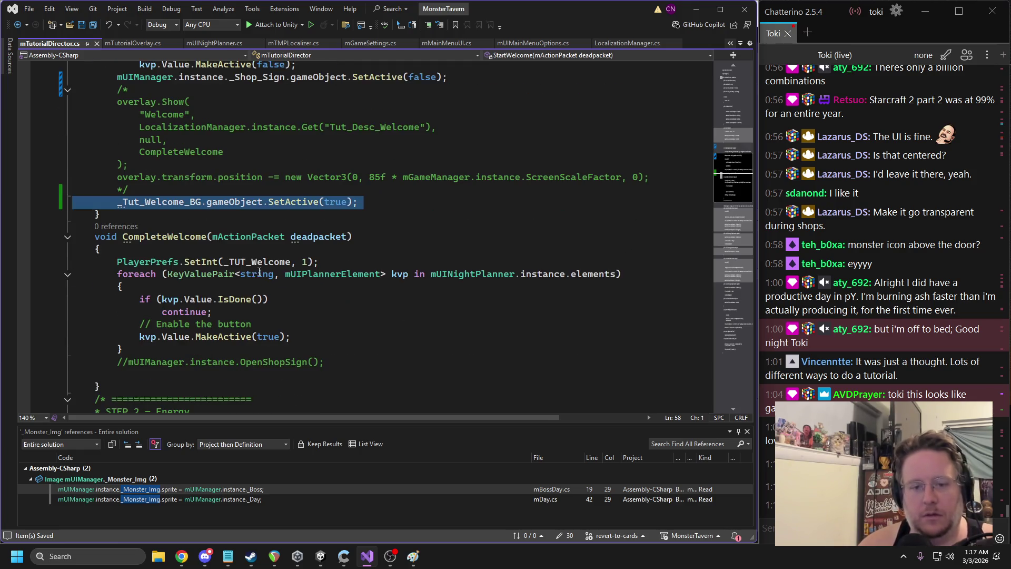
In CompleteWelcome, replace the commented OpenShopSign call with _Shop_Sign.SetActive(true)
left_click(293, 261)
double_click(261, 262)
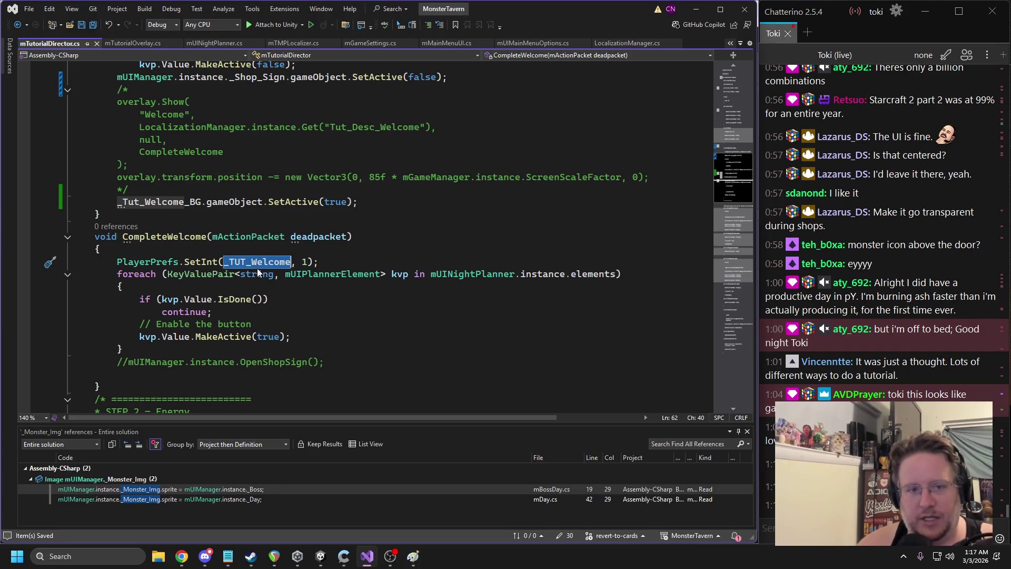
scroll(260, 276, "up", 1)
left_click_drag(449, 115, 111, 115)
left_click(299, 386)
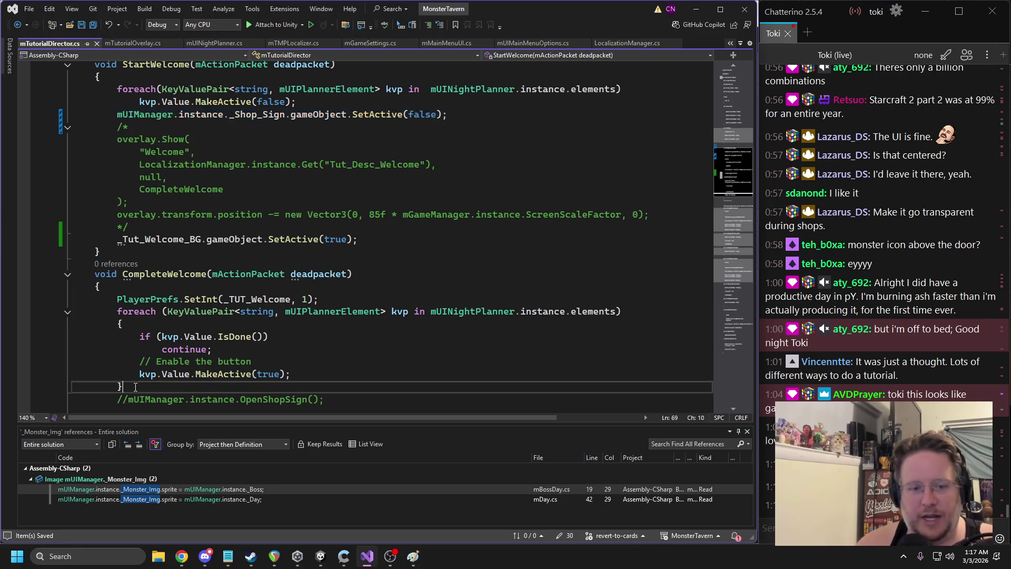
scroll(299, 350, "down", 1)
left_click(137, 358)
key("ctrl+k")
key("ctrl+u")
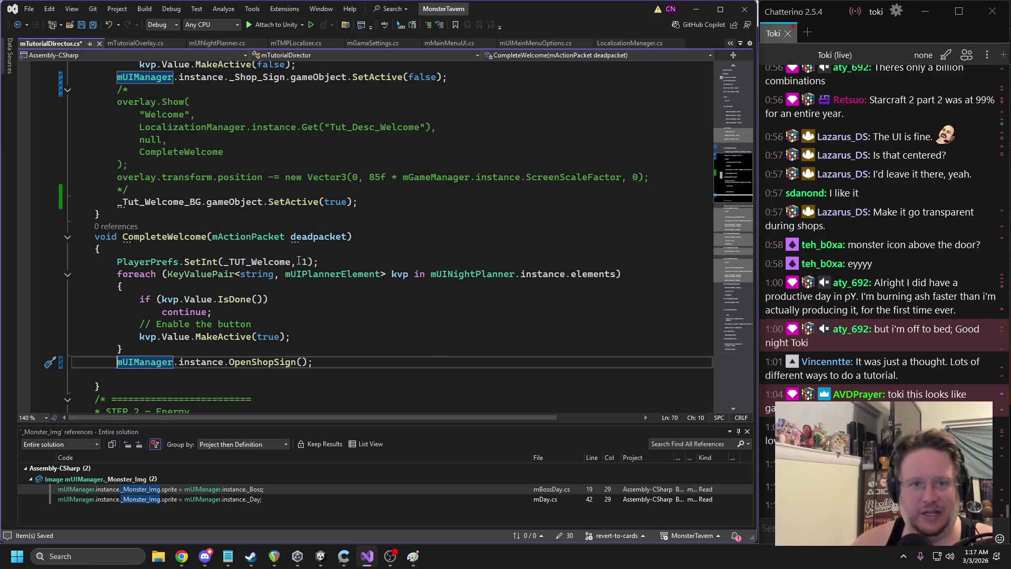
scroll(284, 353, "up", 2)
scroll(302, 343, "down", 4)
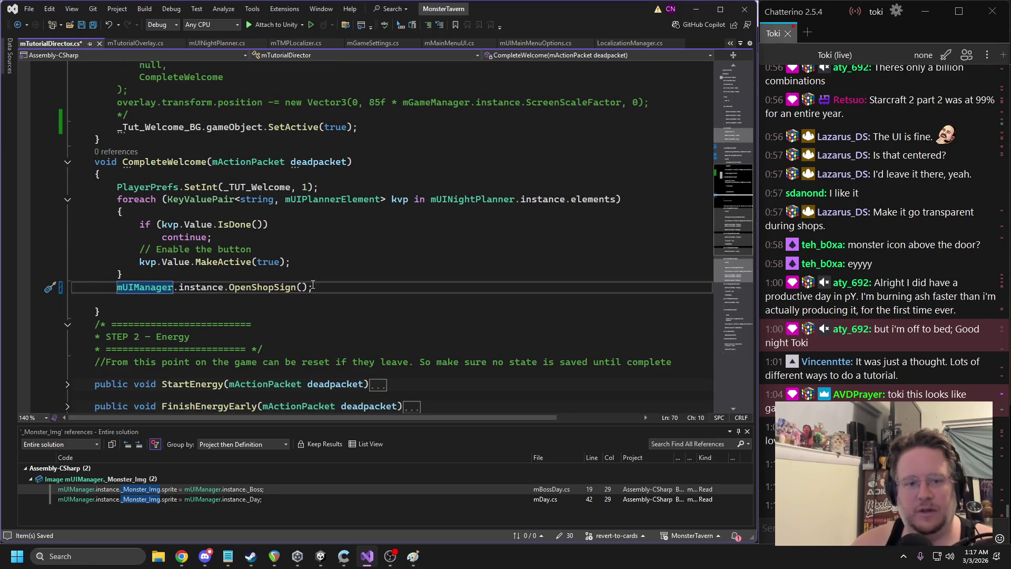
key("Tab")
double_click(421, 286)
type("true")
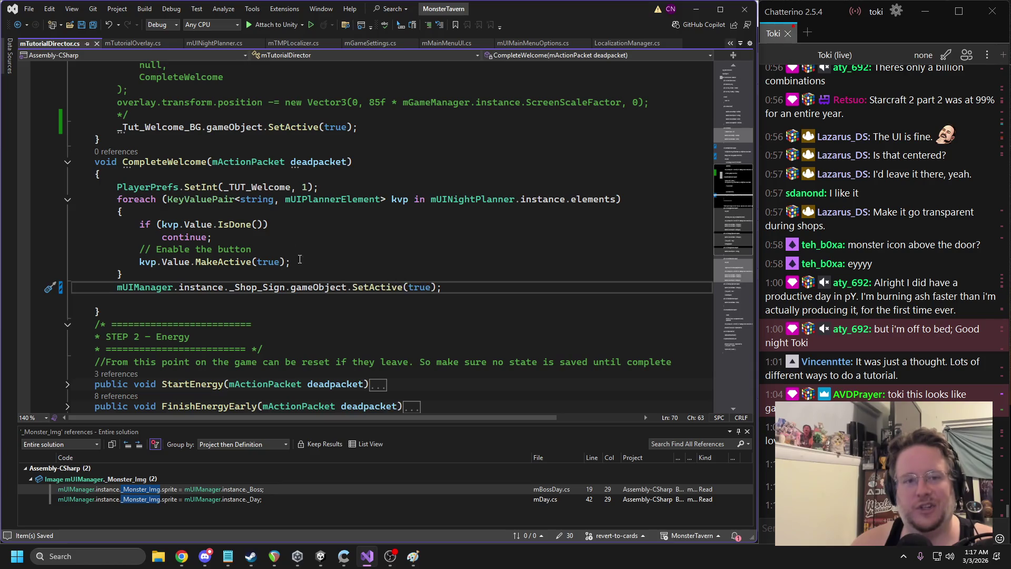
Add a _Tut_Welcome_BG.SetActive(false) line at the end of CompleteWelcome
scroll(281, 213, "up", 1)
left_click_drag(357, 164, 118, 164)
key("ctrl+c")
left_click(340, 337)
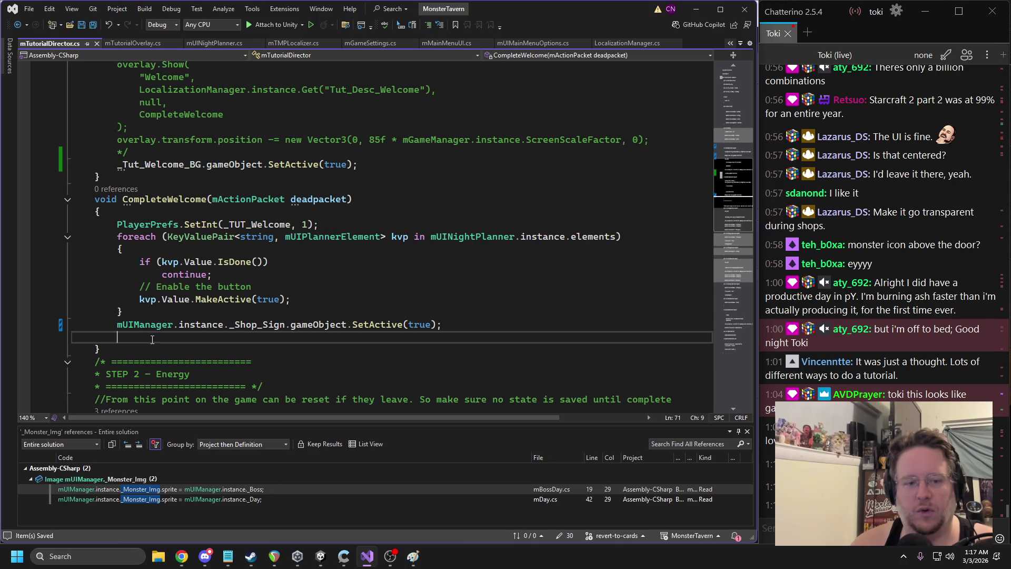
key("ctrl+v")
left_click(340, 338)
type("fa")
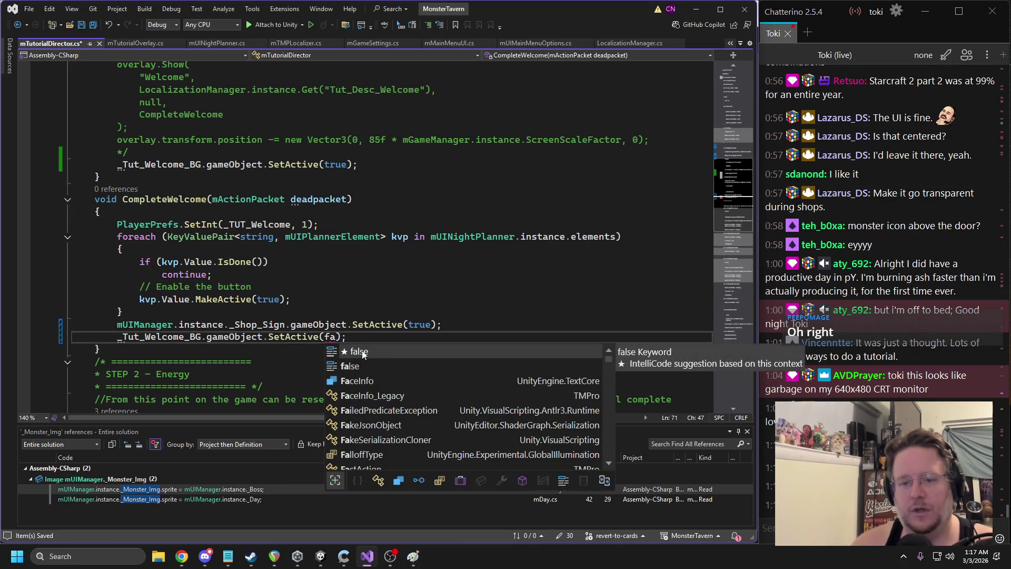
key("Tab")
Save the tutorial director script and return to the Unity editor
key("ctrl+s")
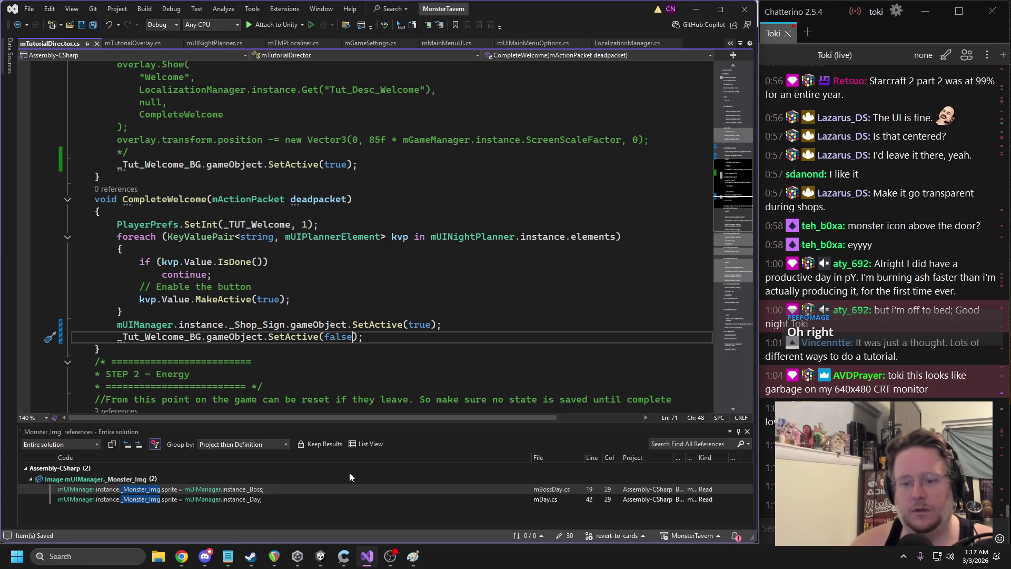
mouse_move(323, 560)
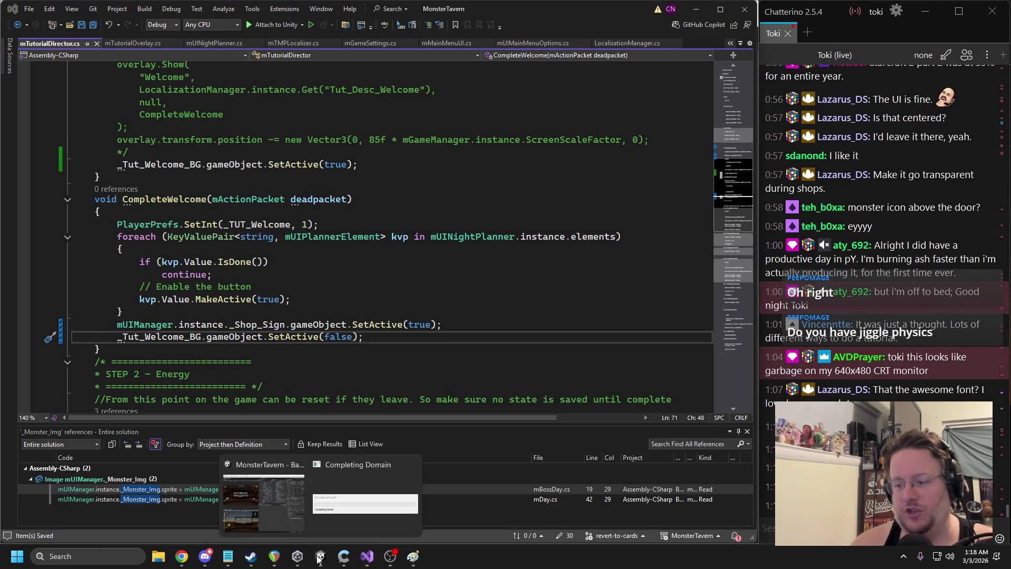
key("alt+Tab")
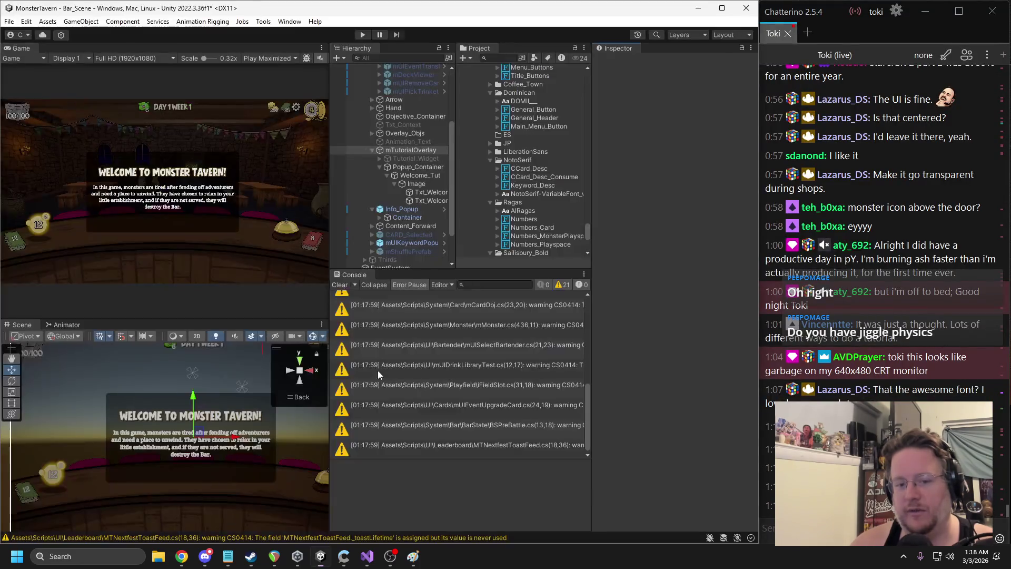
Clear the Console and remove the Image component from the popup's Image object
left_click(340, 285)
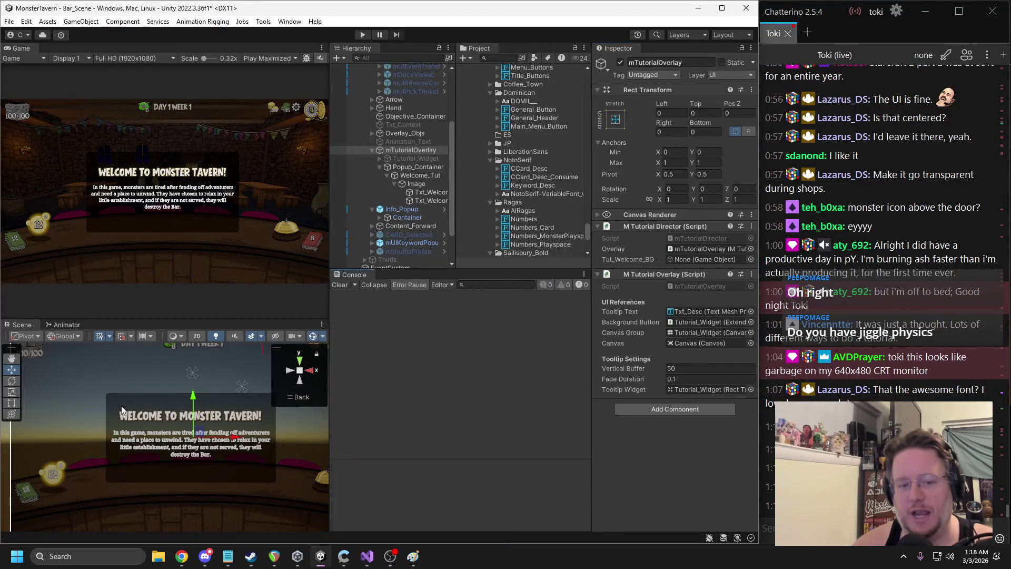
left_click(419, 177)
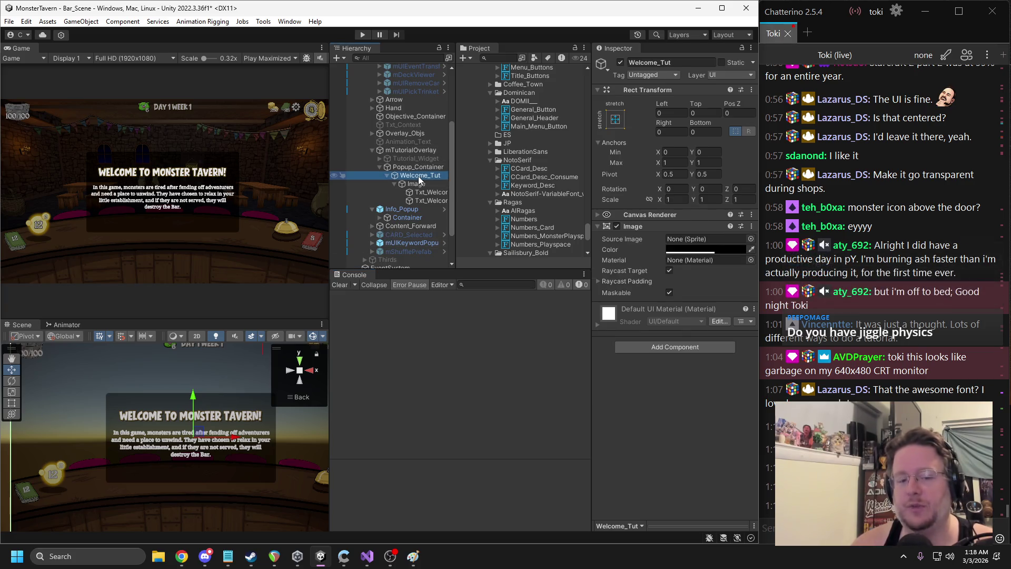
left_click(416, 184)
right_click(644, 227)
left_click(682, 251)
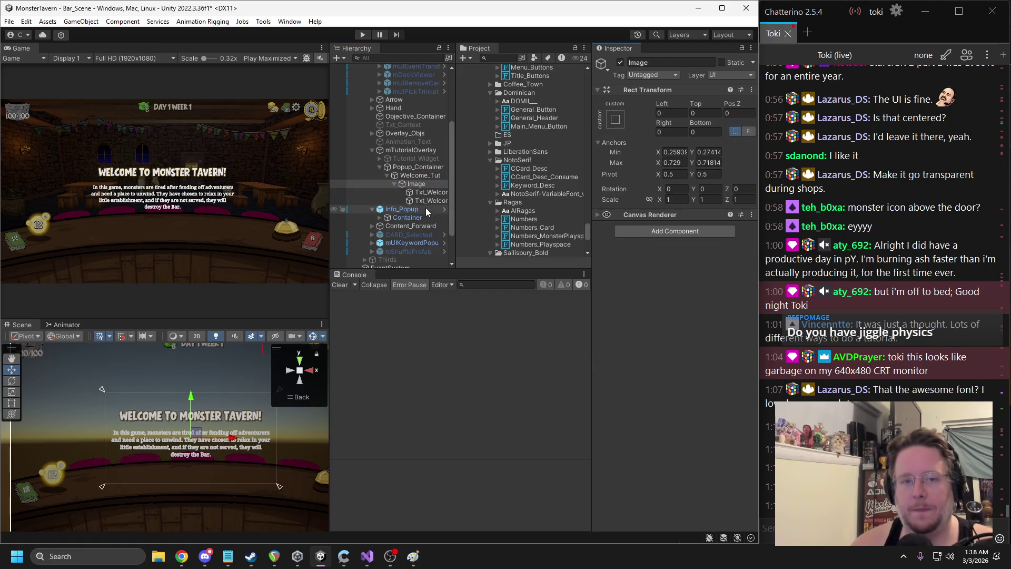
Set Txt_Welcome_Desc's font asset to Keyword_Desc
left_click(430, 201)
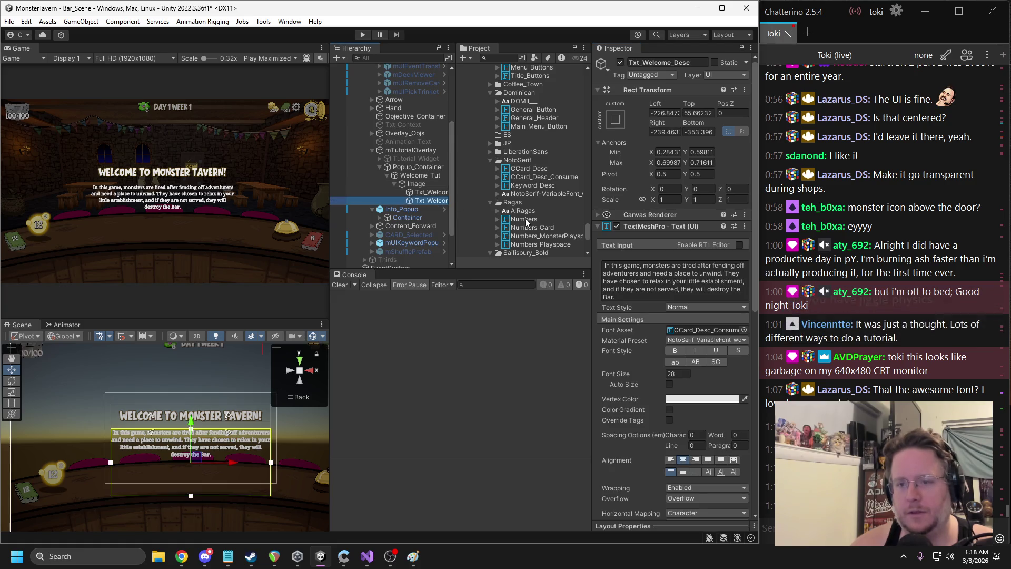
left_click(692, 332)
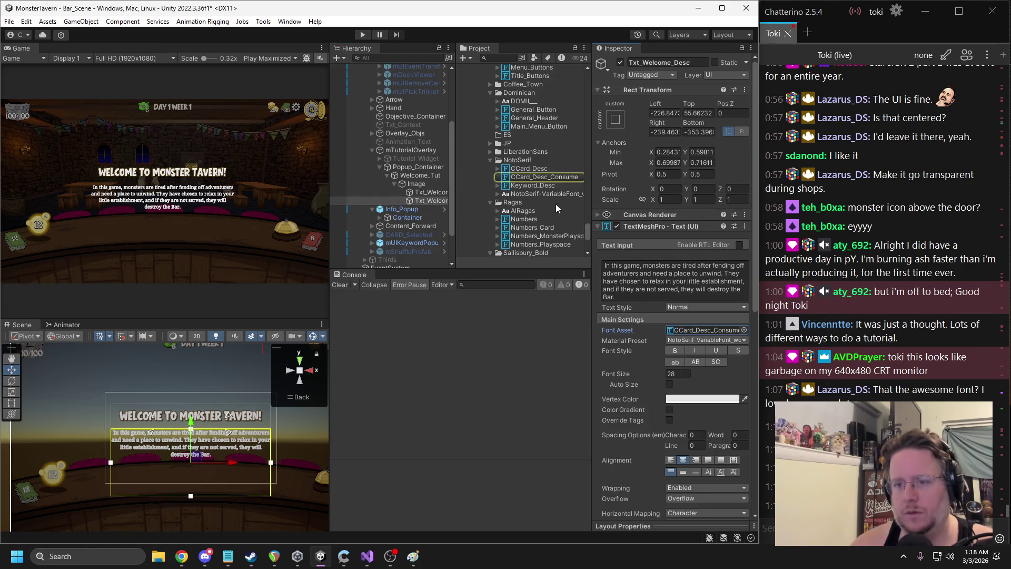
mouse_move(533, 186)
left_mouse_down()
mouse_move(694, 316)
mouse_move(693, 332)
left_mouse_up()
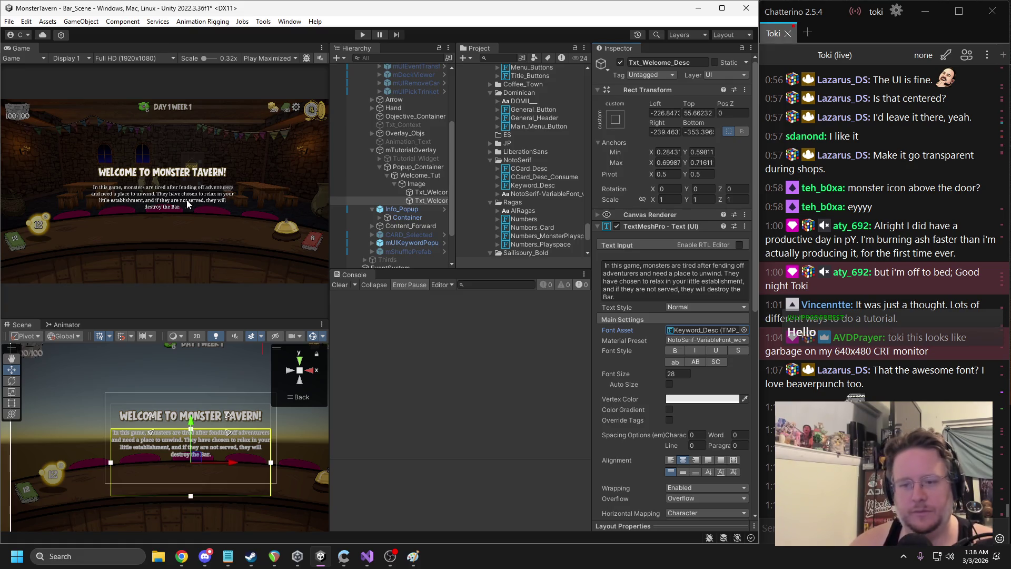
Give Txt_Welcome_Desc a Button component with one empty On Click entry
left_click(447, 200)
left_click_drag(455, 189, 498, 188)
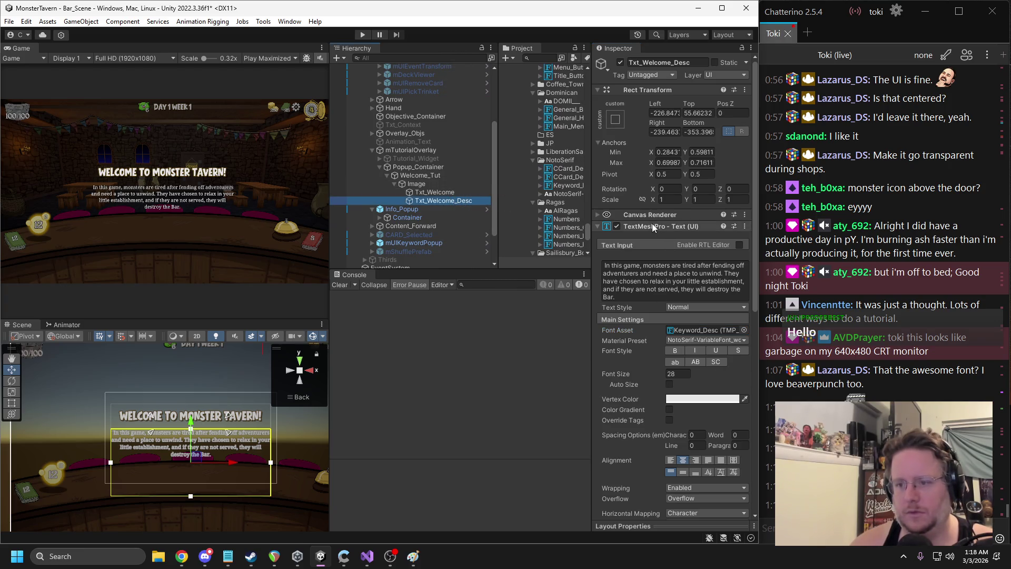
left_click(679, 226)
scroll(668, 333, "down", 2)
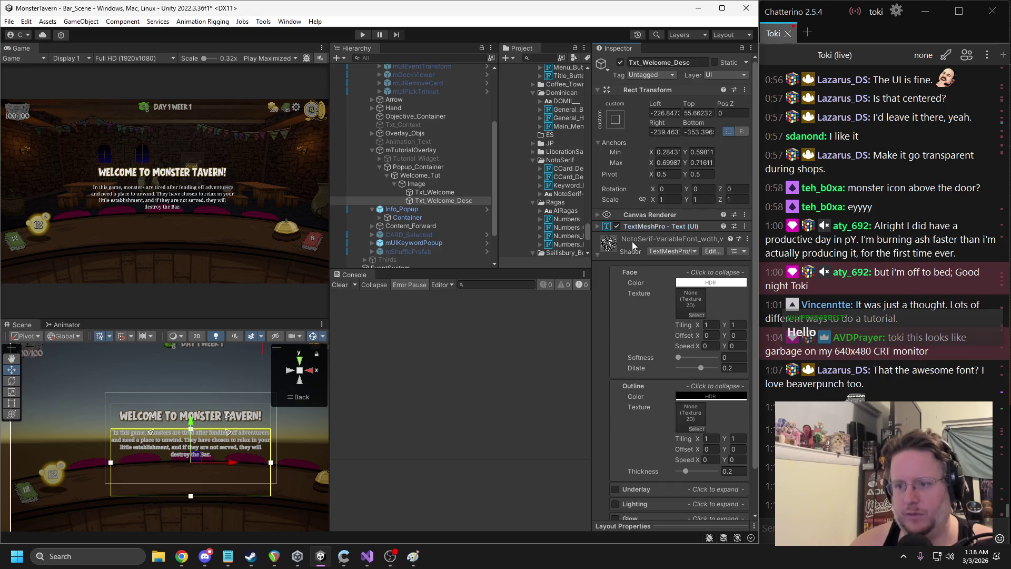
left_click(631, 240)
left_click(653, 278)
type("button")
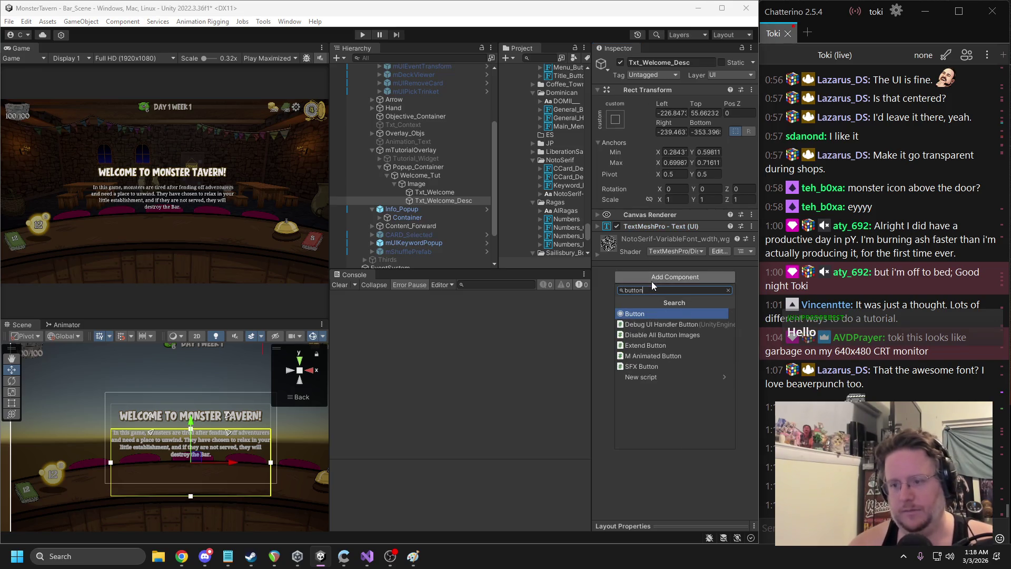
key("Return")
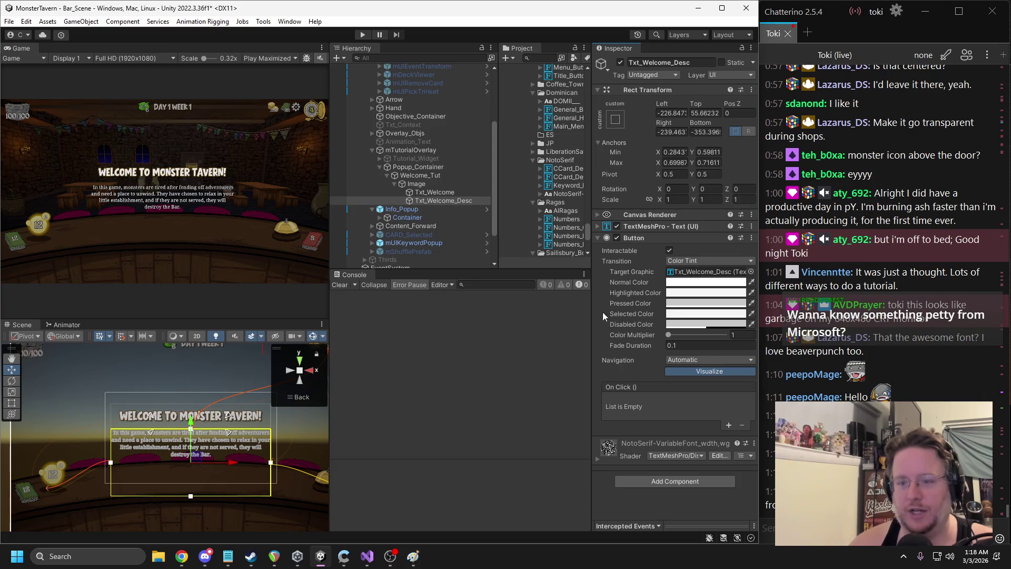
left_click(728, 424)
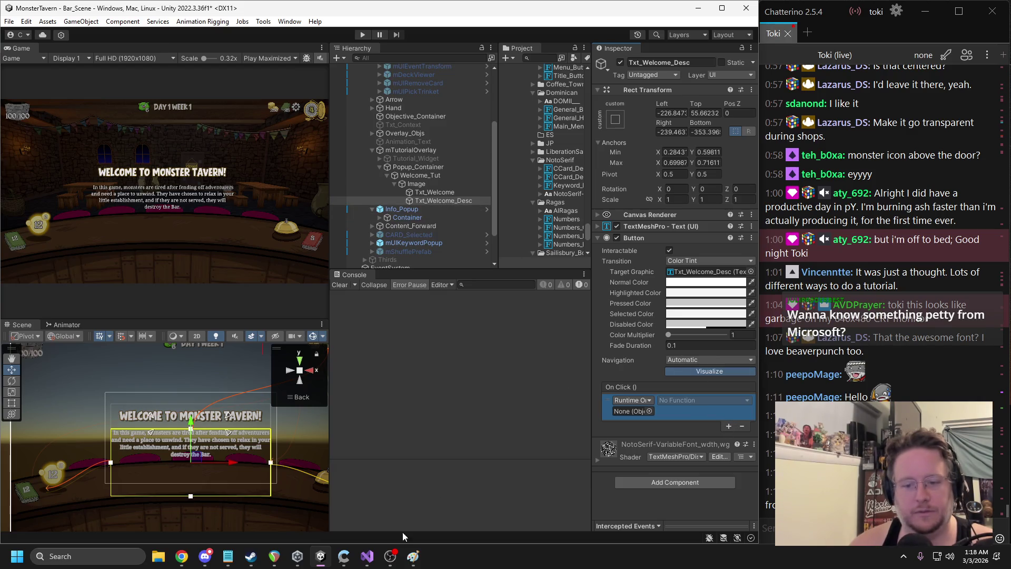
left_click(367, 556)
scroll(161, 235, "up", 3)
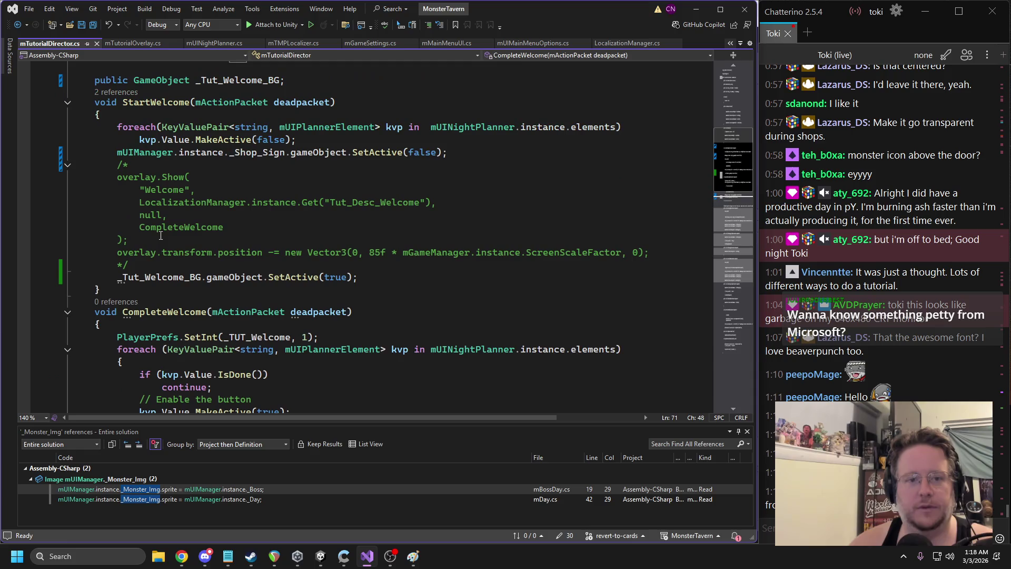
Create an empty public Click() method after the setup block
scroll(223, 282, "down", 5)
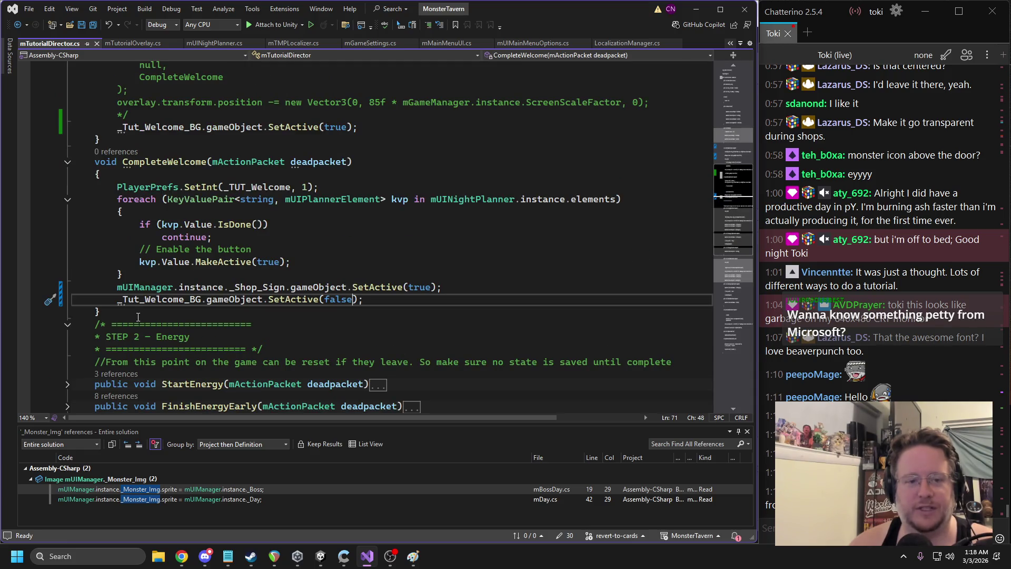
scroll(143, 320, "up", 6)
scroll(143, 319, "up", 3)
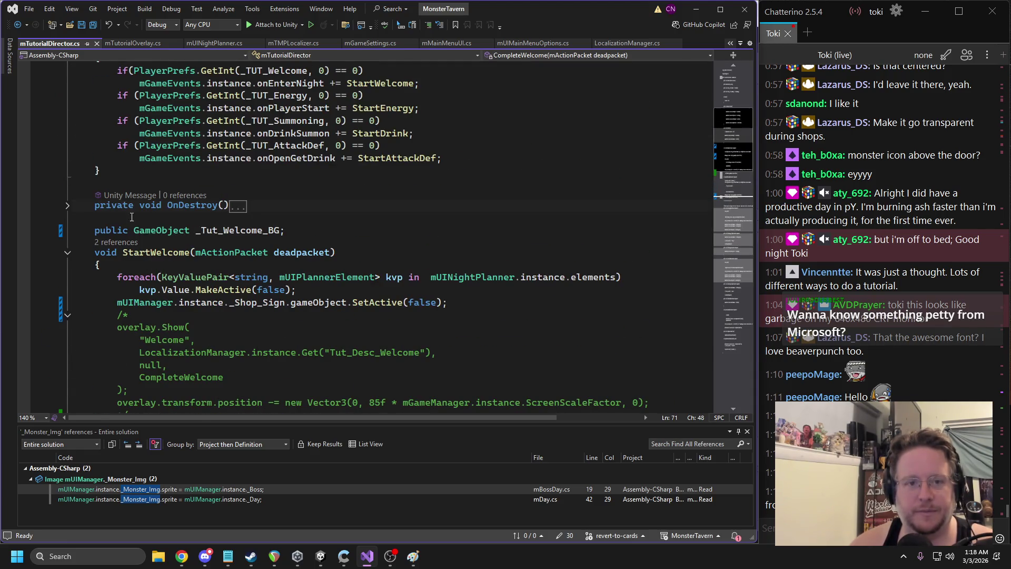
left_click(118, 190)
type("pub")
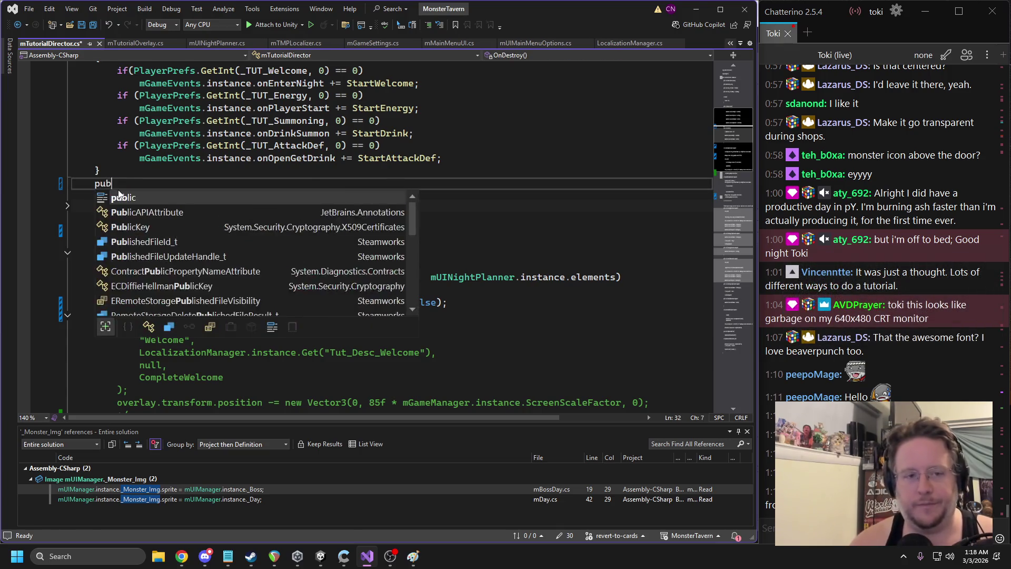
type("lic void OnPar")
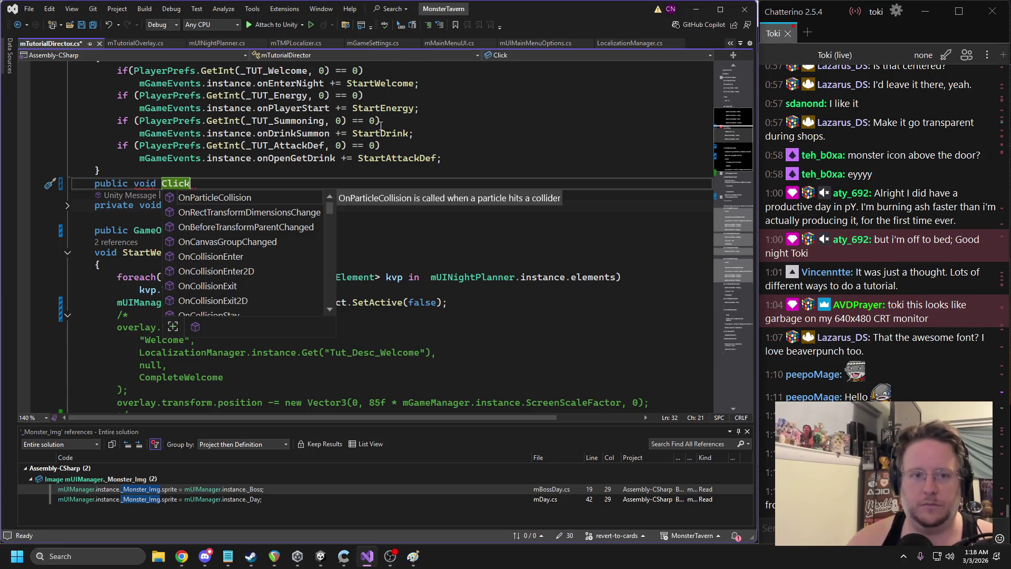
type("()")
key("Return")
type("{")
key("Return")
key("ctrl+s")
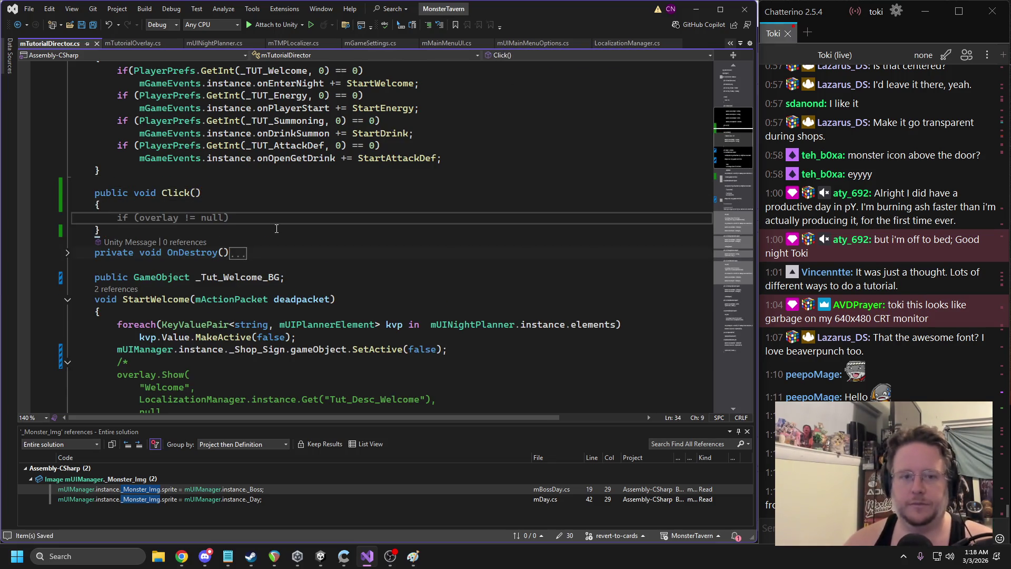
key("Up")
key("Up")
key("Up")
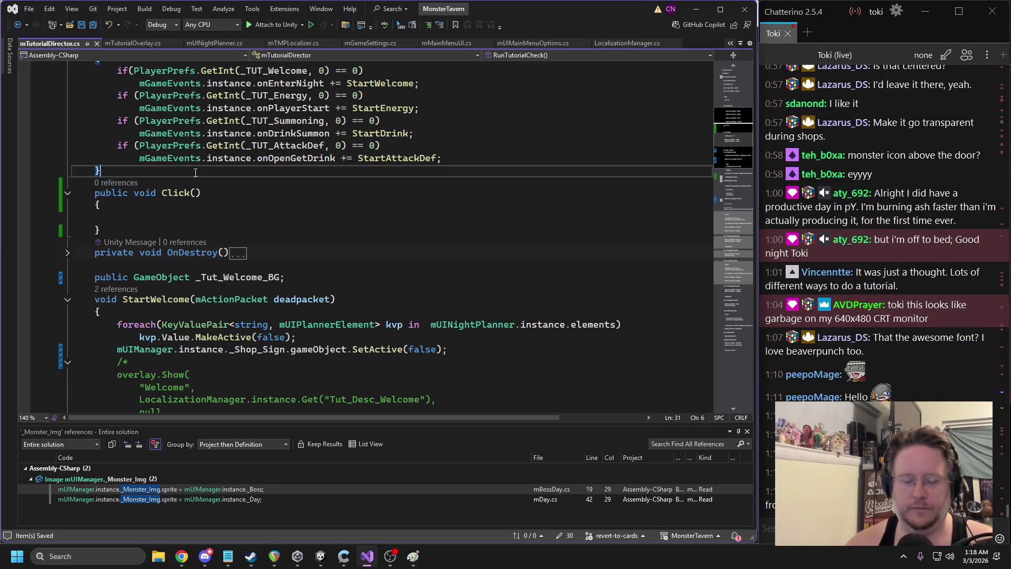
scroll(388, 254, "down", 2)
scroll(387, 255, "down", 5)
Declare a public OnClickClose delegate and an onClickClose field below Click()
left_click(206, 246)
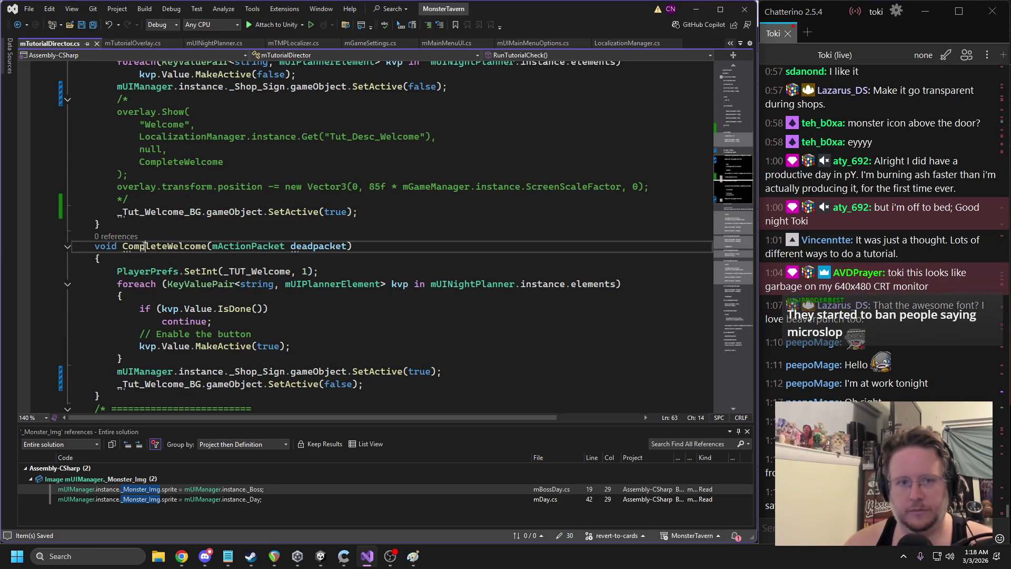
scroll(182, 189, "up", 5)
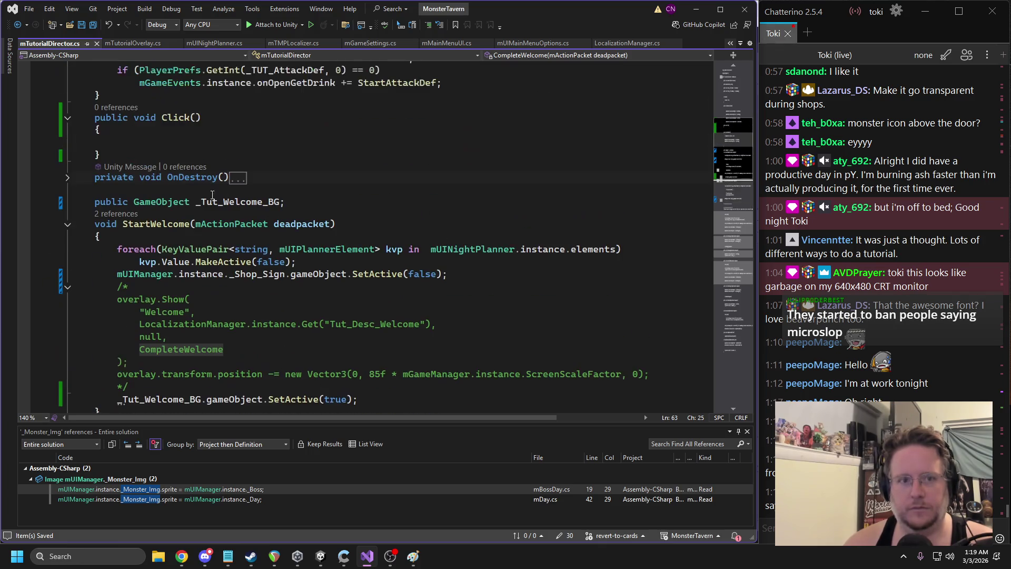
left_click(139, 157)
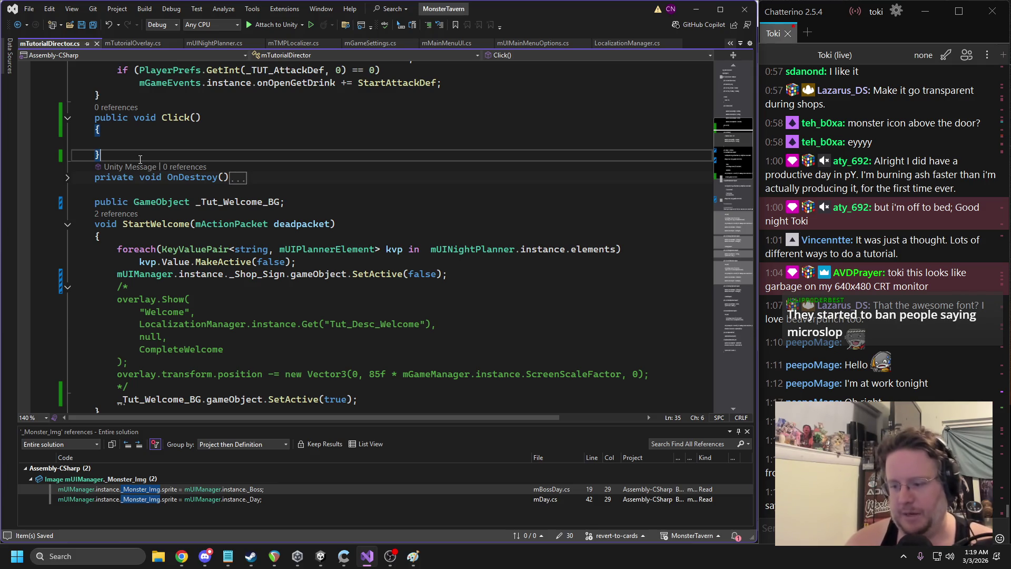
key("Return")
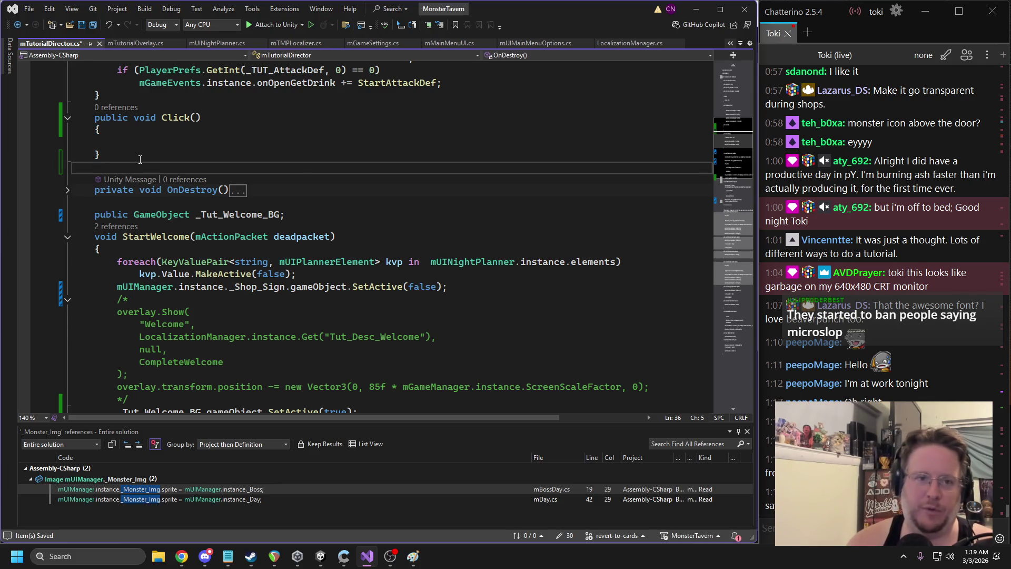
type("p")
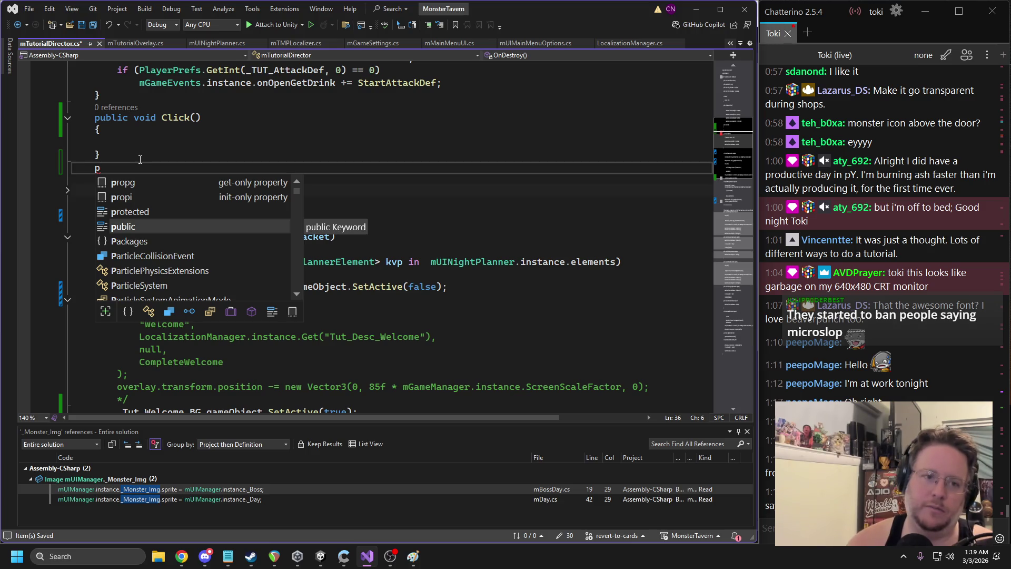
type("u")
key("BackSpace")
type("ublic ")
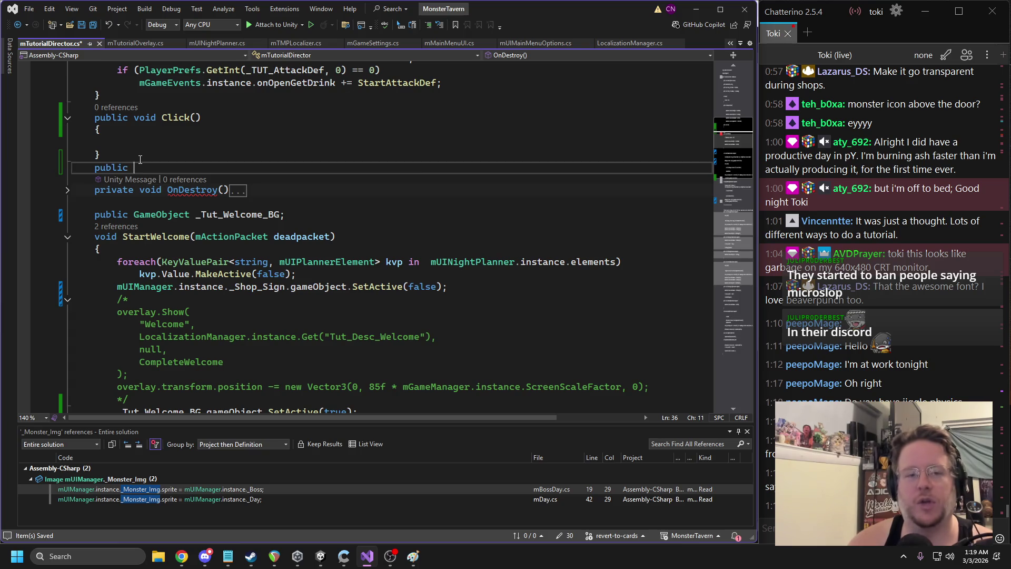
type("delegate")
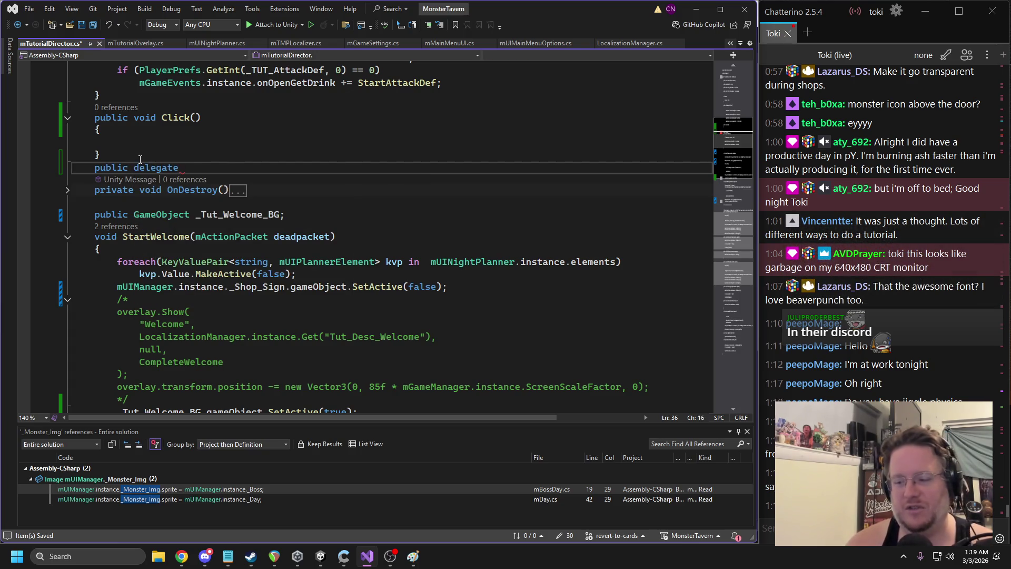
type(" void OnClickClose();")
key("Return")
type("public ")
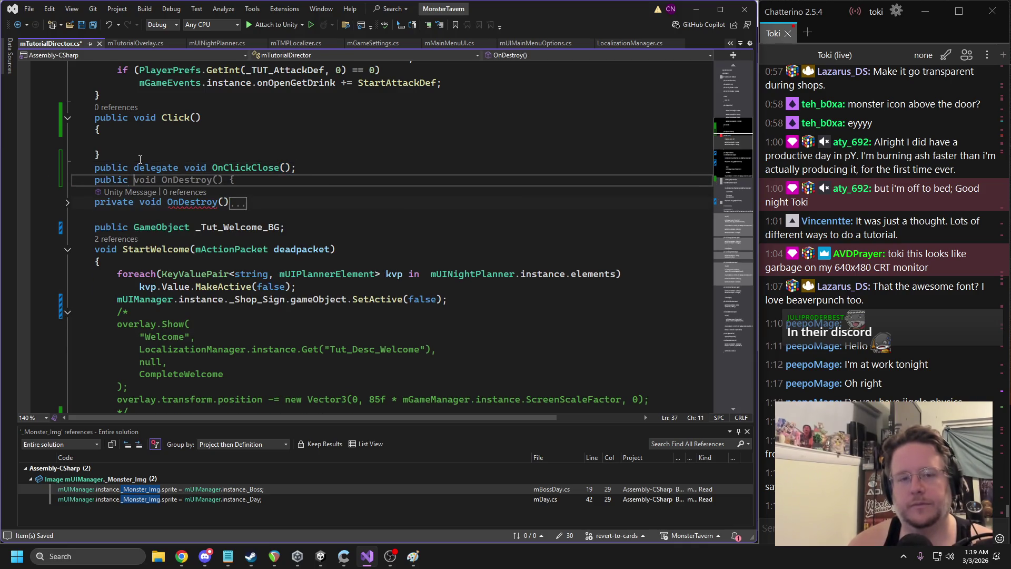
type("OnCl")
key("Tab")
type("onClickClose;")
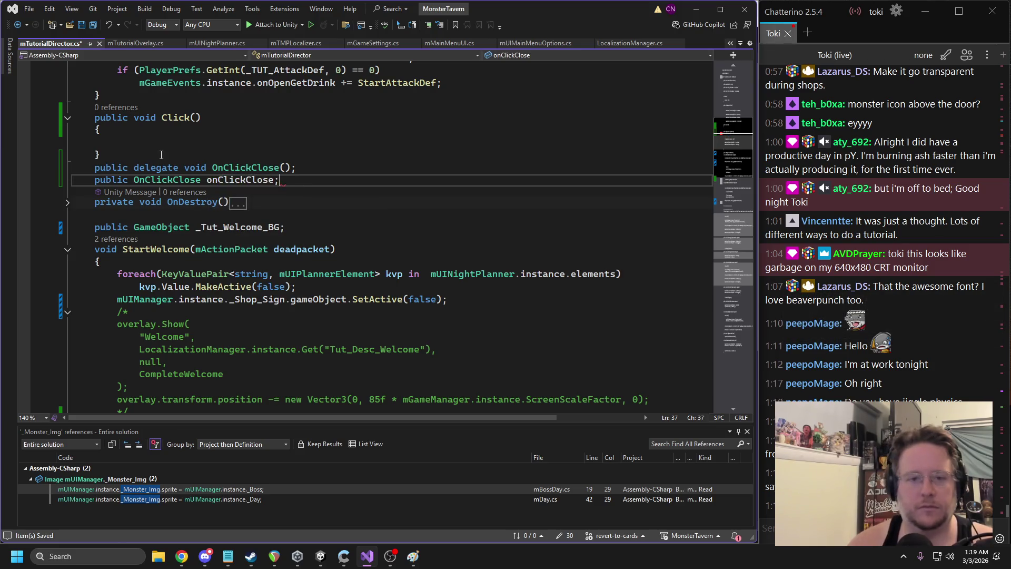
Make Click() call onClickClose?.Invoke() and save the script
left_click(171, 145)
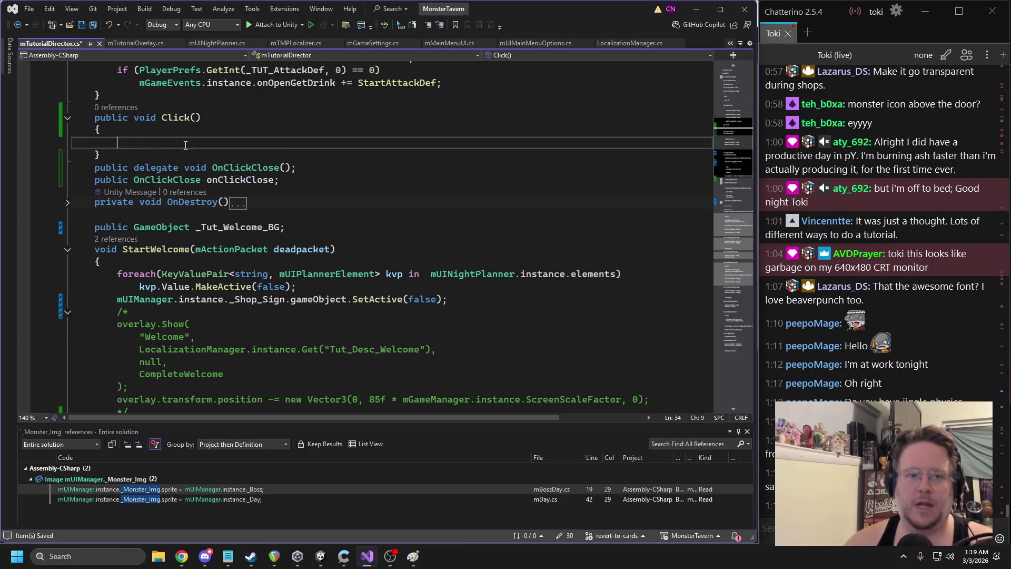
type("onClickClose?.Invoke();")
key("ctrl+s")
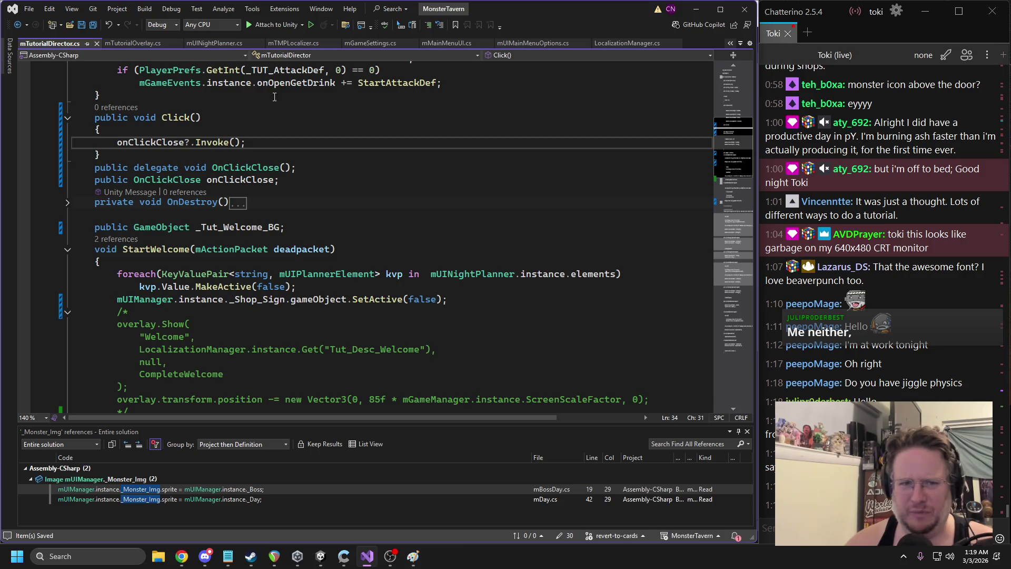
left_click(309, 183)
key("Return")
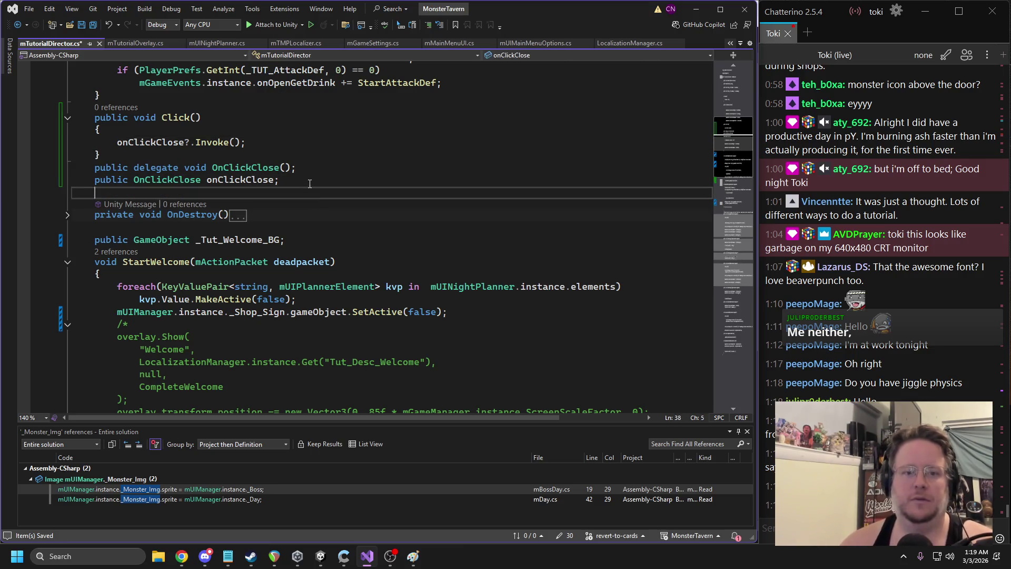
Insert onClickClose on a new line after StartWelcome's _Tut_Welcome_BG activation
scroll(213, 218, "down", 2)
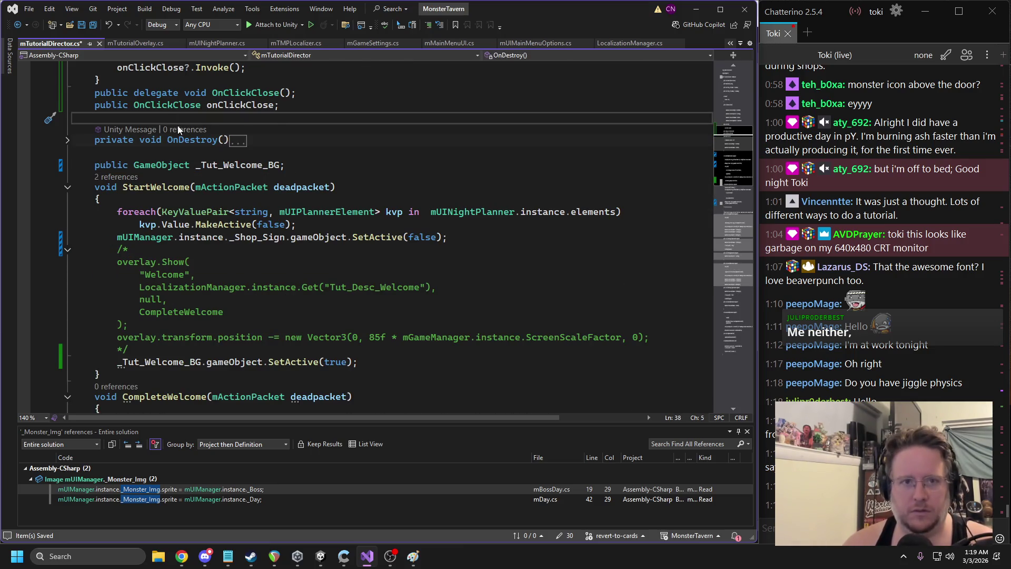
scroll(213, 218, "up", 2)
left_click(185, 142)
scroll(199, 291, "down", 6)
left_click(390, 217)
key("Return")
type("onClickClose")
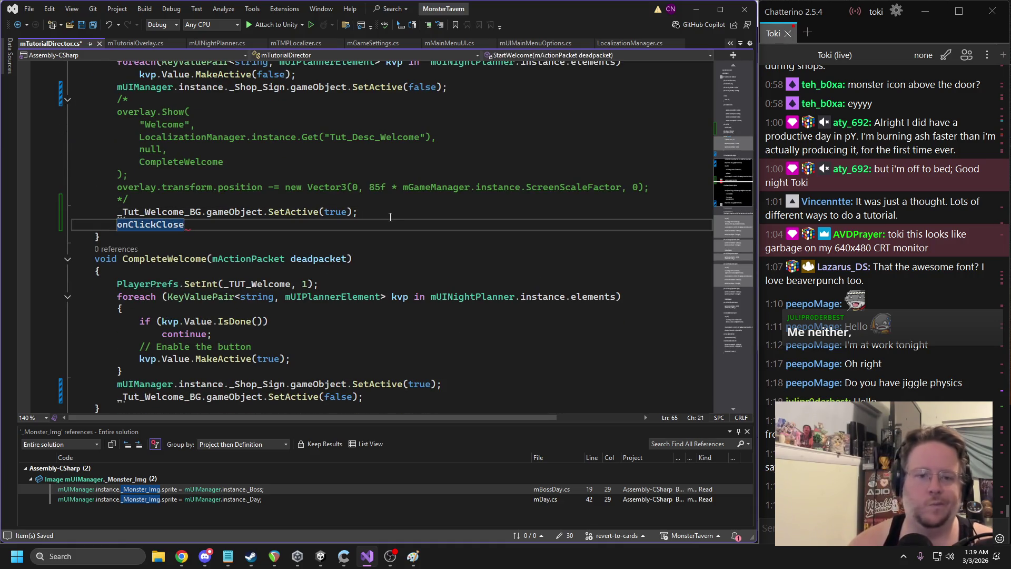
Try the mActionPacket deadpacket parameter in the OnClickClose delegate, then remove it and save
left_click_drag(213, 258, 348, 258)
key("ctrl+c")
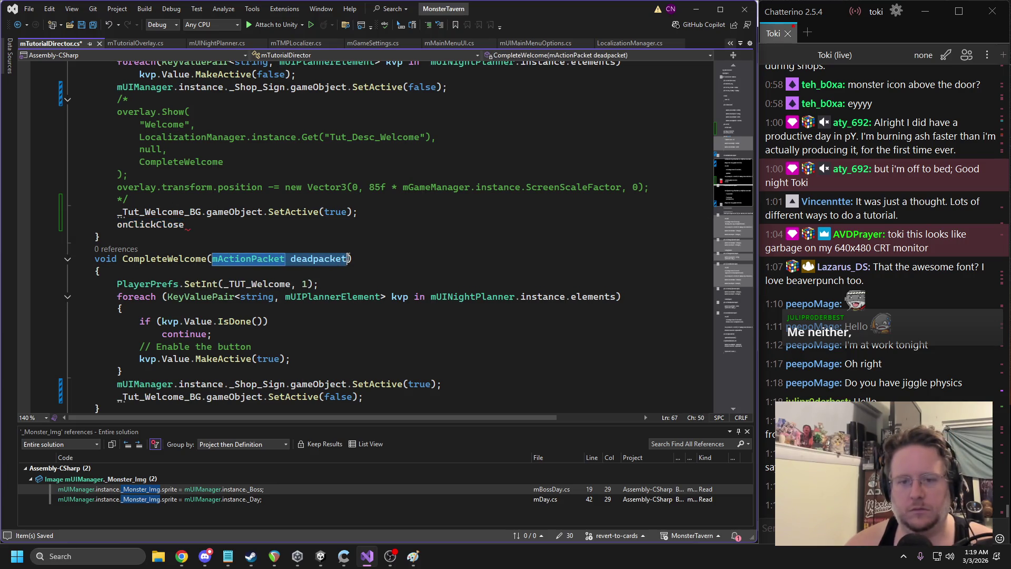
scroll(268, 200, "up", 8)
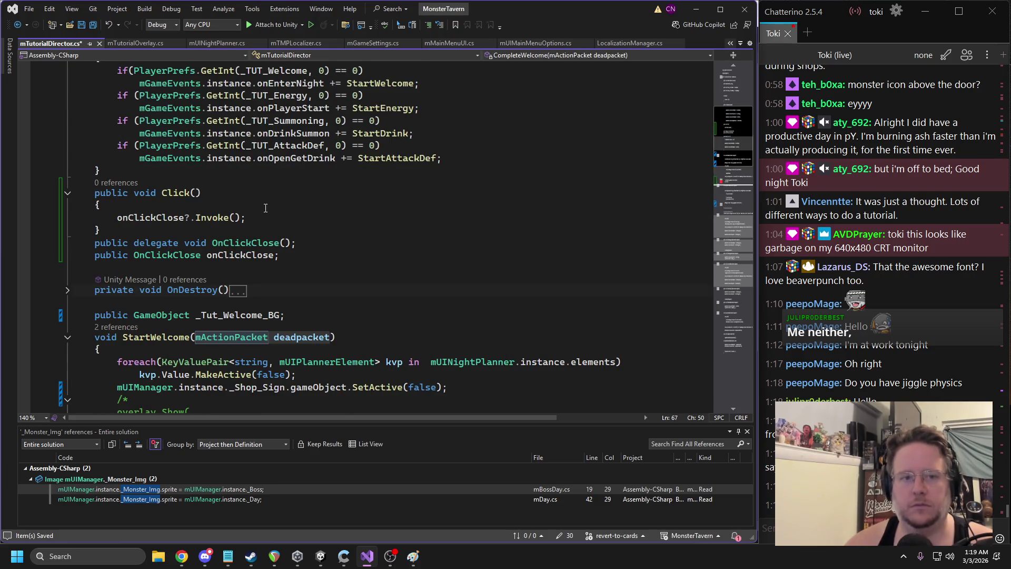
left_click(285, 242)
key("ctrl+v")
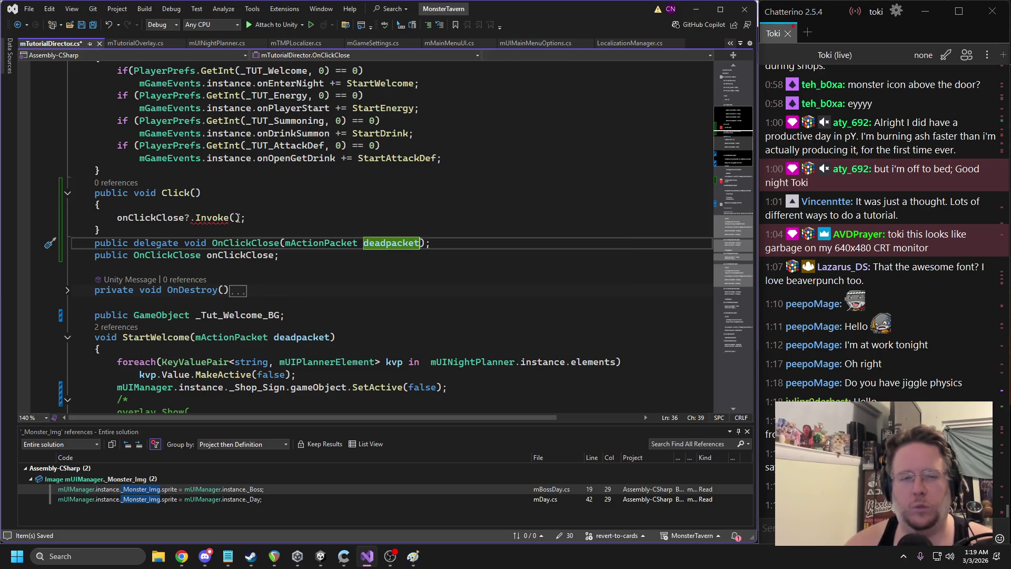
mouse_move(234, 218)
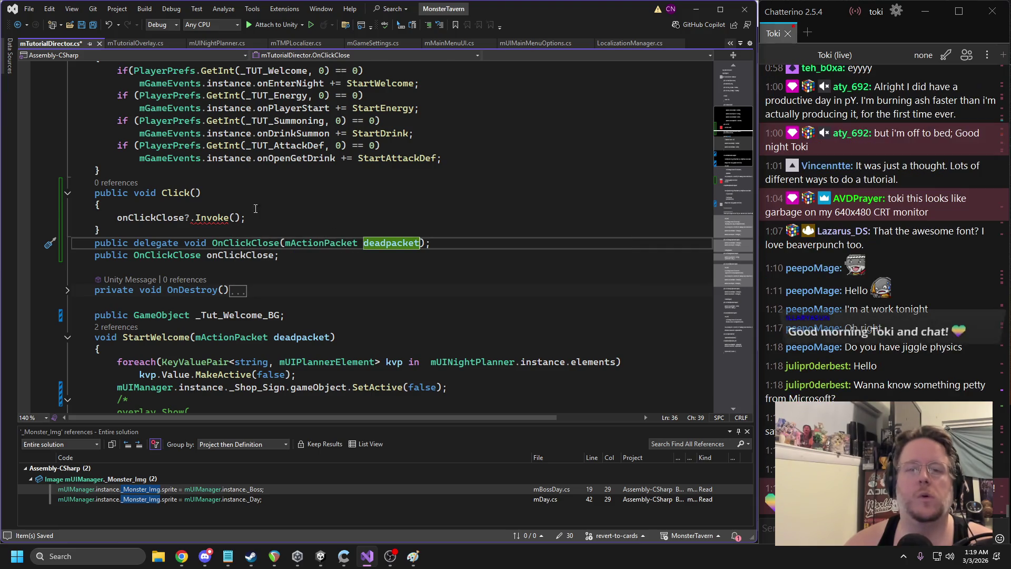
key("ctrl+BackSpace")
key("ctrl+BackSpace")
key("ctrl+s")
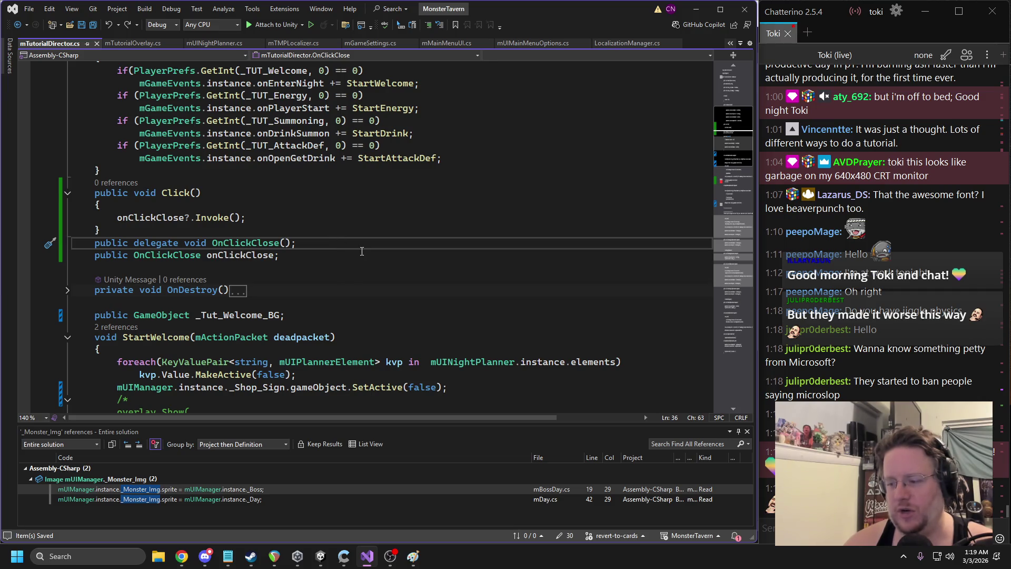
Delete the mActionPacket deadpacket parameter from CompleteWelcome
scroll(362, 251, "down", 7)
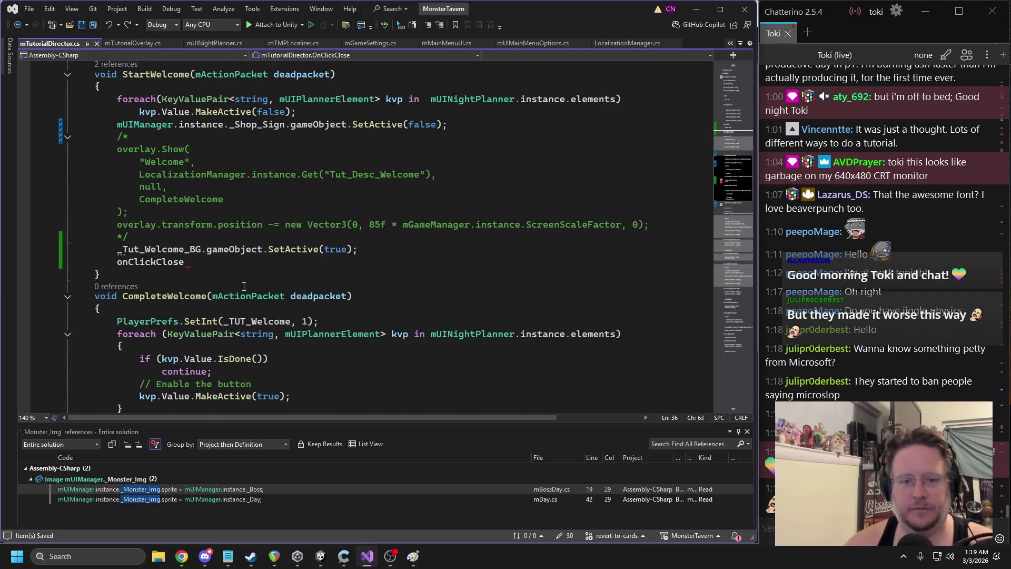
left_click_drag(213, 295, 352, 296)
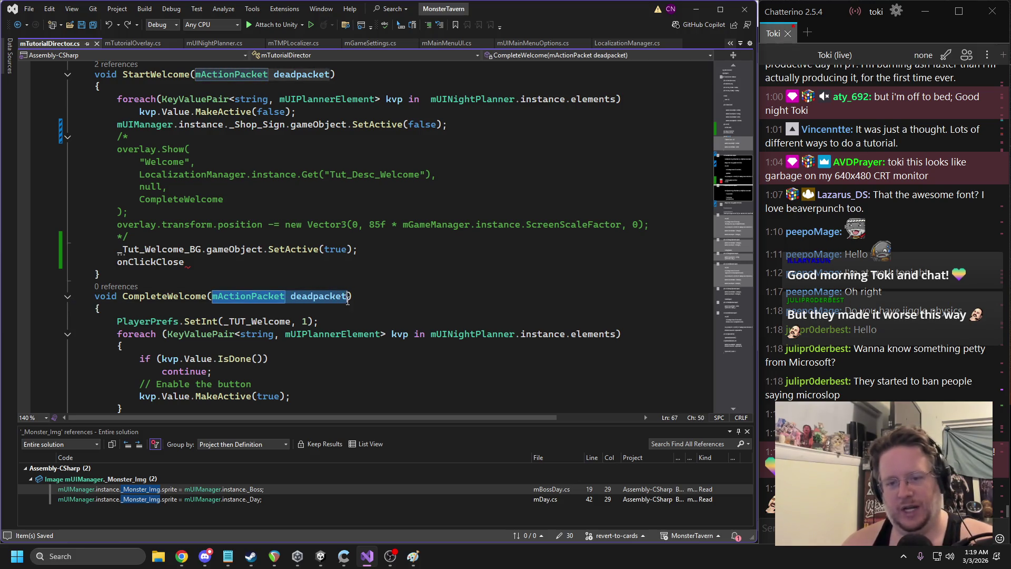
key("Delete")
left_click_drag(208, 296, 121, 296)
Complete the StartWelcome line as onClickClose = CompleteWelcome and save
double_click(150, 262)
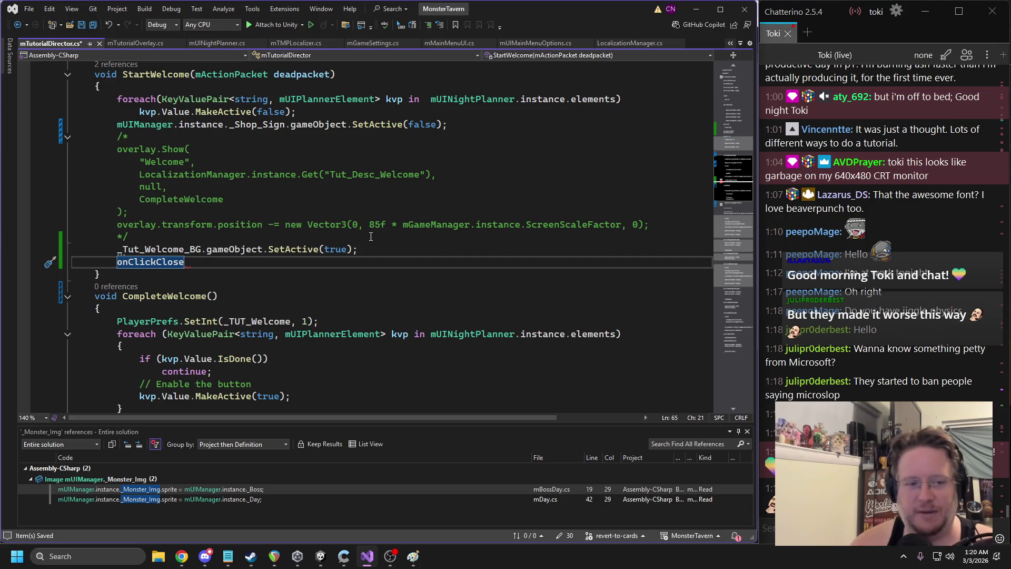
key("End")
type("= CompleteWelcome")
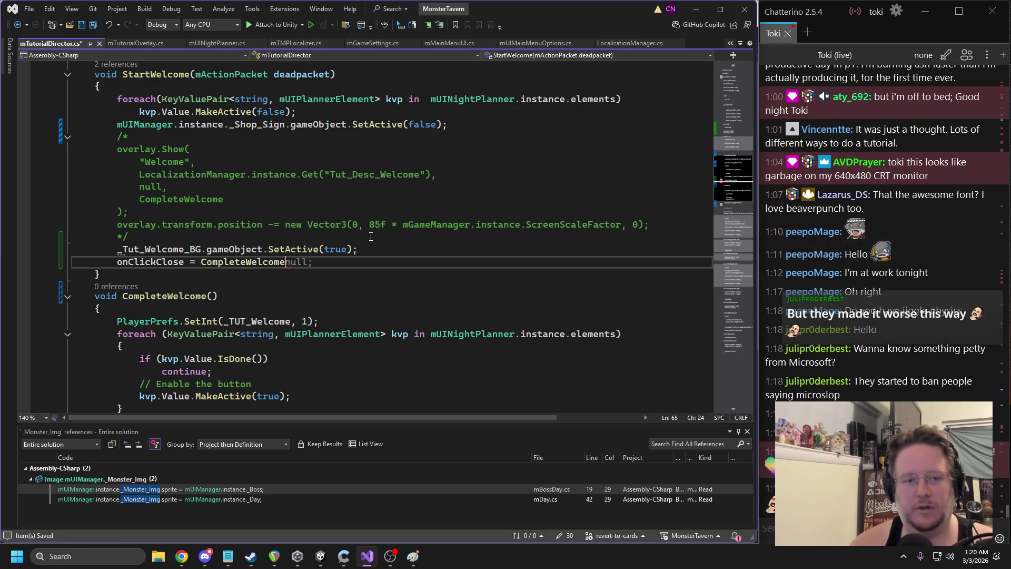
double_click(228, 263)
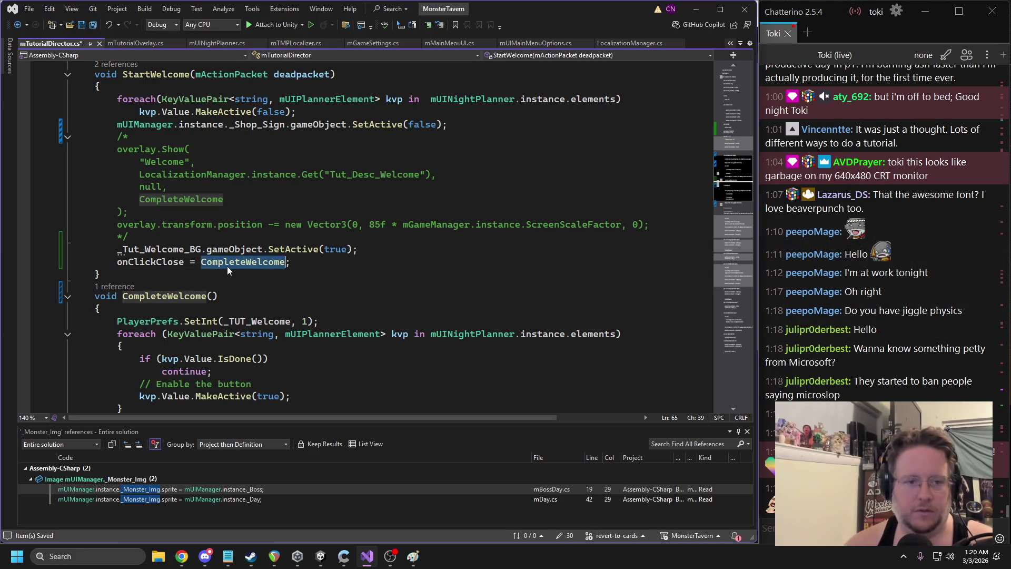
key("ctrl+s")
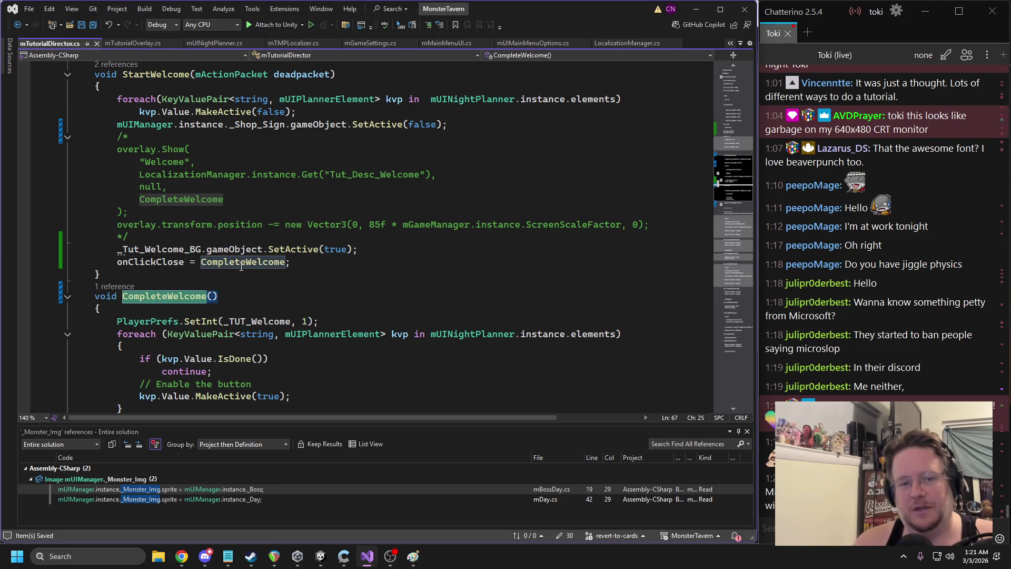
Add an onClickClose = false; line at the end of CompleteWelcome and save
left_click(253, 249)
double_click(222, 263)
double_click(151, 262)
key("ctrl+c")
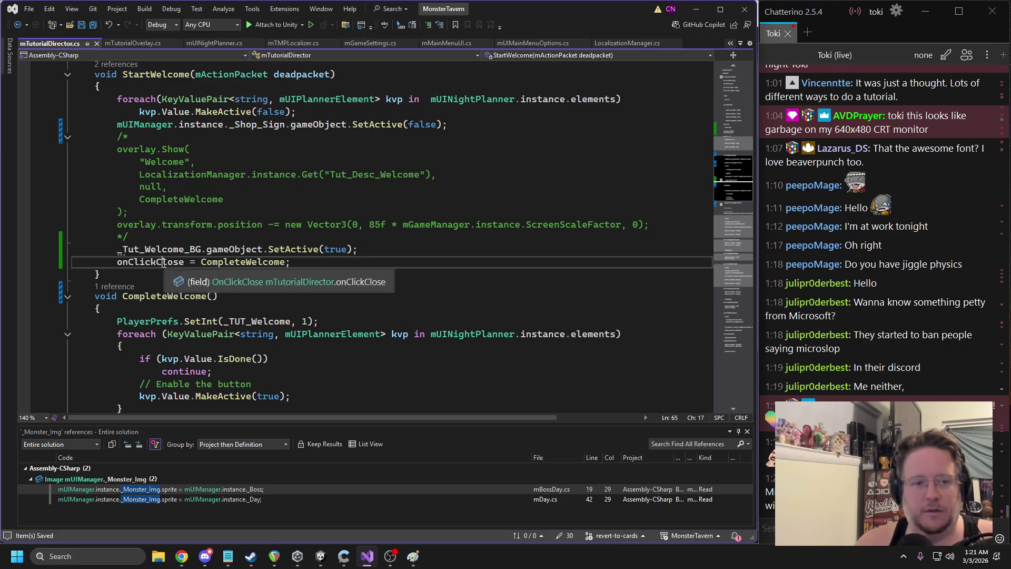
scroll(244, 342, "down", 2)
left_click(422, 354)
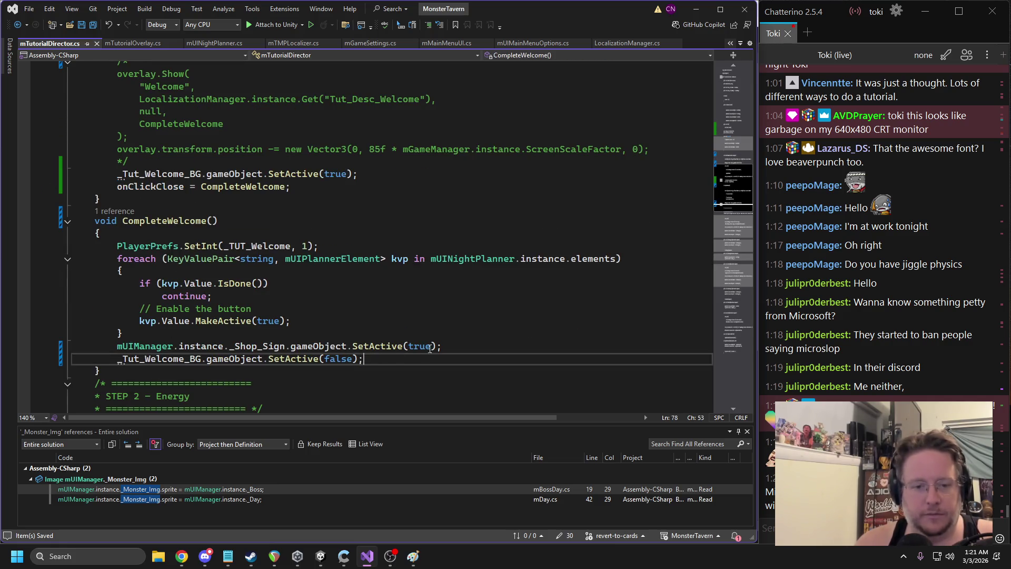
key("Return")
key("ctrl+v")
type("= false;")
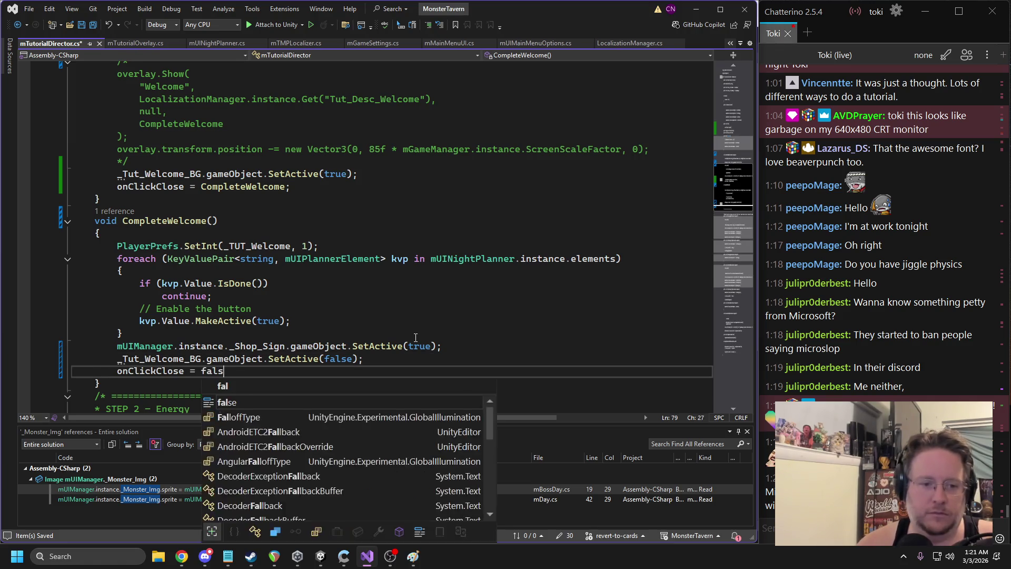
key("ctrl+s")
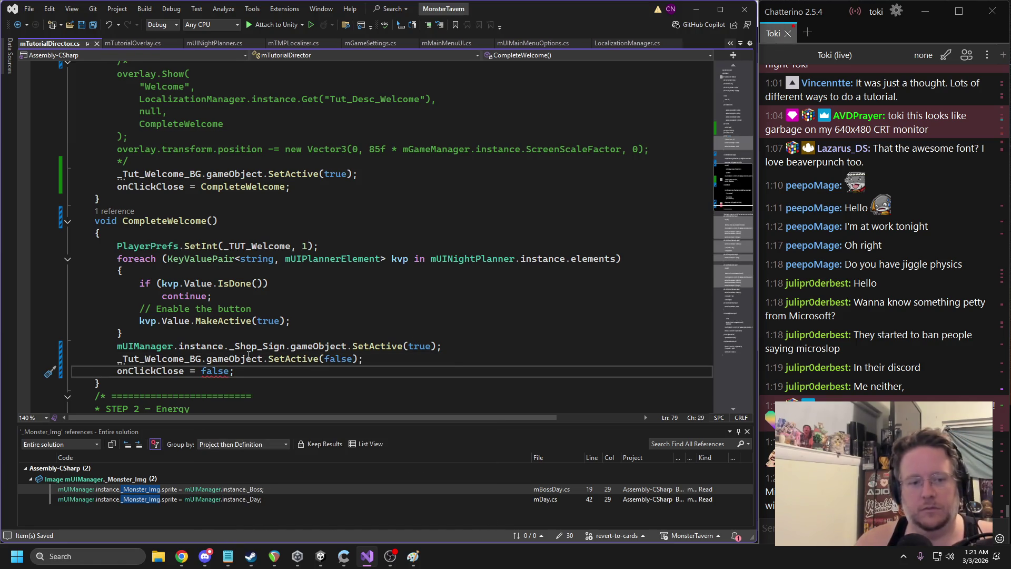
Change that value to null, save the script, and return to Unity
double_click(214, 371)
type("null")
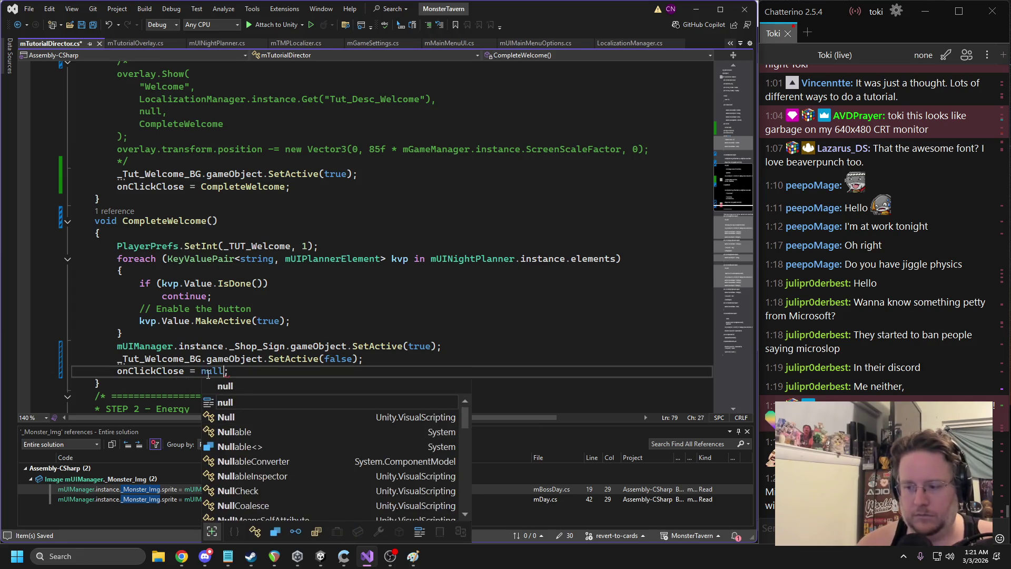
left_click(269, 274)
key("ctrl+s")
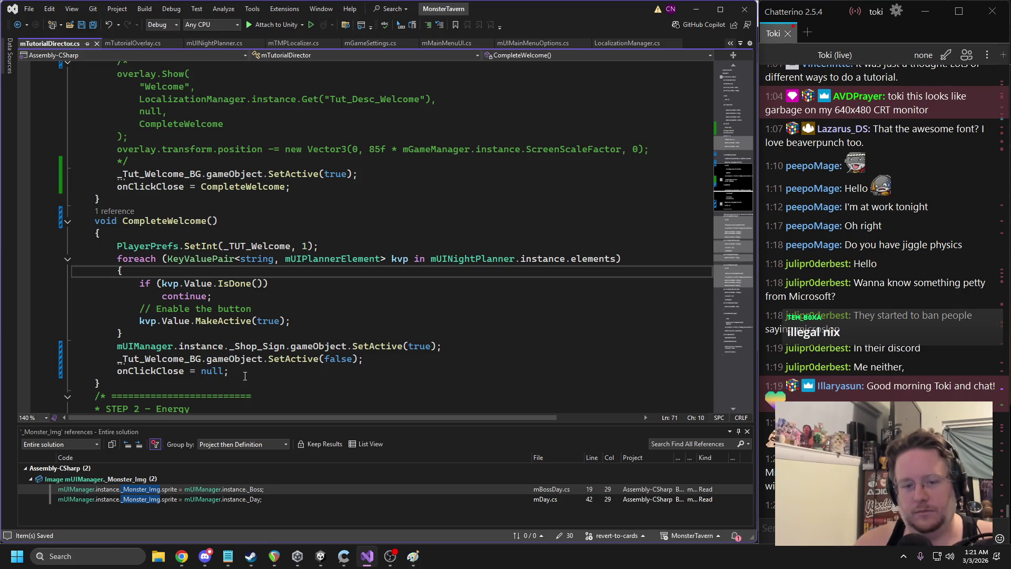
scroll(245, 376, "down", 3)
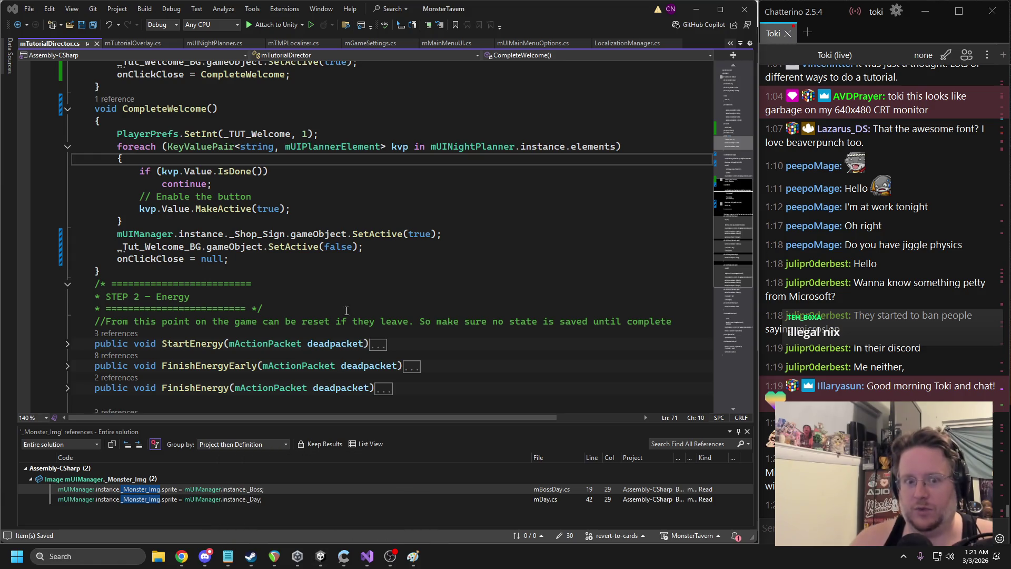
key("alt+Tab")
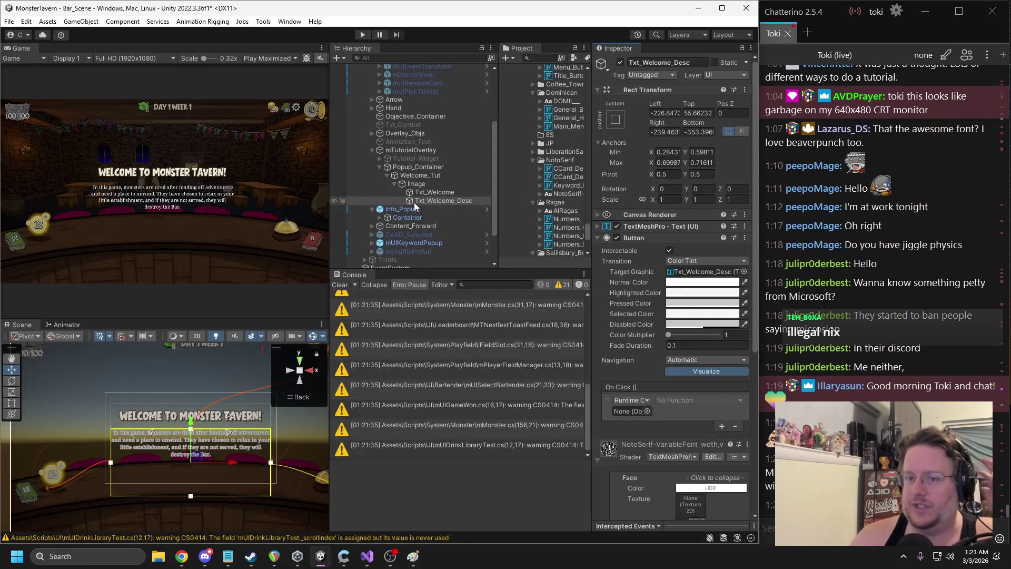
Add a Button component to the Welcome_Tut popup object
left_click(416, 183)
left_click(420, 175)
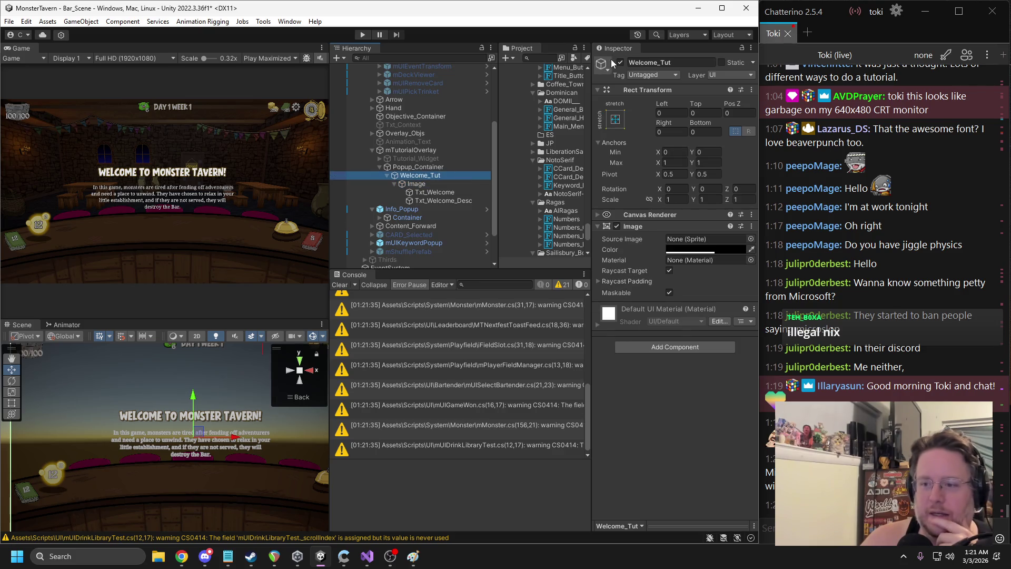
left_click(659, 347)
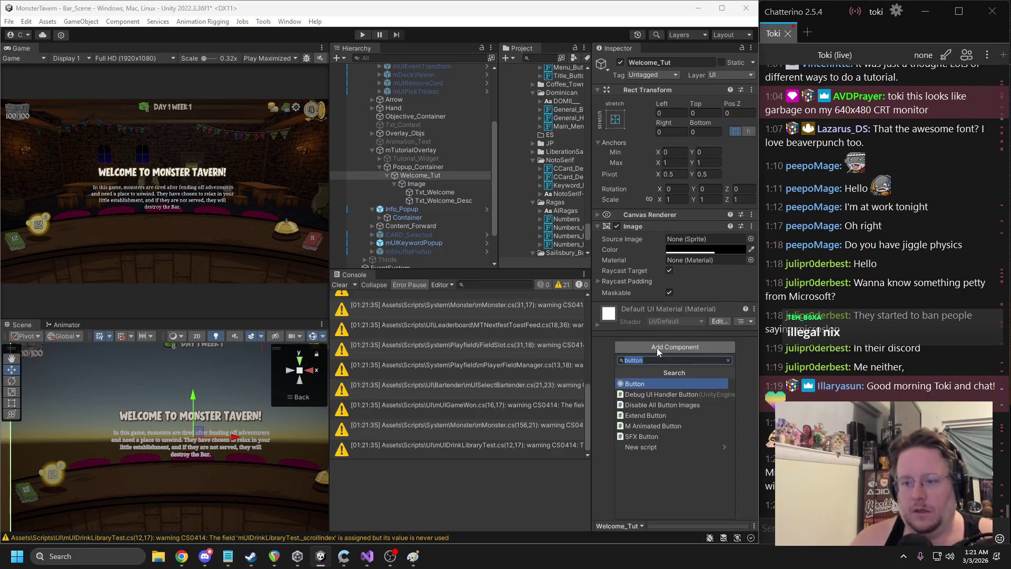
left_click(432, 192)
left_click(425, 203)
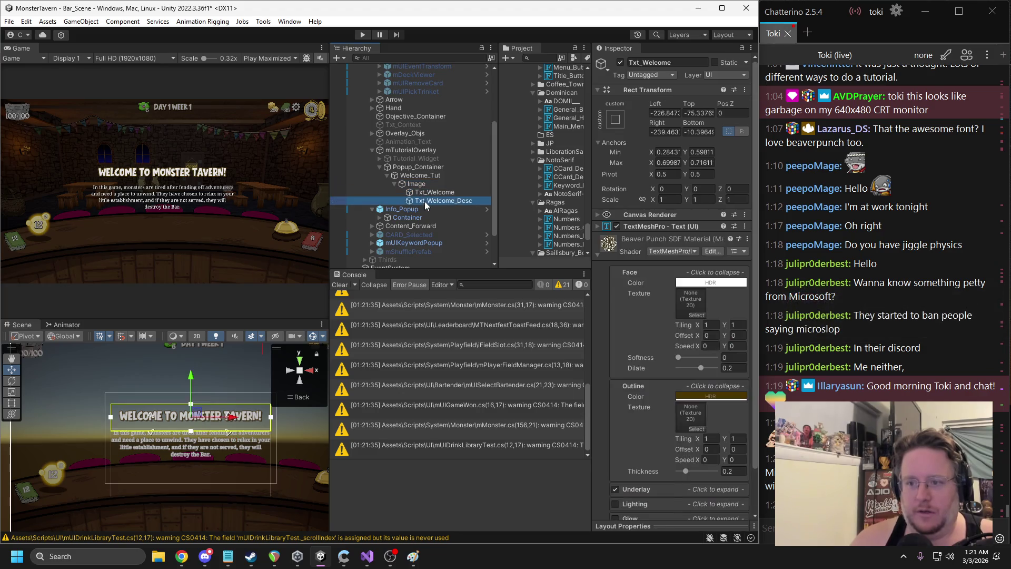
left_click(420, 175)
left_click(418, 167)
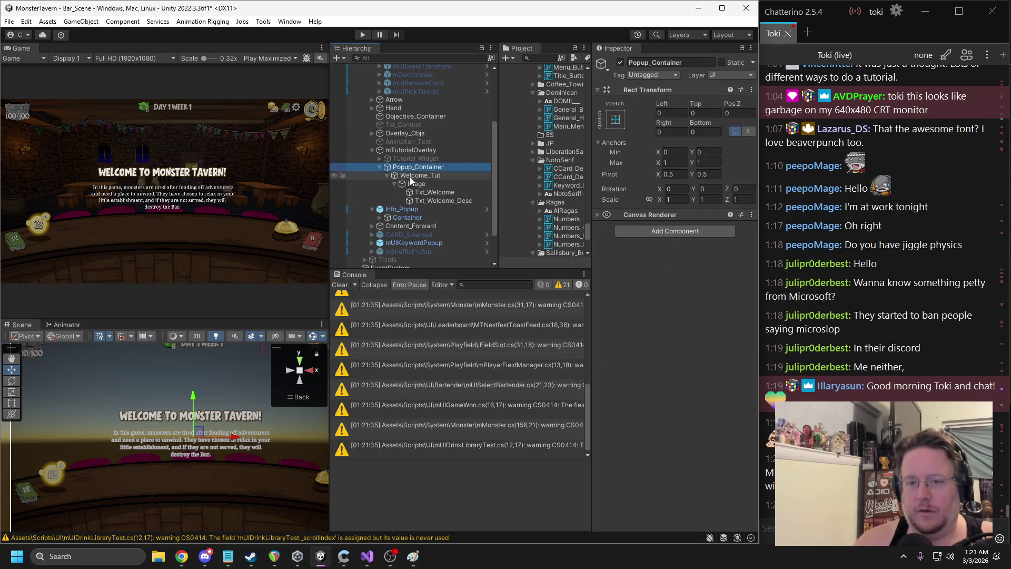
left_click(411, 176)
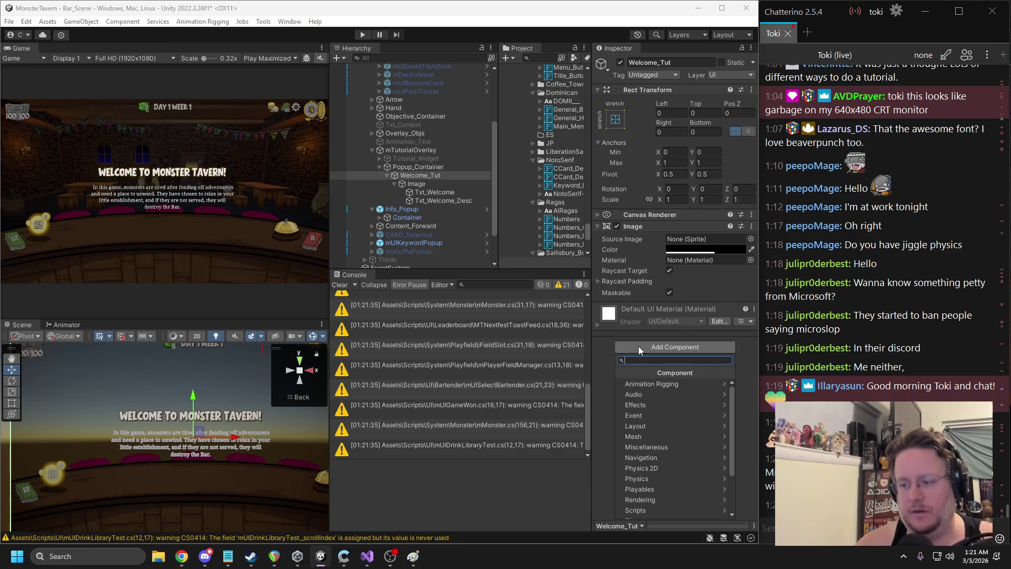
type("button")
key("Return")
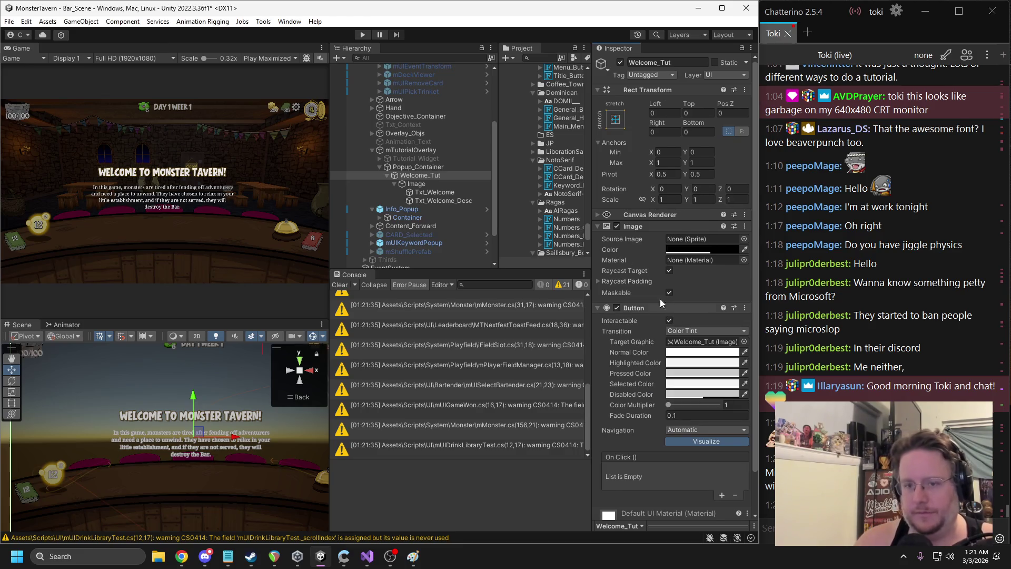
Add an On Click entry targeting mTutorialOverlay calling mTutorialDirector.Click, then deactivate Welcome_Tut
left_click(721, 495)
left_click_drag(441, 166, 632, 480)
left_click(695, 469)
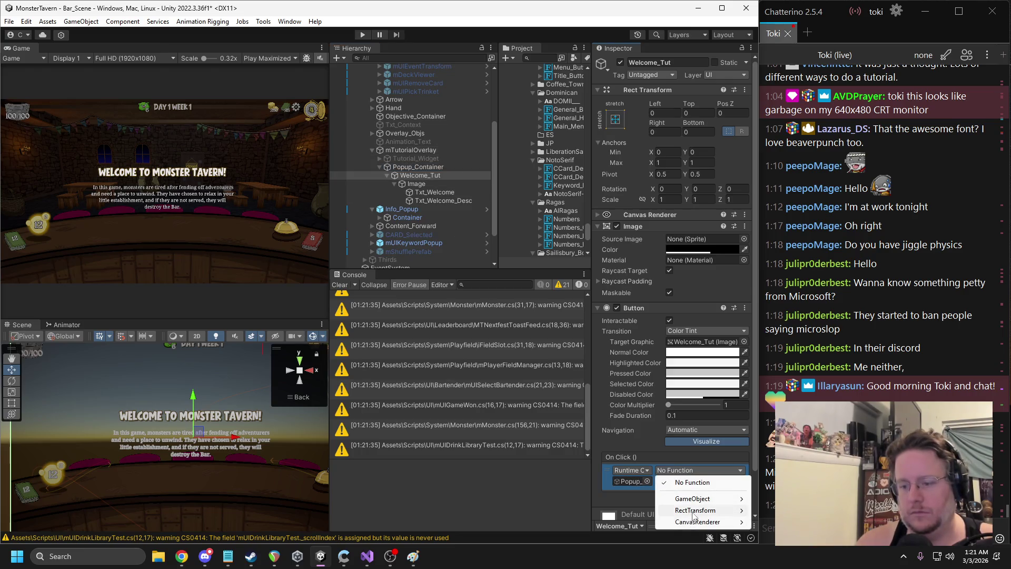
left_click(418, 170)
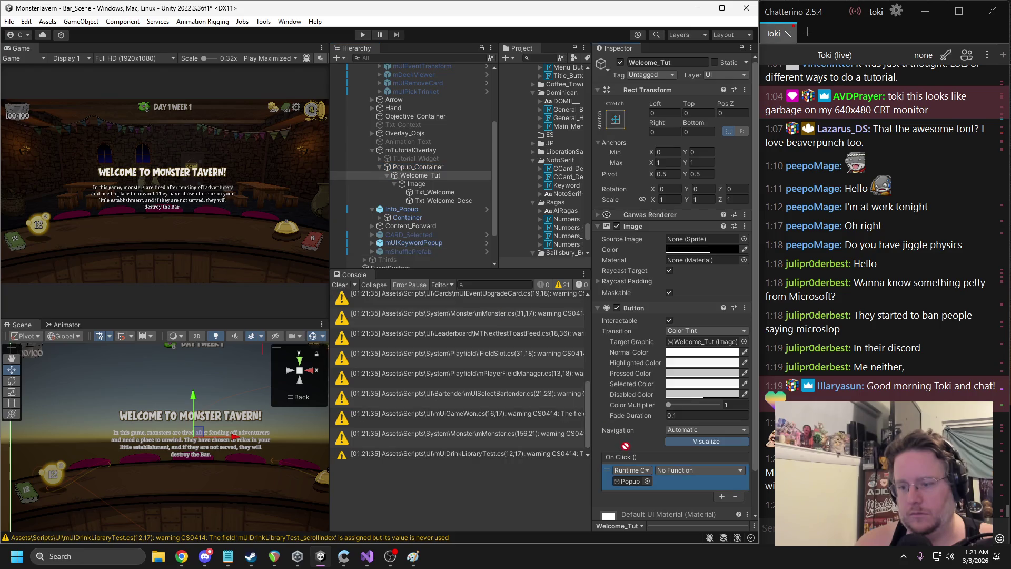
left_click(695, 470)
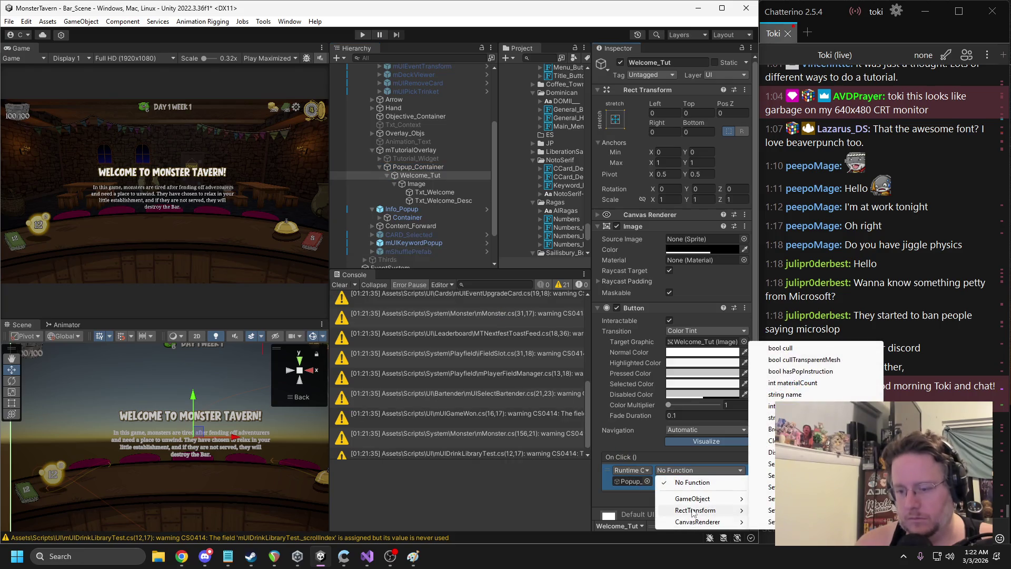
left_click(408, 169)
key("Up")
key("Up")
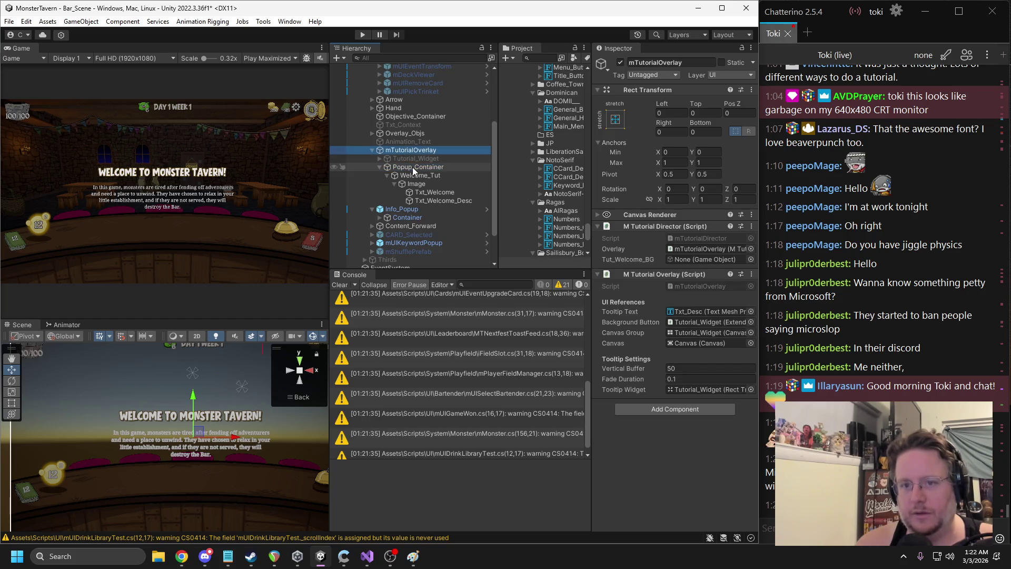
left_click(419, 175)
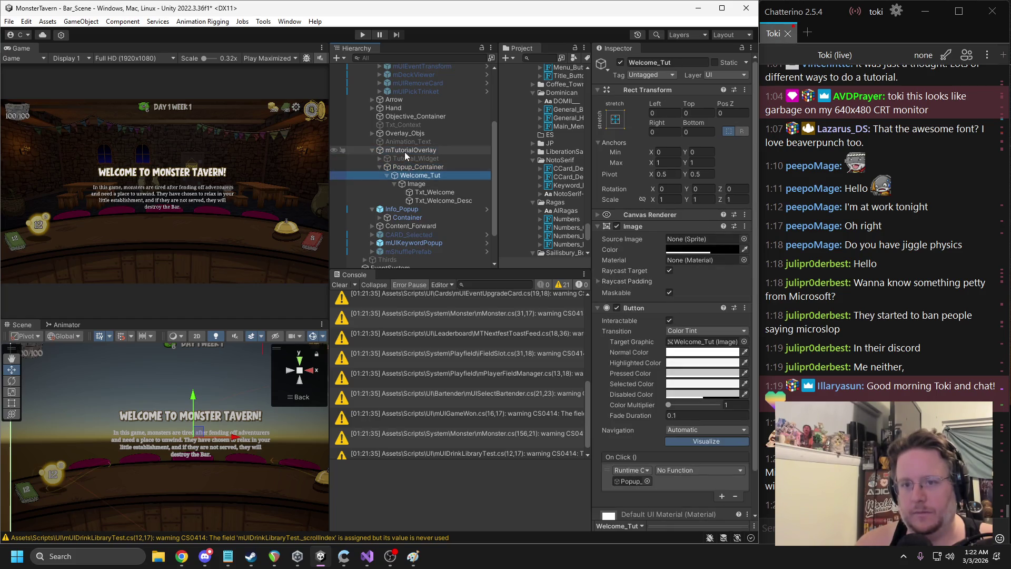
left_click_drag(642, 468, 630, 480)
left_click(684, 470)
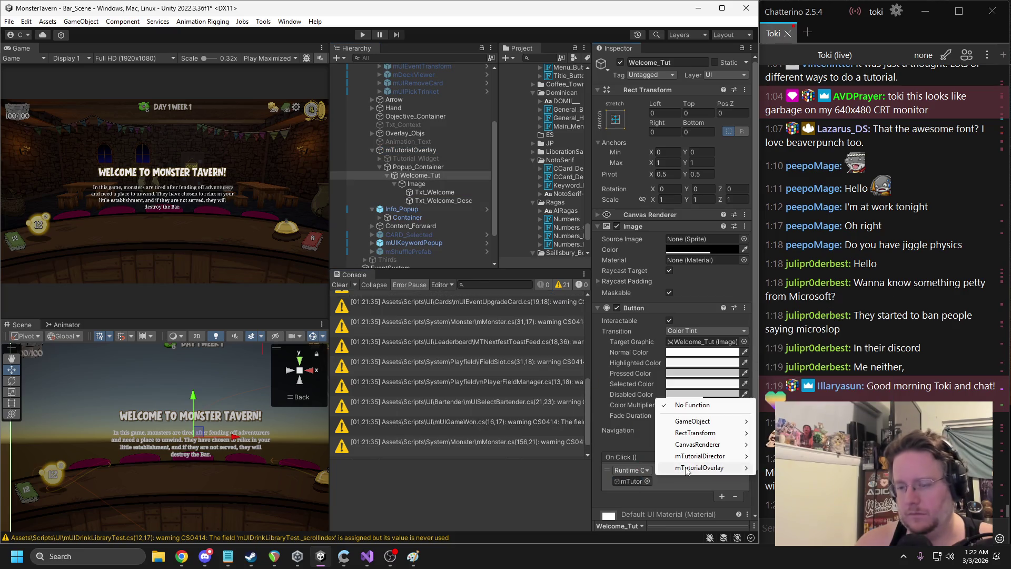
left_click(801, 397)
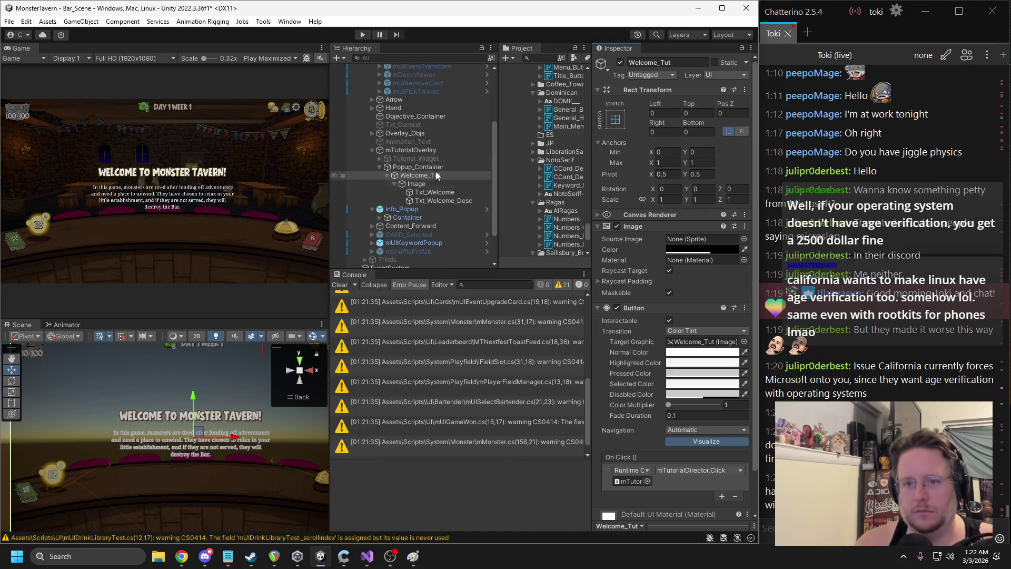
left_click(621, 62)
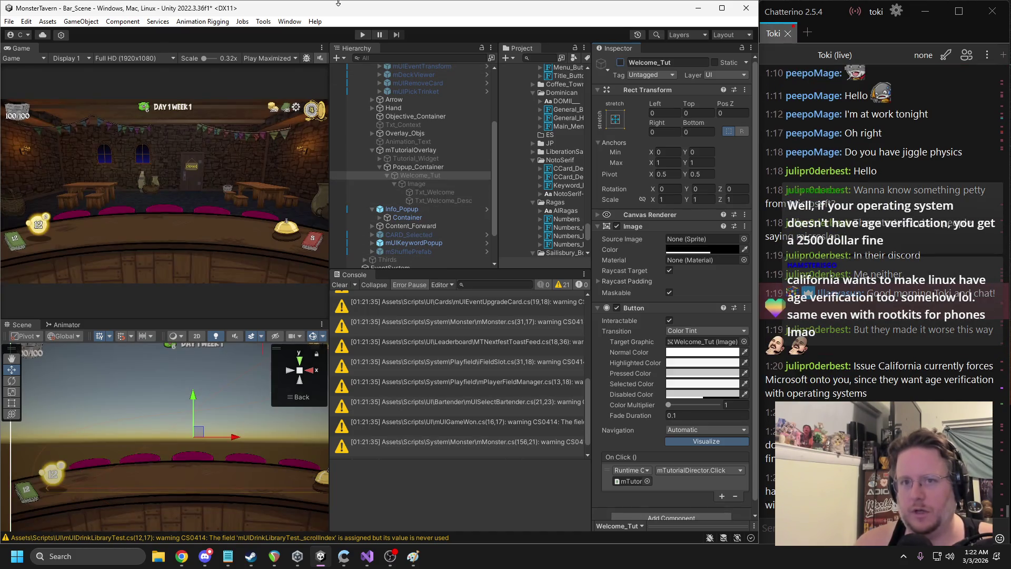
Save the scene and run a test play, stopping it after the error
key("ctrl+s")
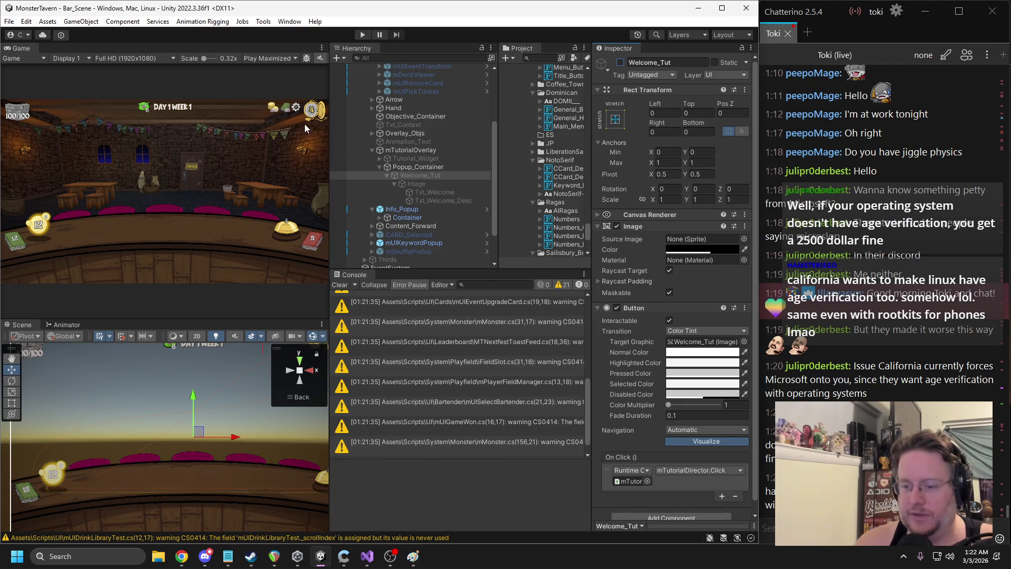
left_click(362, 34)
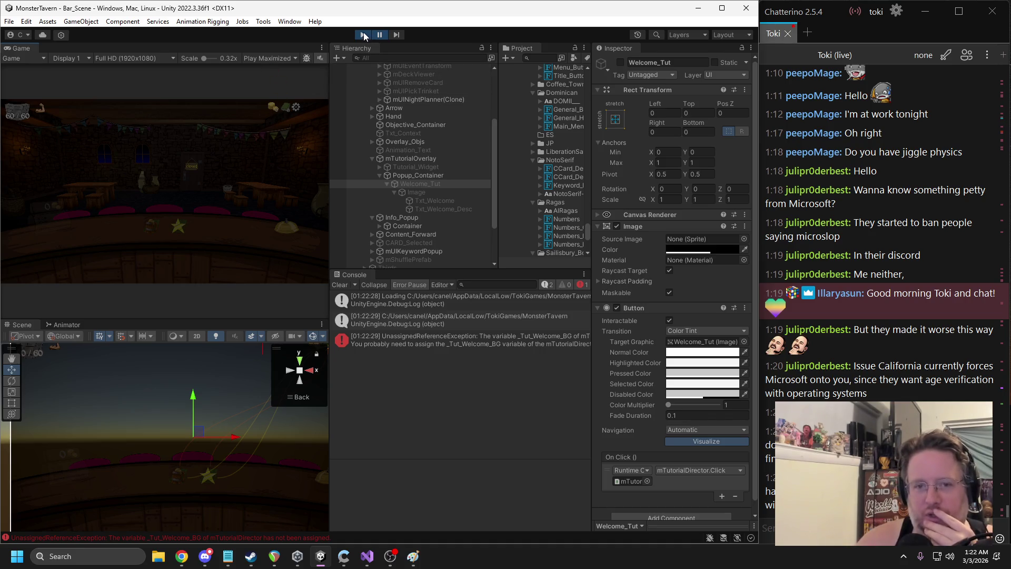
left_click(364, 35)
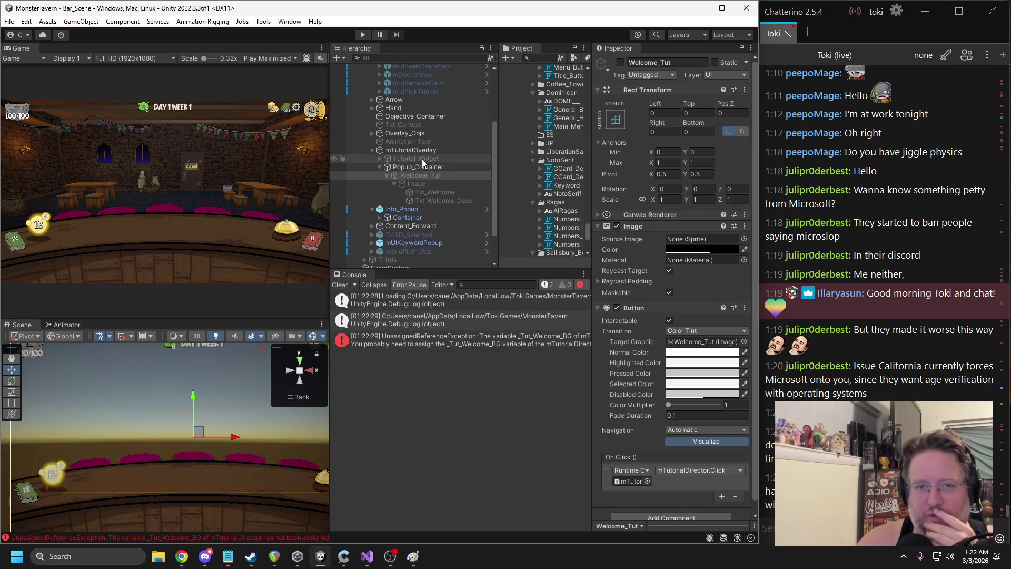
Assign Welcome_Tut to mTutorialOverlay's Tut_Welcome_BG field and play again
left_click(412, 152)
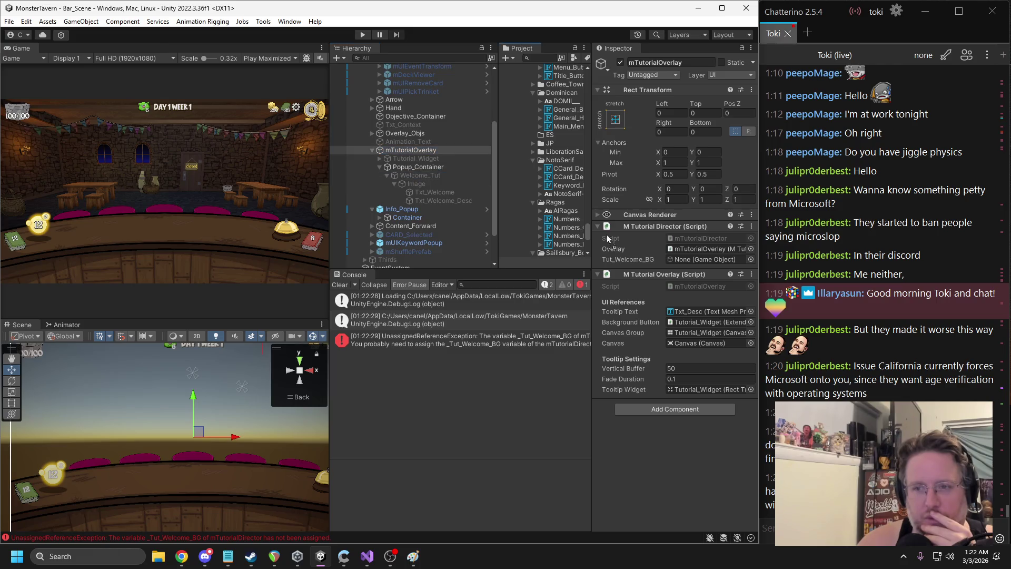
left_click(694, 260)
left_click_drag(694, 265, 694, 263)
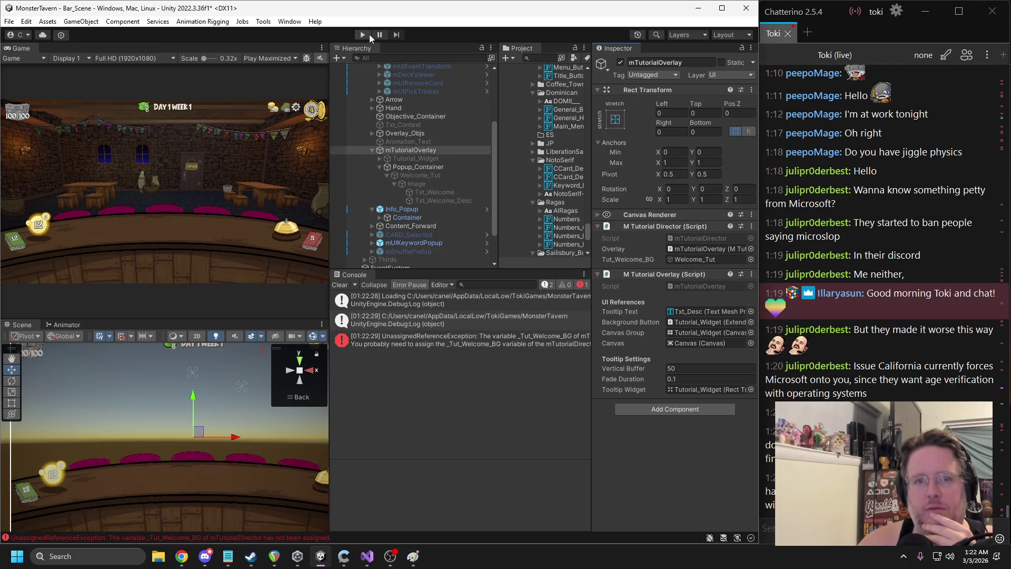
left_click(362, 34)
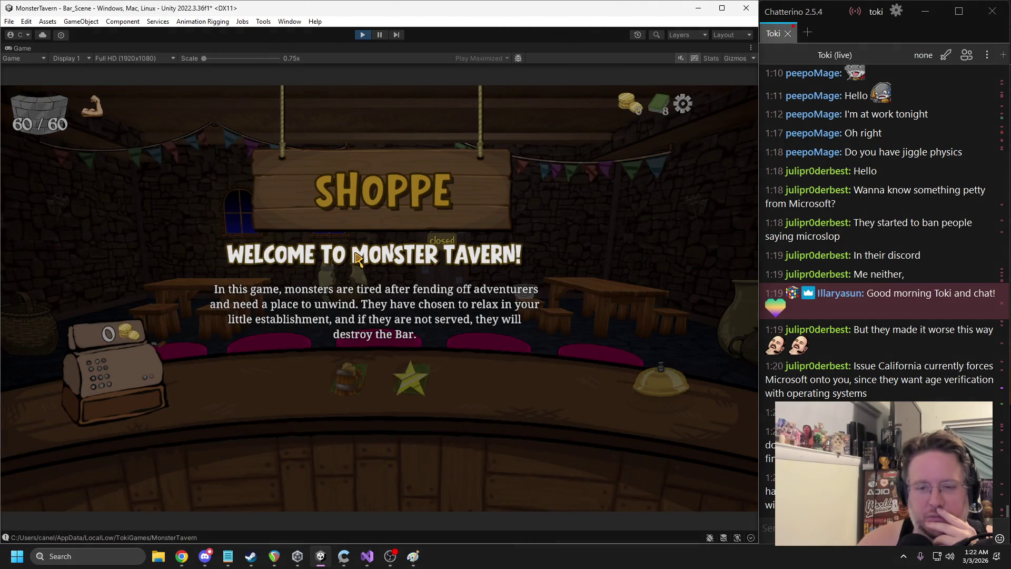
Dismiss the welcome popup, end the run from the Main Menu, begin a new run, then stop Play mode
left_click(362, 258)
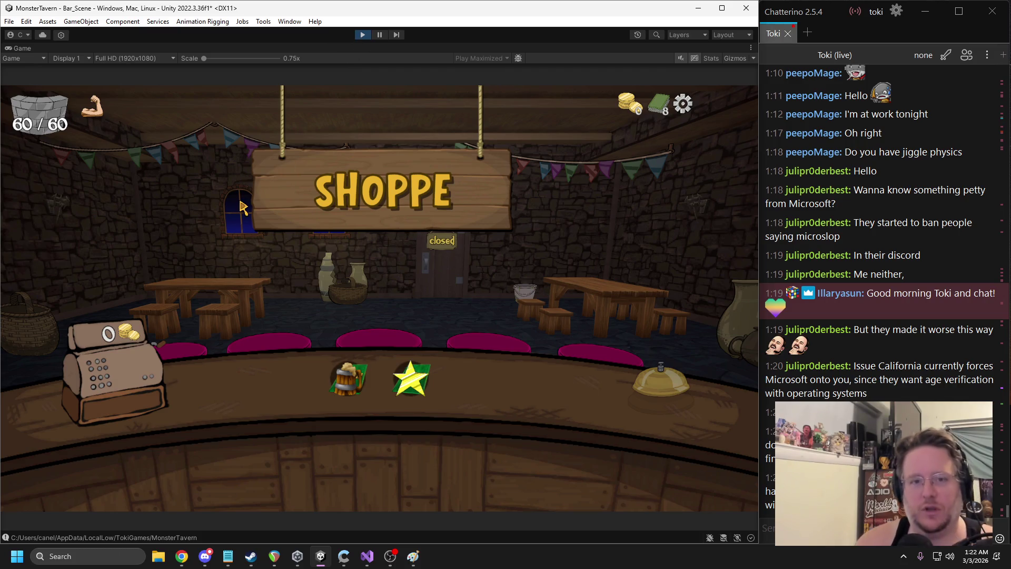
key("Escape")
left_click(274, 242)
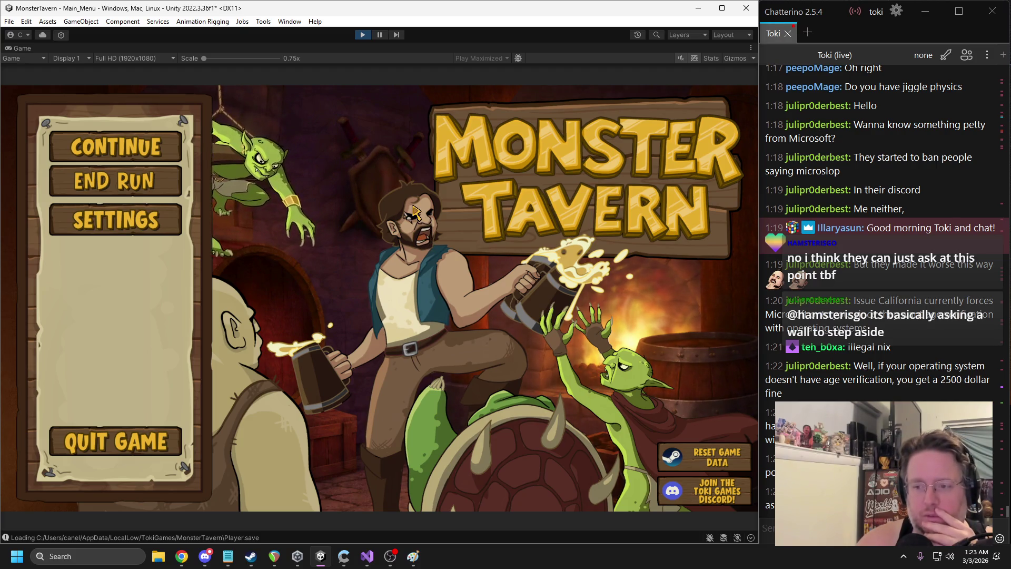
left_click(129, 181)
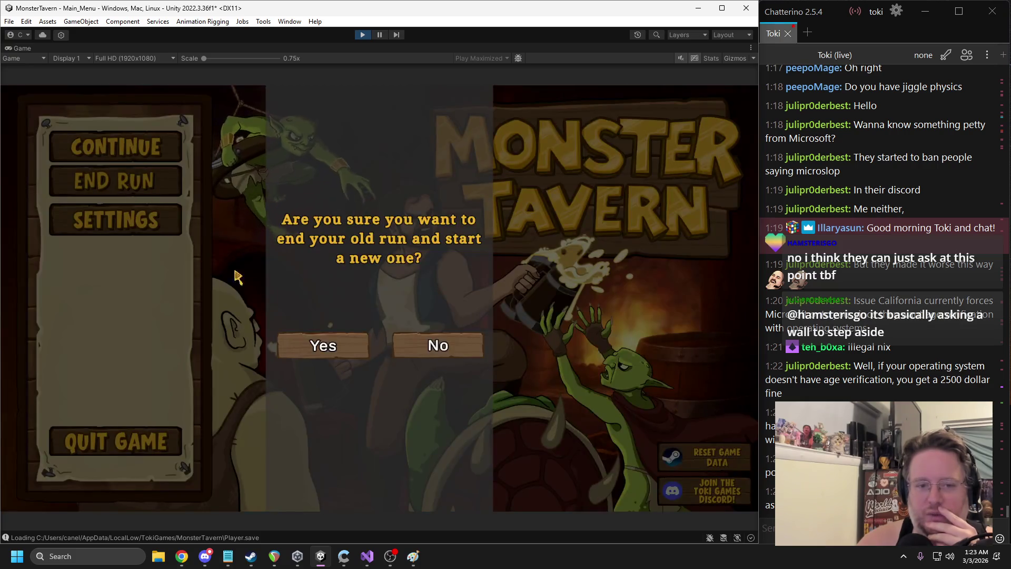
left_click(322, 342)
left_click(668, 464)
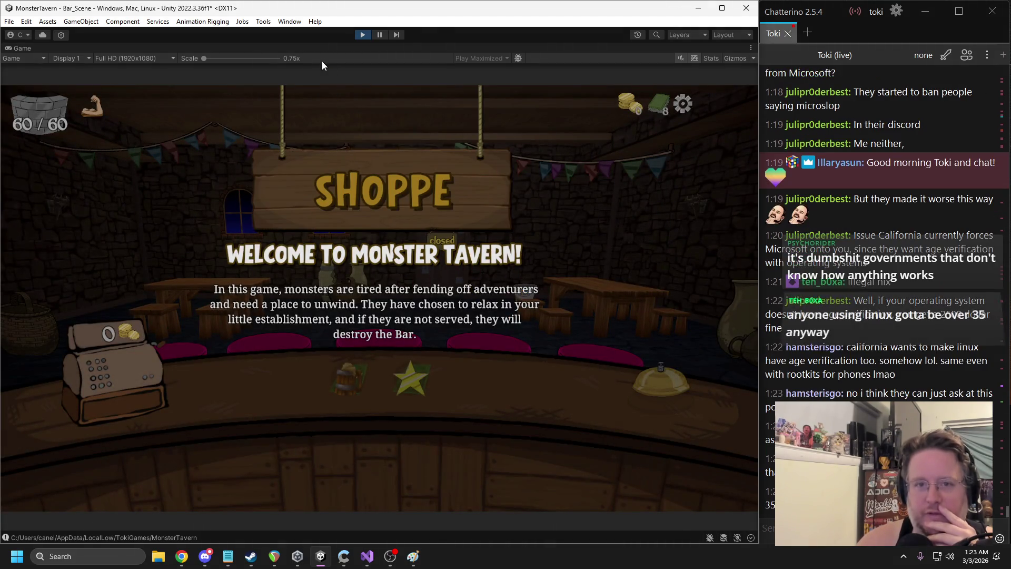
left_click(363, 34)
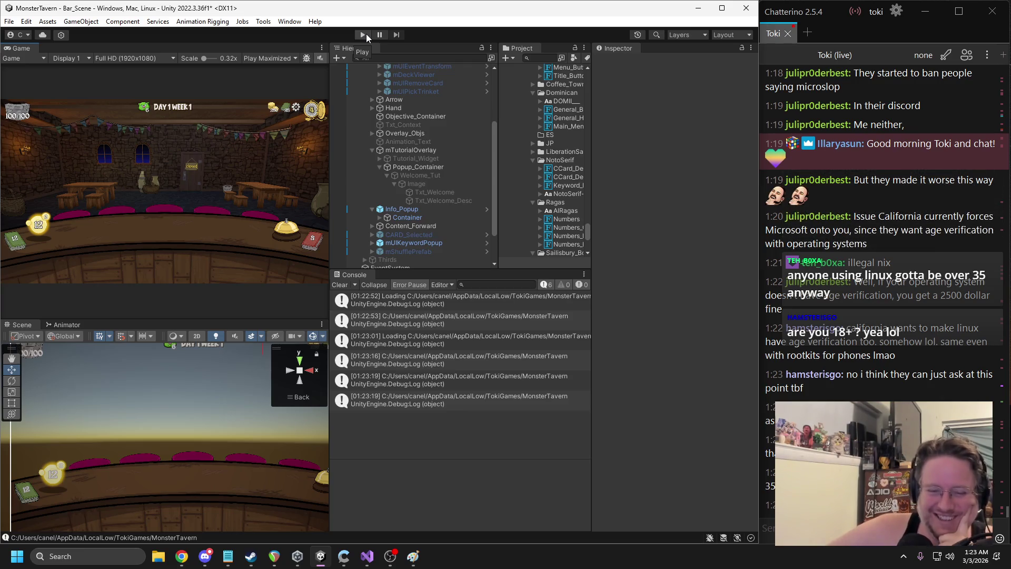
In Visual Studio, find the _Shop_Sign SetActive line in CompleteWelcome and inspect the _Shop_Sign field
left_click(368, 556)
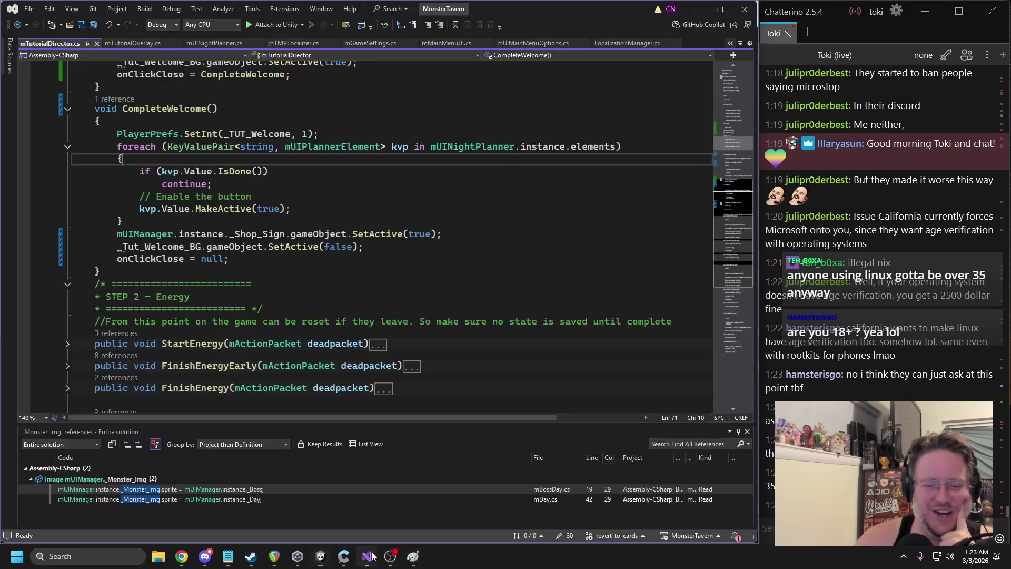
scroll(293, 217, "up", 2)
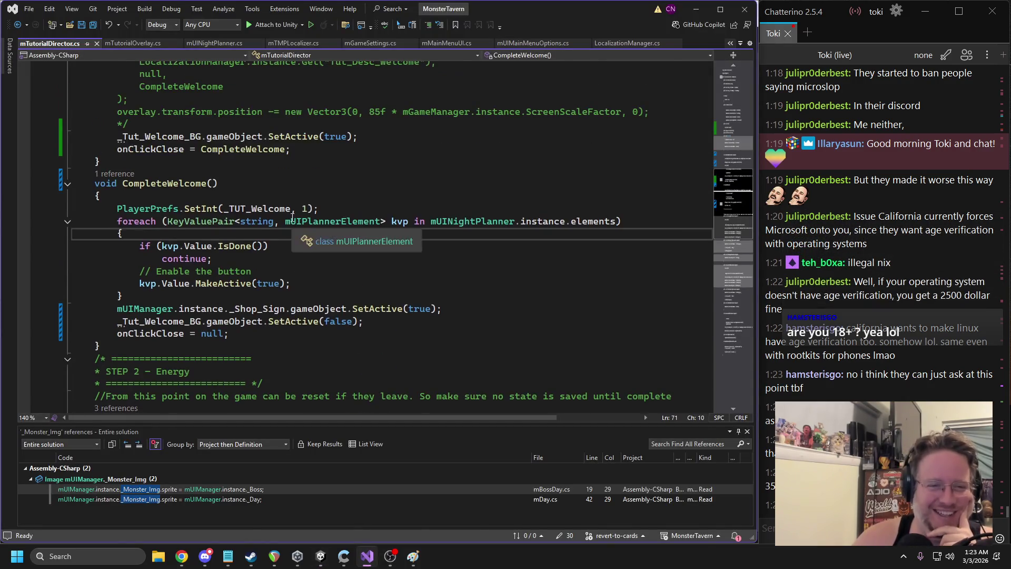
scroll(292, 211, "up", 4)
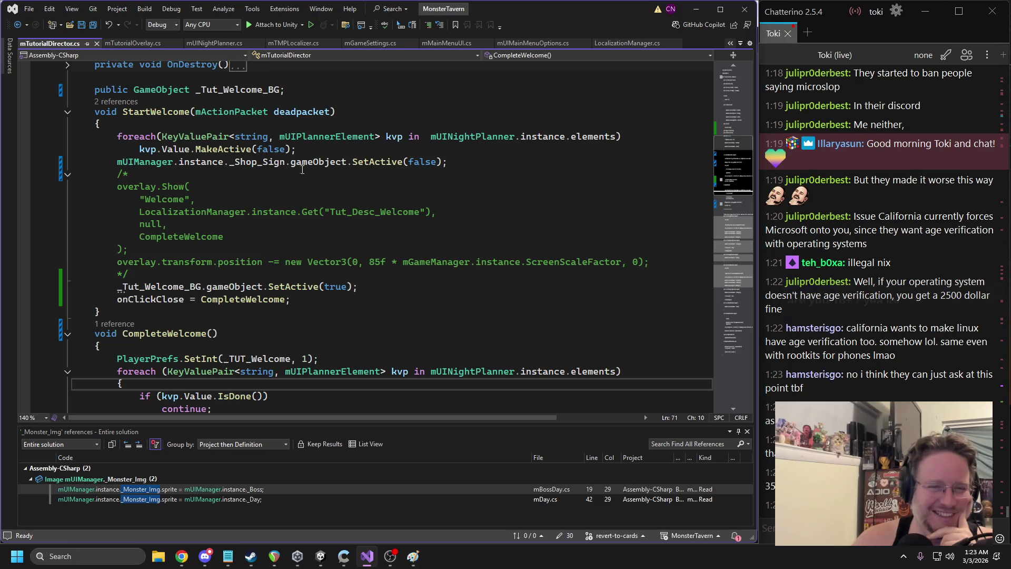
triple_click(235, 162)
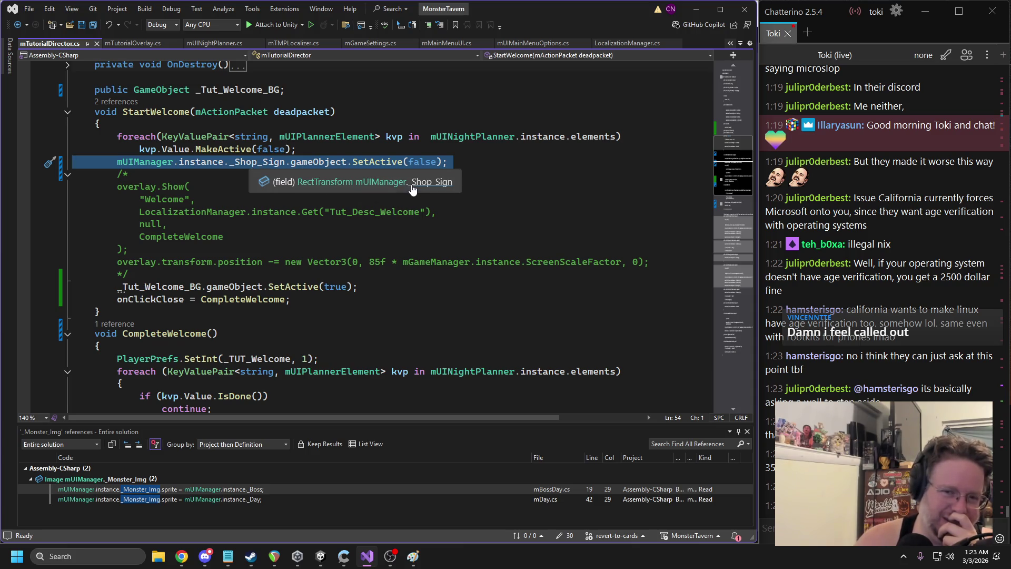
left_click(413, 188)
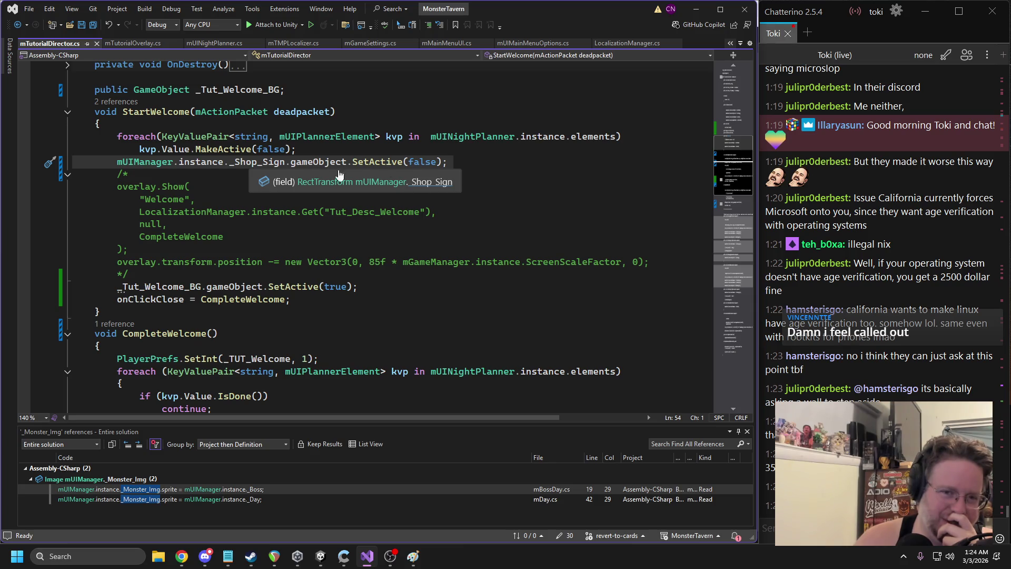
left_click(209, 187)
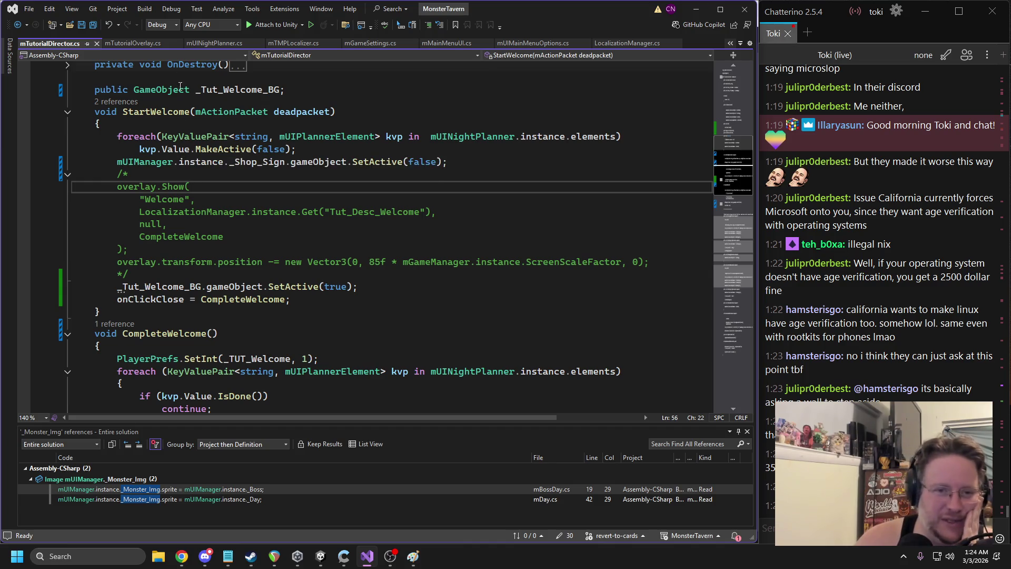
Comment out the _Shop_Sign SetActive lines with // and save the tutorial script
left_click(115, 161)
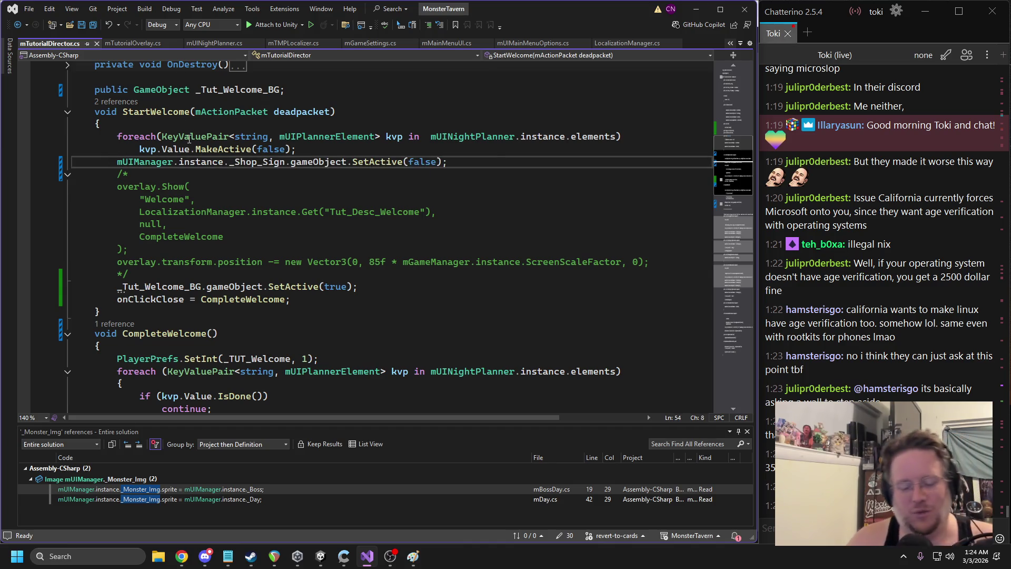
type("/")
scroll(226, 254, "down", 3)
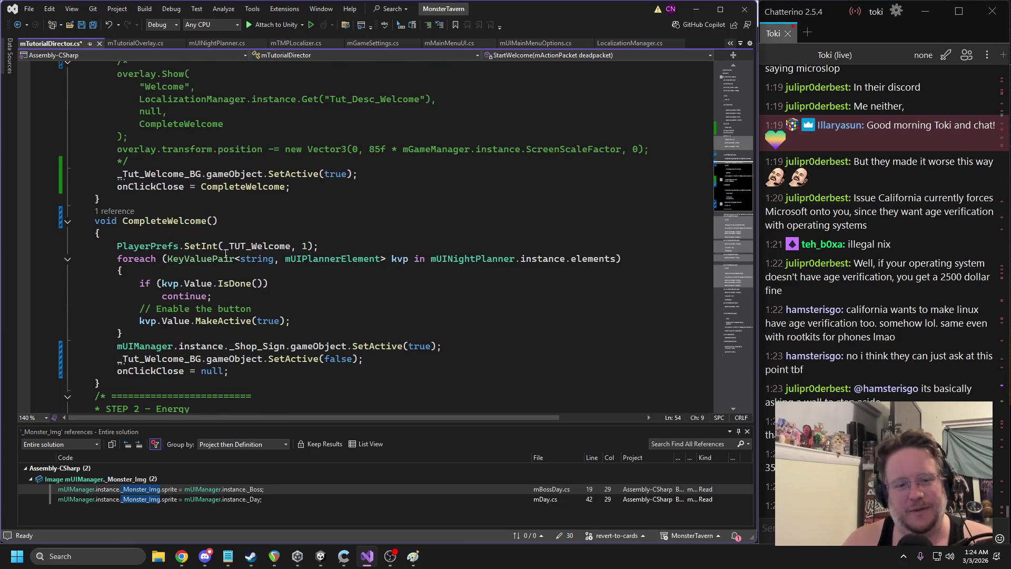
scroll(225, 254, "down", 1)
left_click(116, 310)
type("//")
double_click(257, 208)
key("ctrl+s")
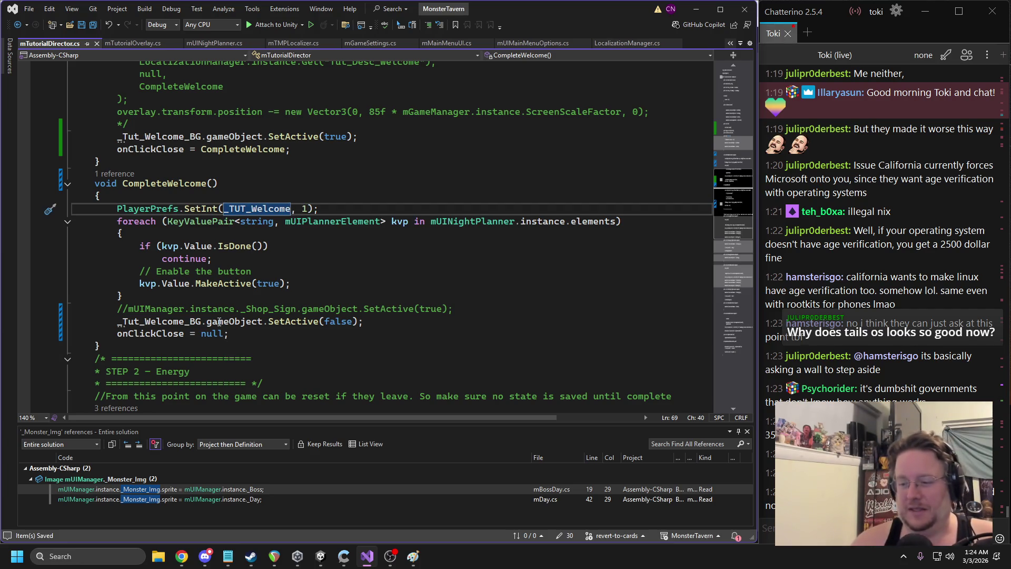
Return to the Unity editor and clear the Console warnings
mouse_move(219, 323)
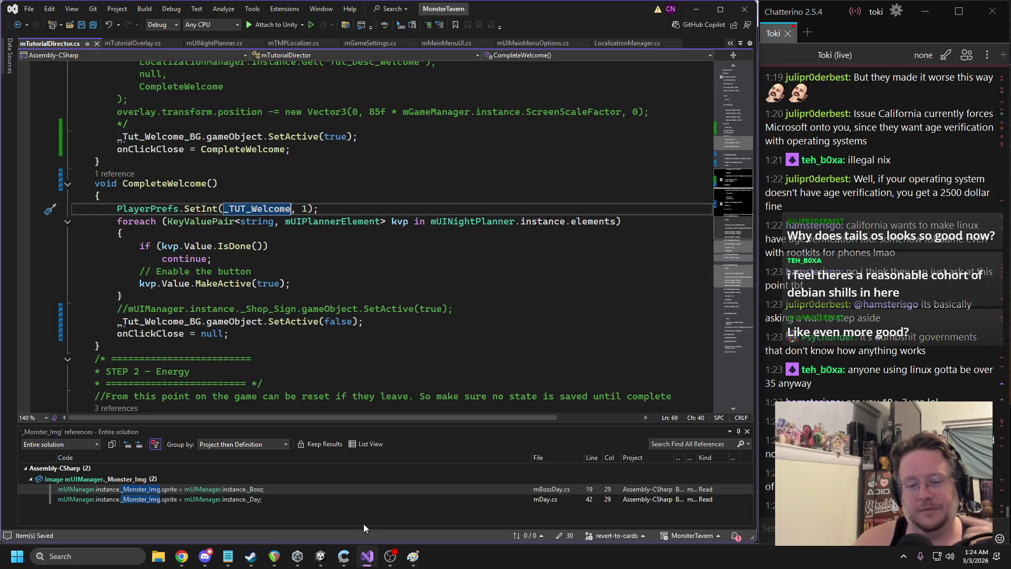
left_click(320, 555)
left_click(342, 285)
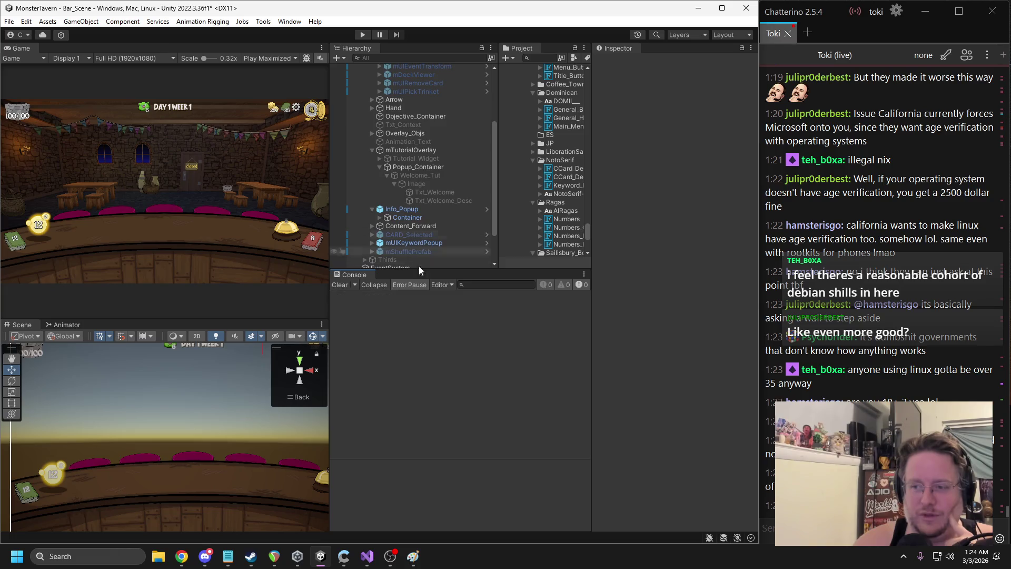
Drag the Game/Hierarchy divider slightly right and fold up Popup_Container to hide Welcome_Tut
left_click_drag(330, 199, 346, 199)
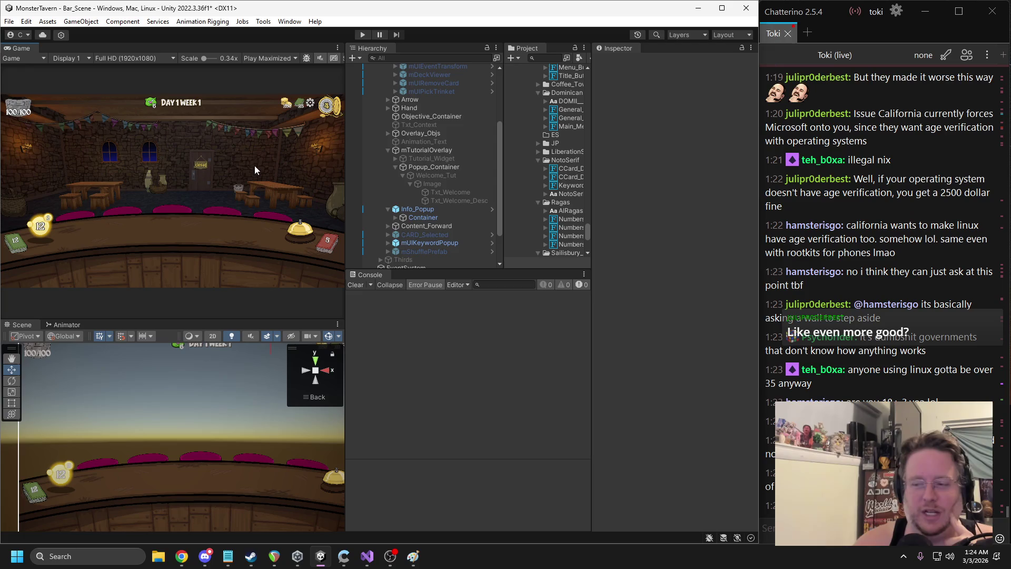
left_click(394, 166)
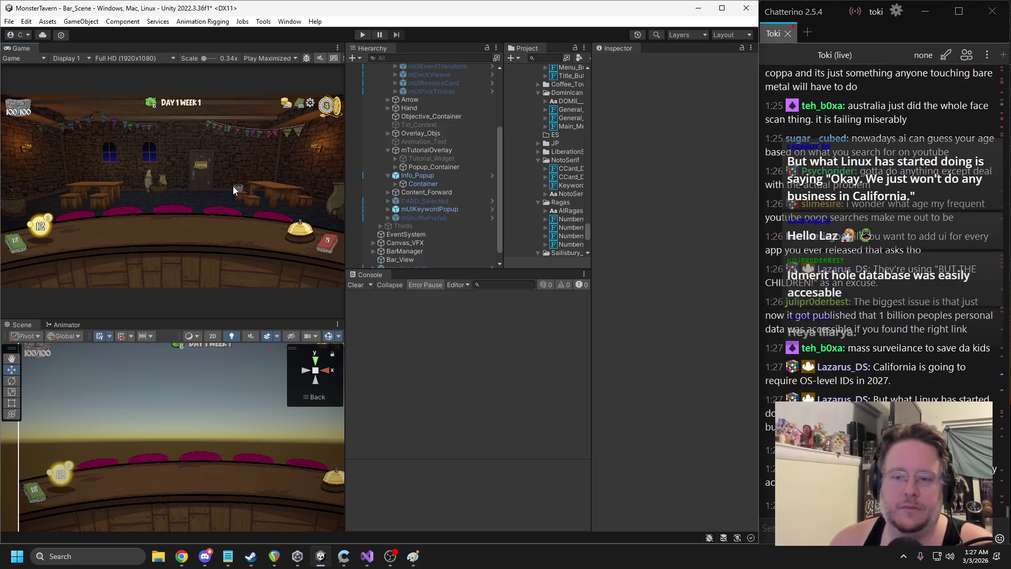
Duplicate Welcome_Tut under Popup_Container with Ctrl+D and tick the Welcome_Tut (1) copy active
left_click(414, 166)
left_click(396, 167)
left_click(403, 176)
left_click(402, 175)
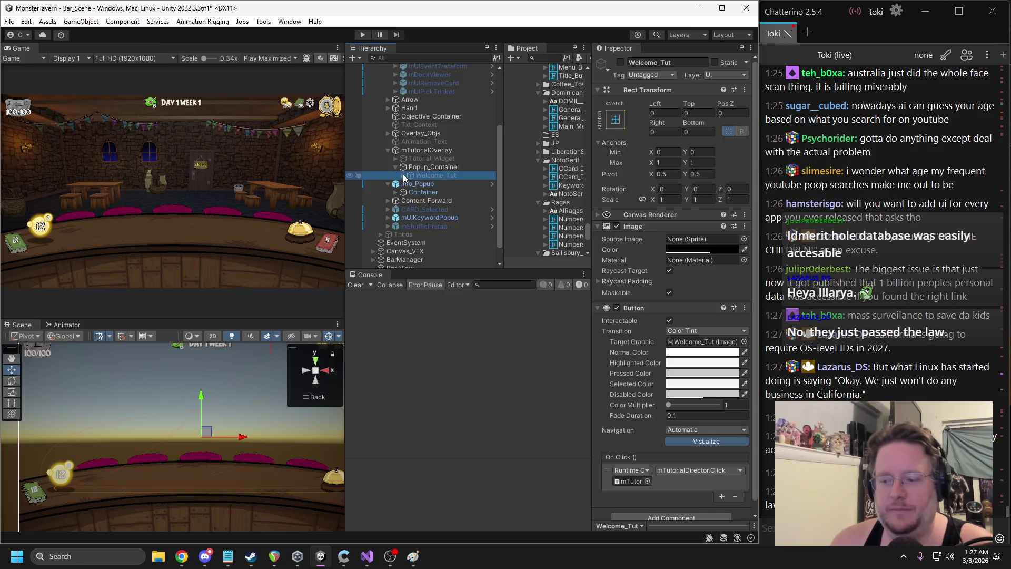
left_click(432, 168)
left_click(431, 174)
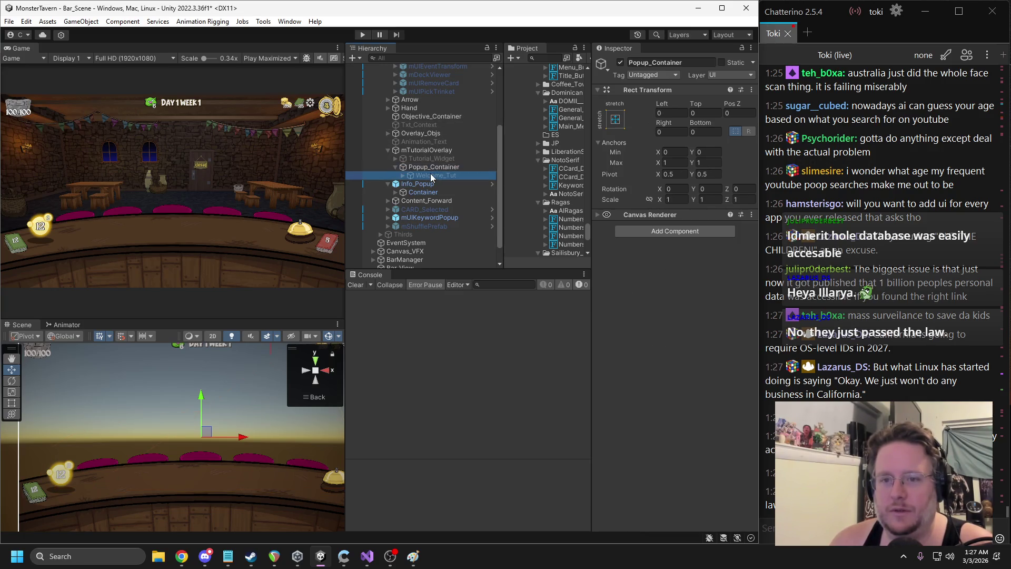
key("ctrl+d")
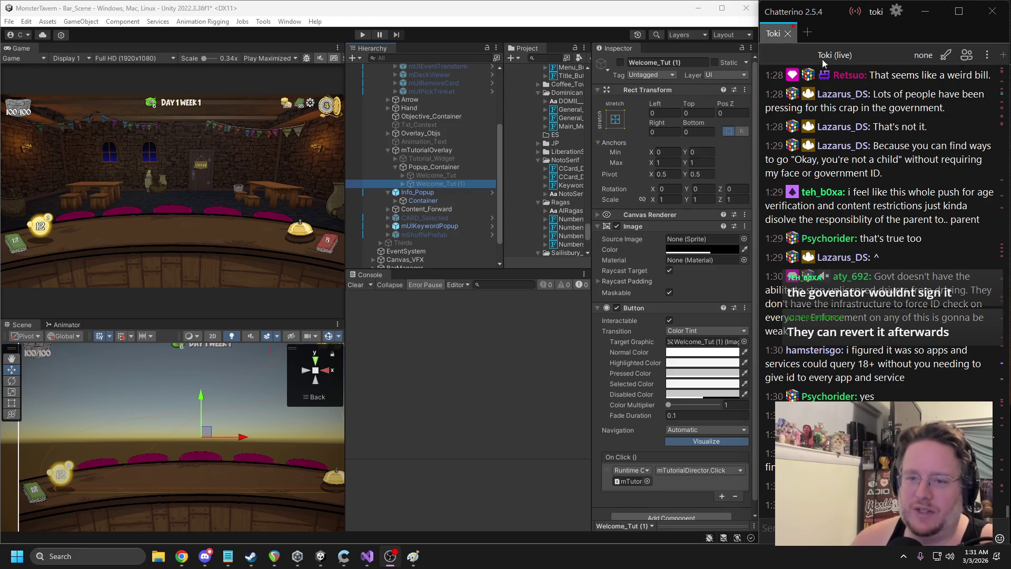
left_click(620, 62)
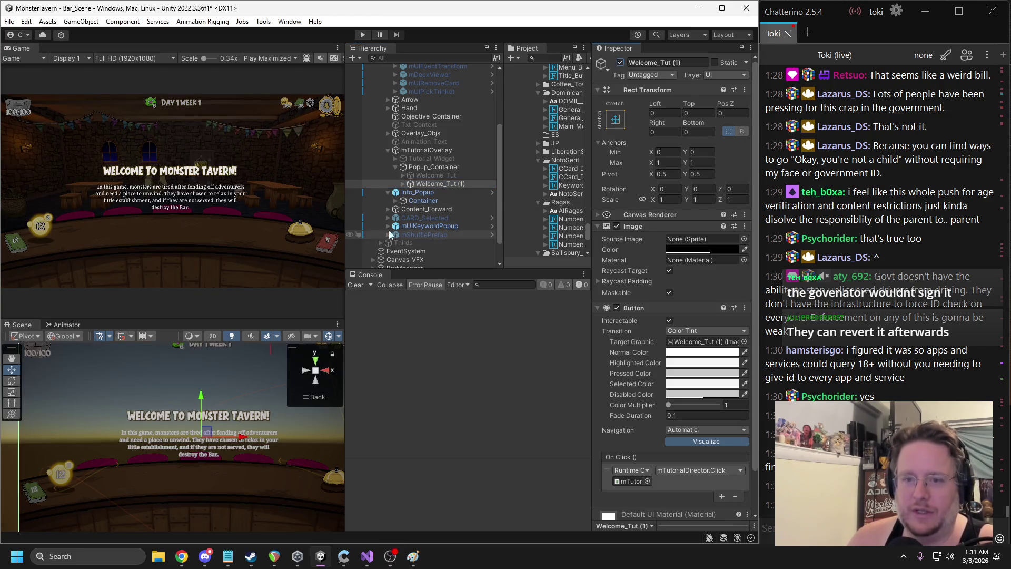
Rename Welcome_Tut (1) to Attack_HP_Tut and expand it to show its children
left_click(419, 184)
left_click(438, 184)
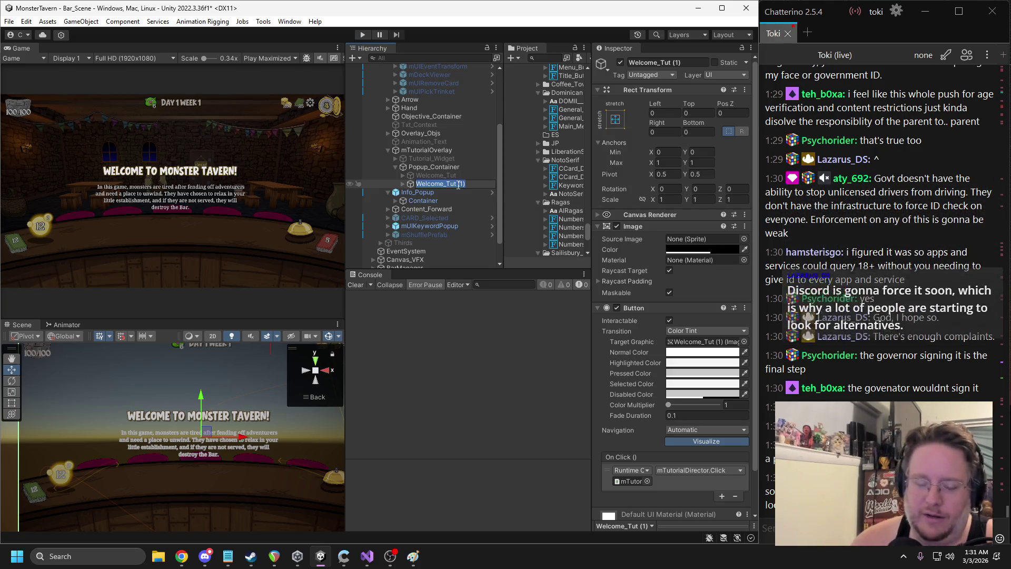
type("Welcome")
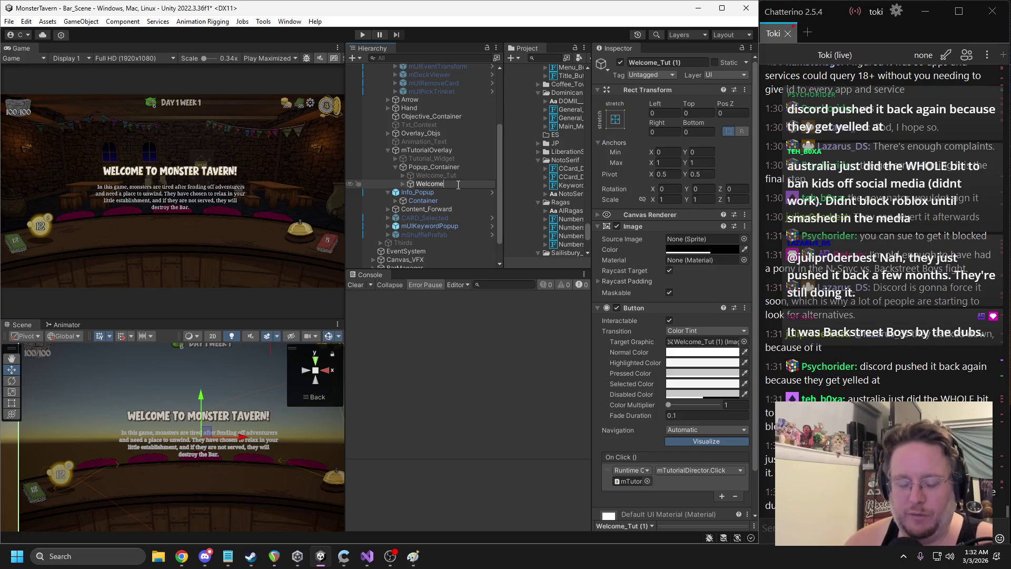
type("_")
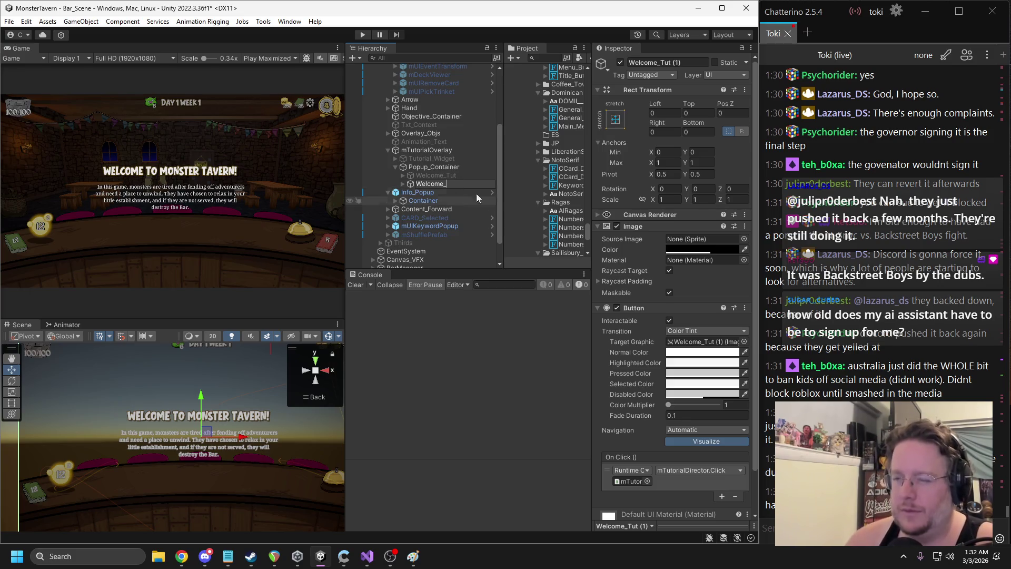
scroll(879, 237, "up", 3)
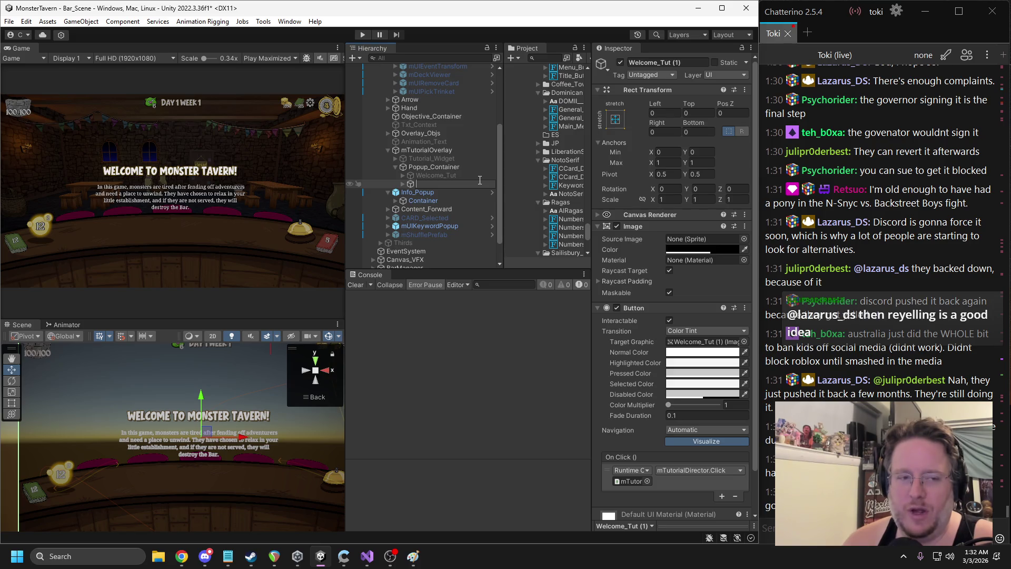
type("Clar")
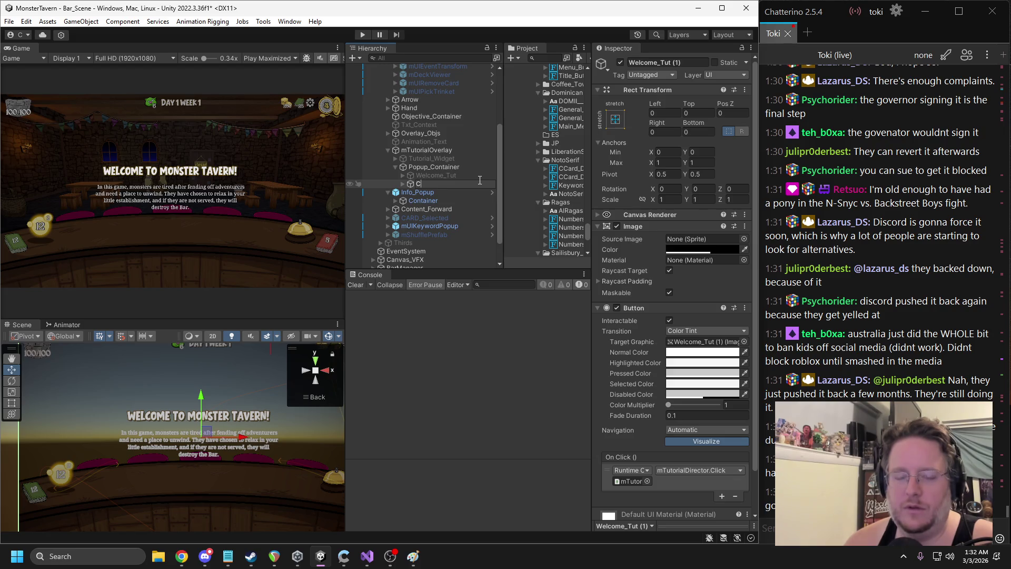
type("_H")
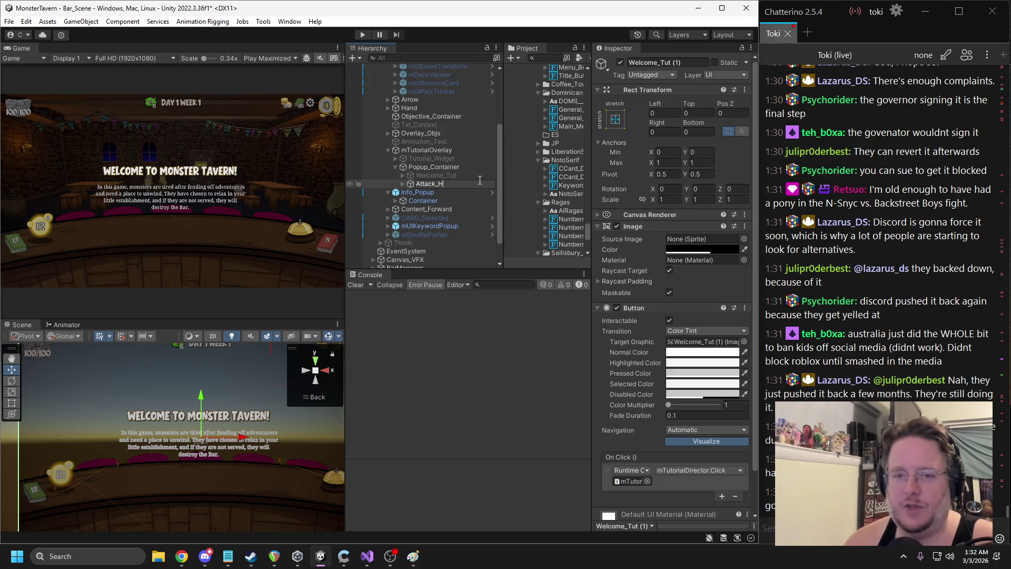
type("P_Tut")
key("Return")
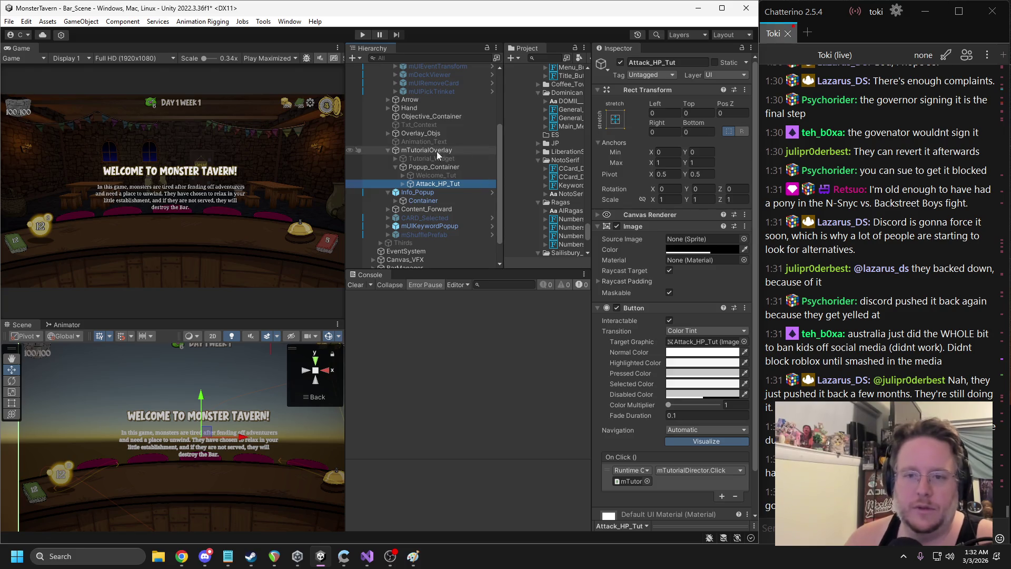
left_click(403, 183)
left_click(410, 192)
left_click(433, 202)
scroll(200, 408, "down", 1)
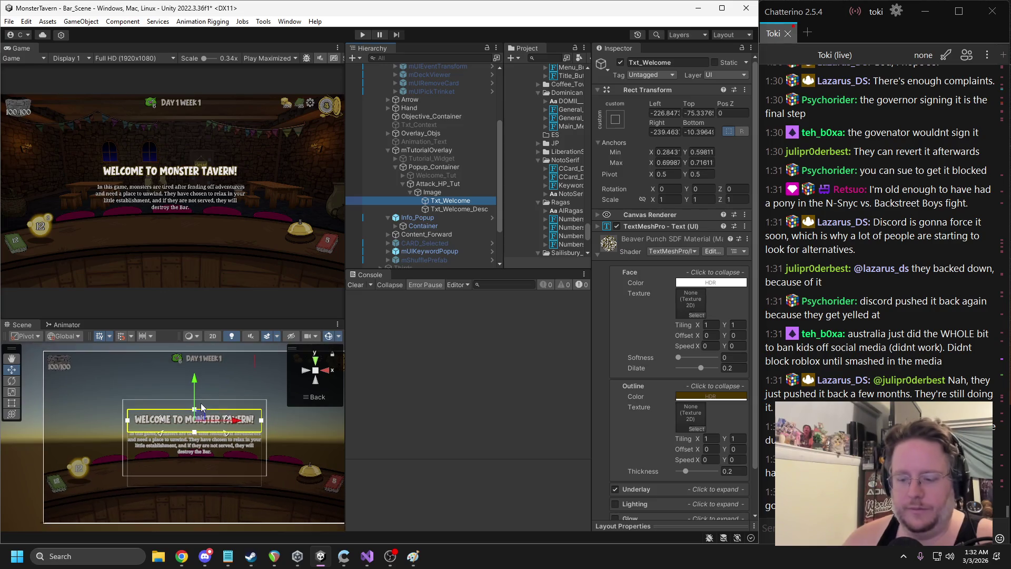
key("Delete")
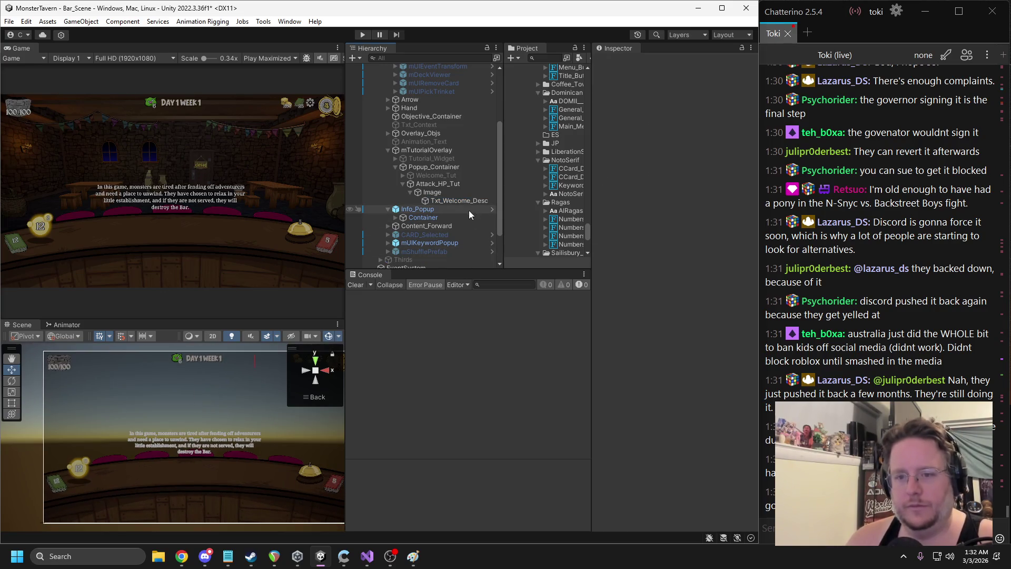
left_click(458, 201)
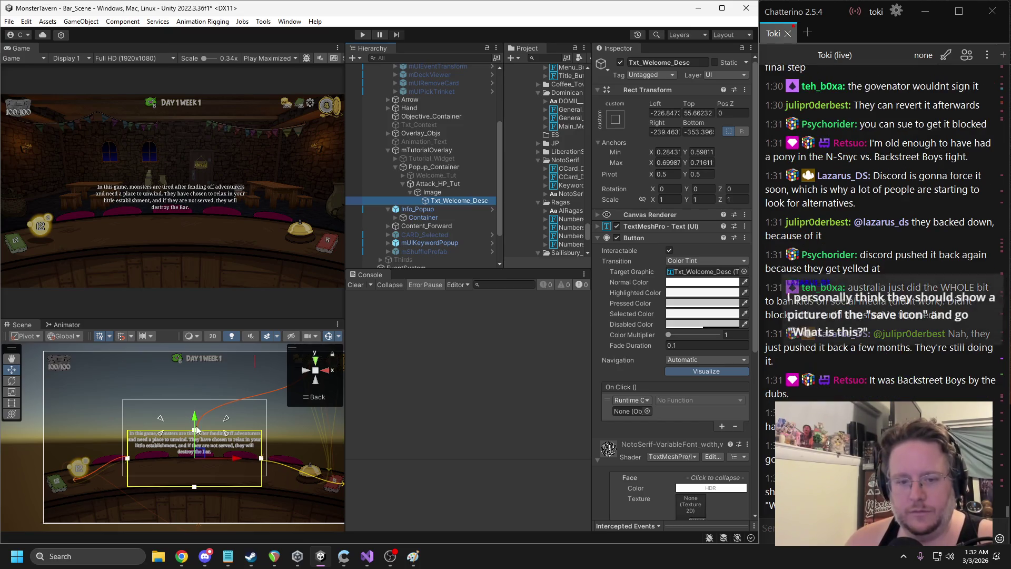
left_click_drag(197, 431, 186, 471)
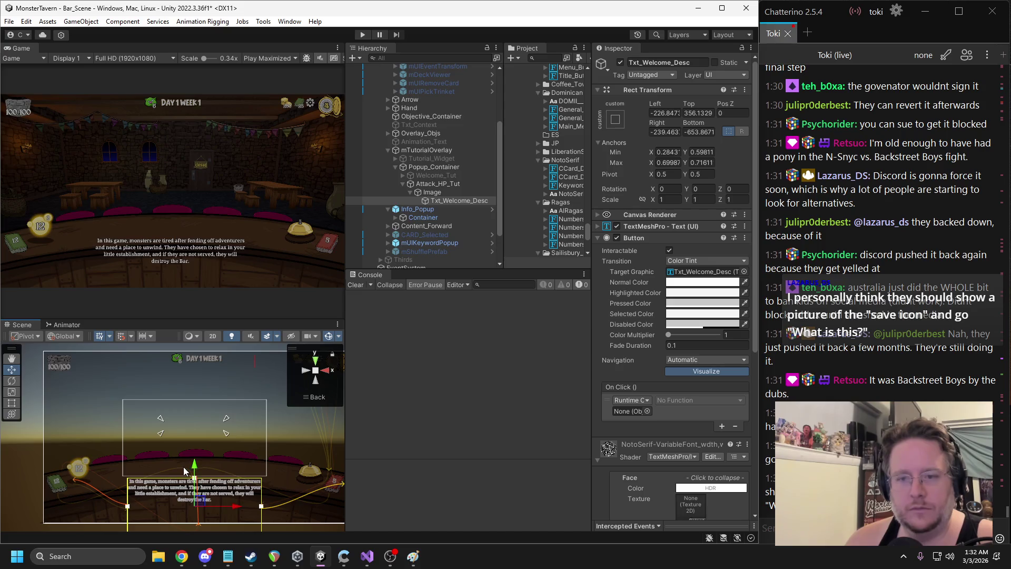
scroll(894, 330, "up", 5)
scroll(894, 330, "up", 3)
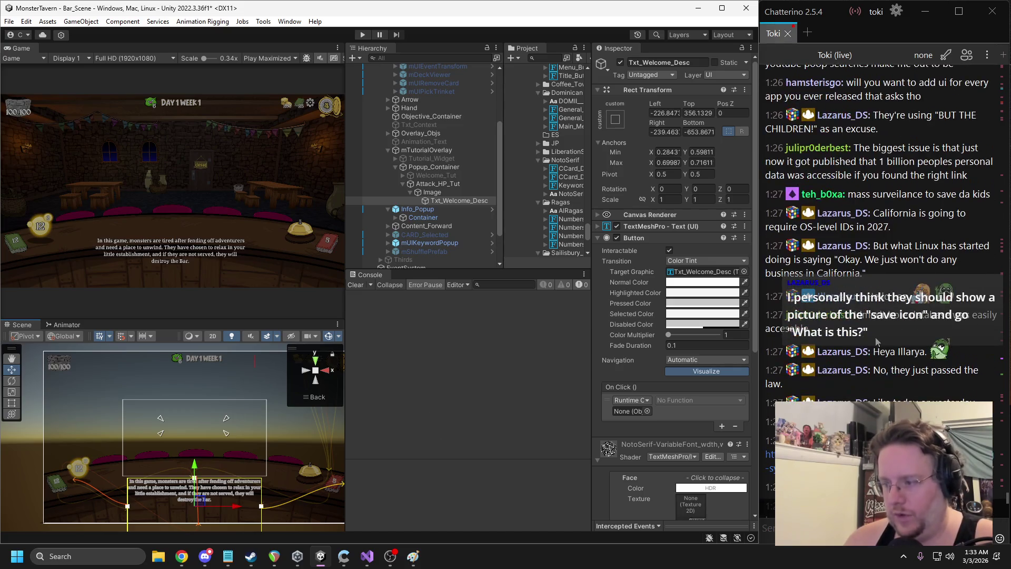
scroll(905, 342, "up", 6)
scroll(914, 352, "up", 10)
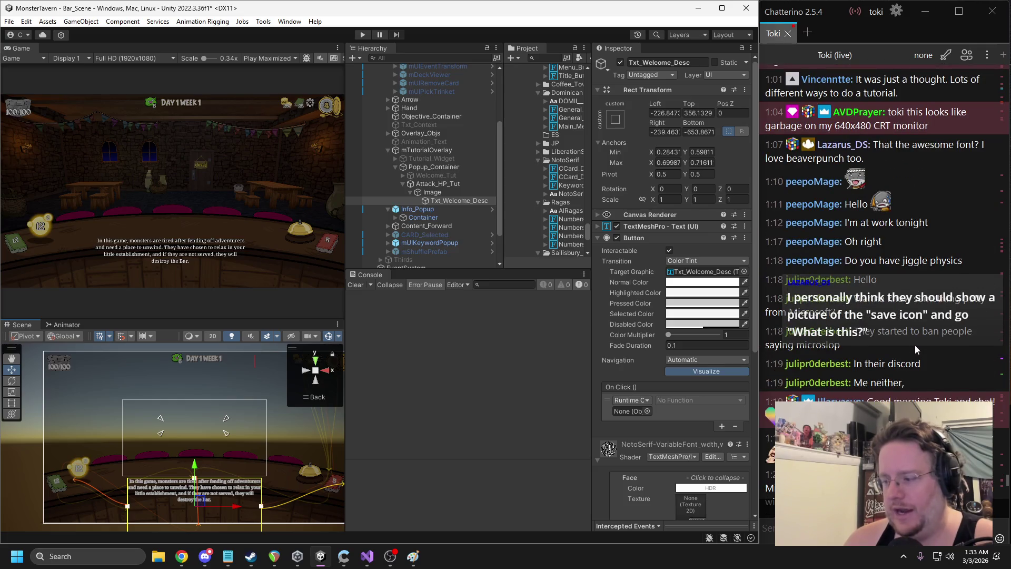
scroll(914, 345, "up", 8)
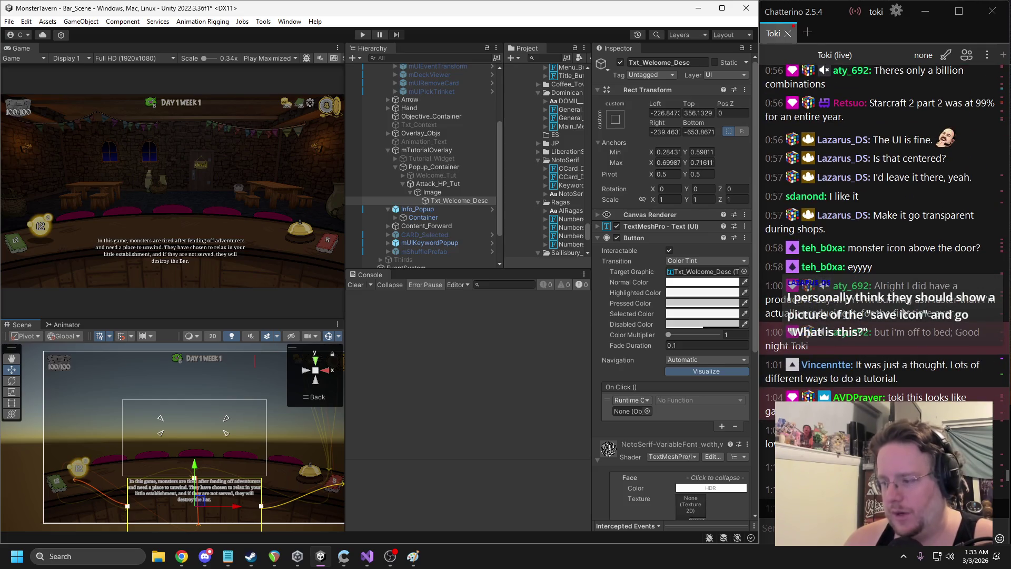
scroll(905, 308, "down", 18)
scroll(906, 308, "down", 15)
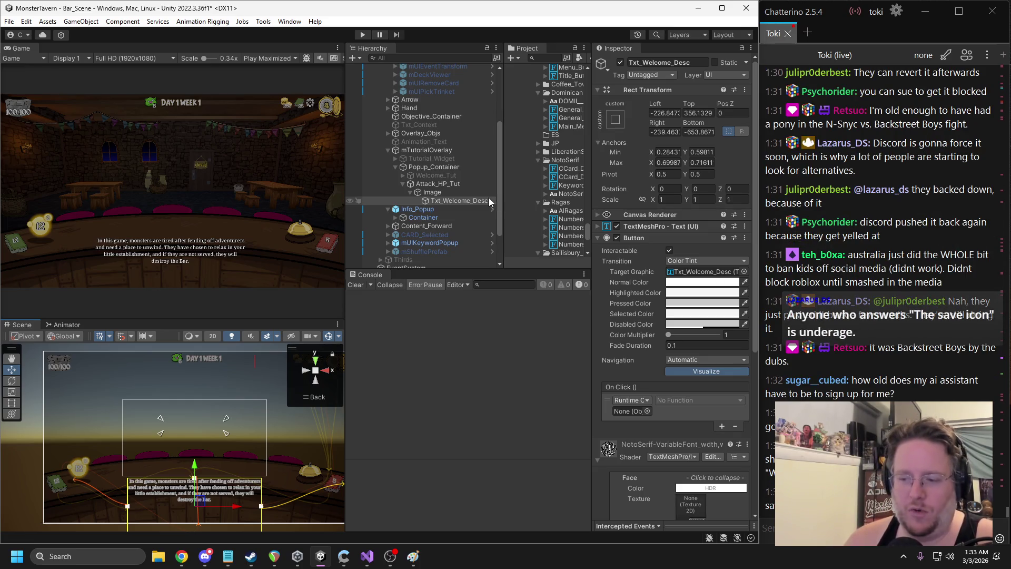
left_click(413, 556)
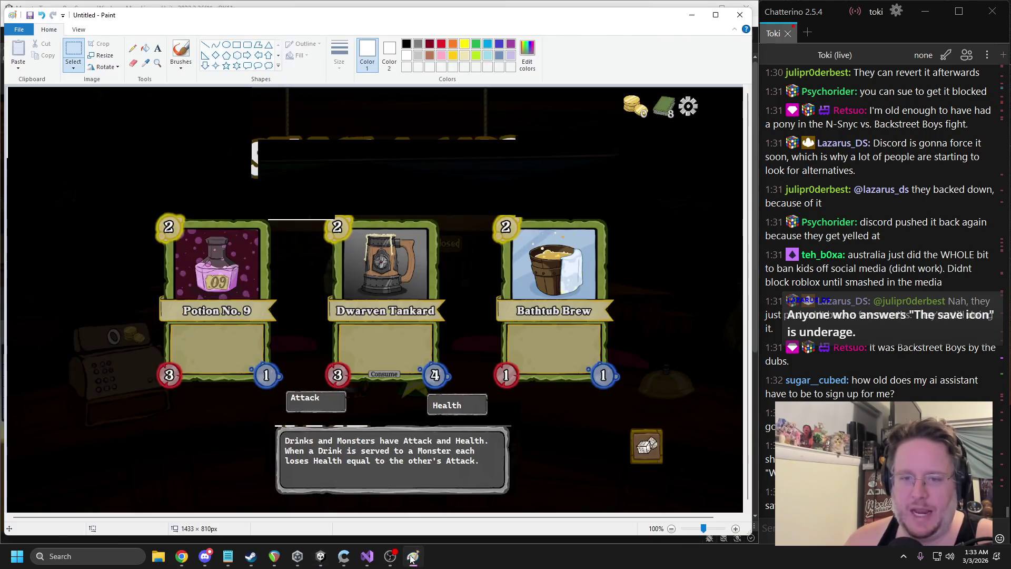
left_click(413, 556)
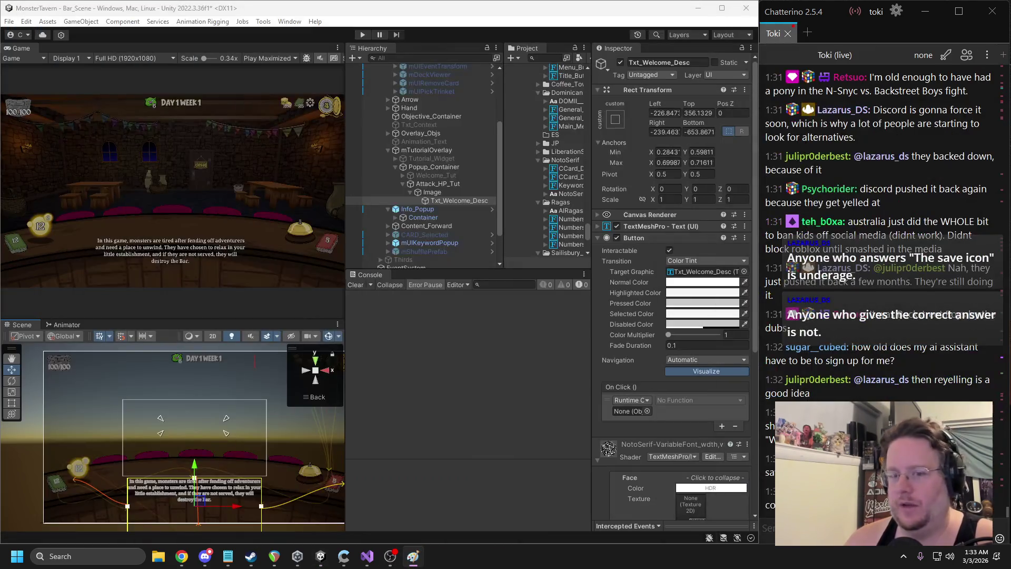
Remove the Button component from Welcome_Tut's Txt_Welcome_Desc text object
left_click(685, 359)
left_click(674, 390)
scroll(636, 368, "down", 3)
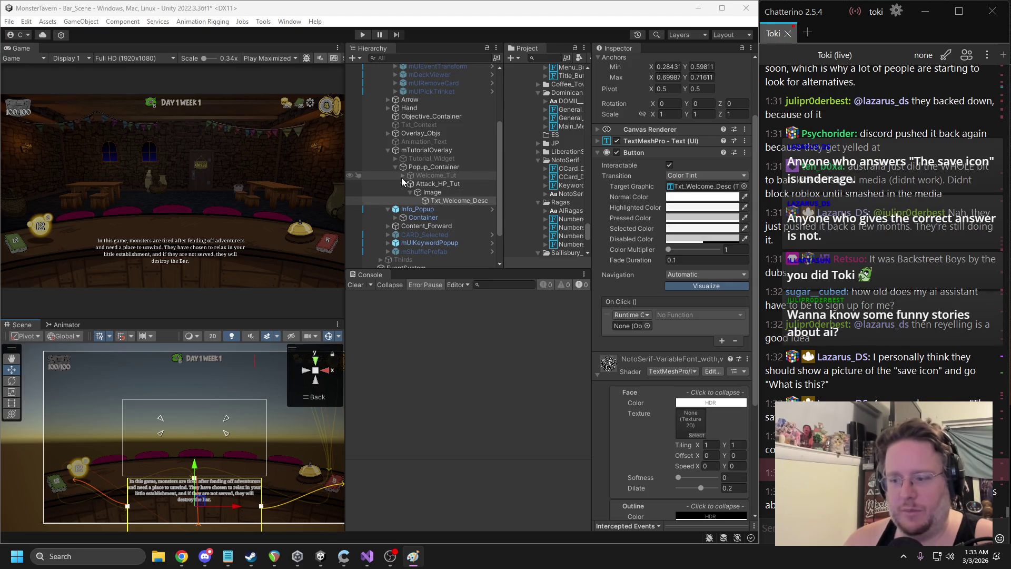
left_click(403, 176)
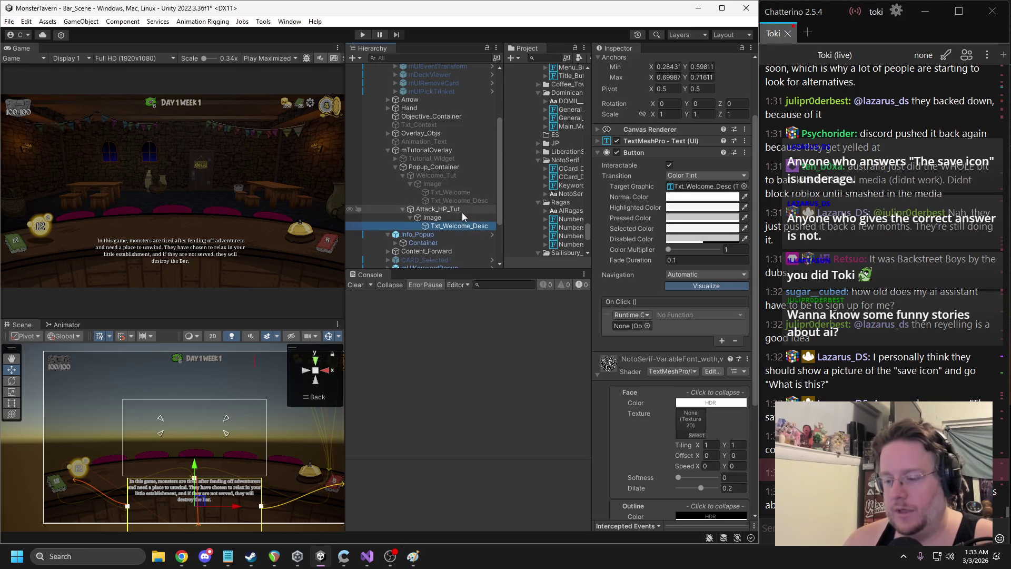
left_click(451, 200)
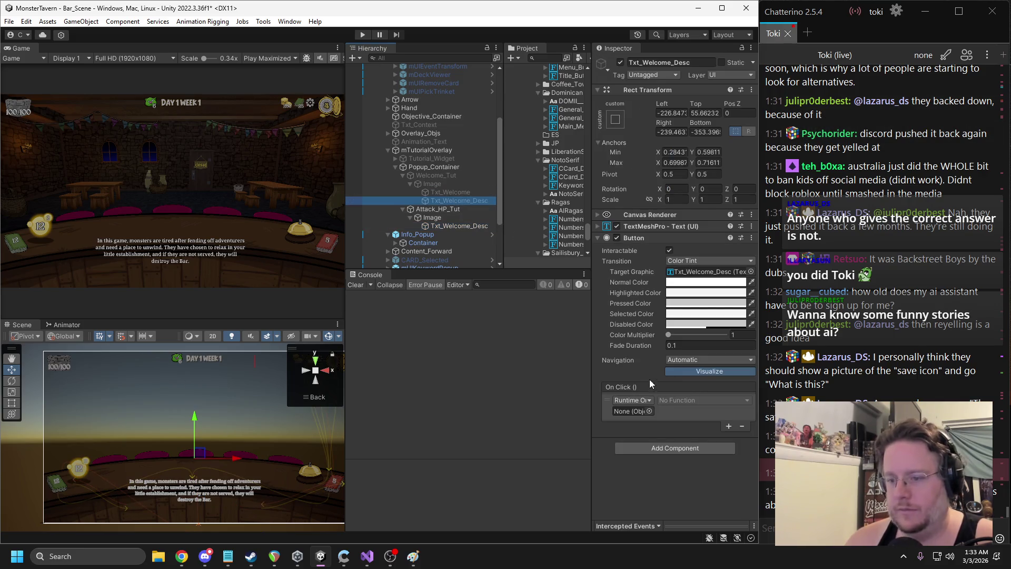
right_click(643, 238)
left_click(668, 264)
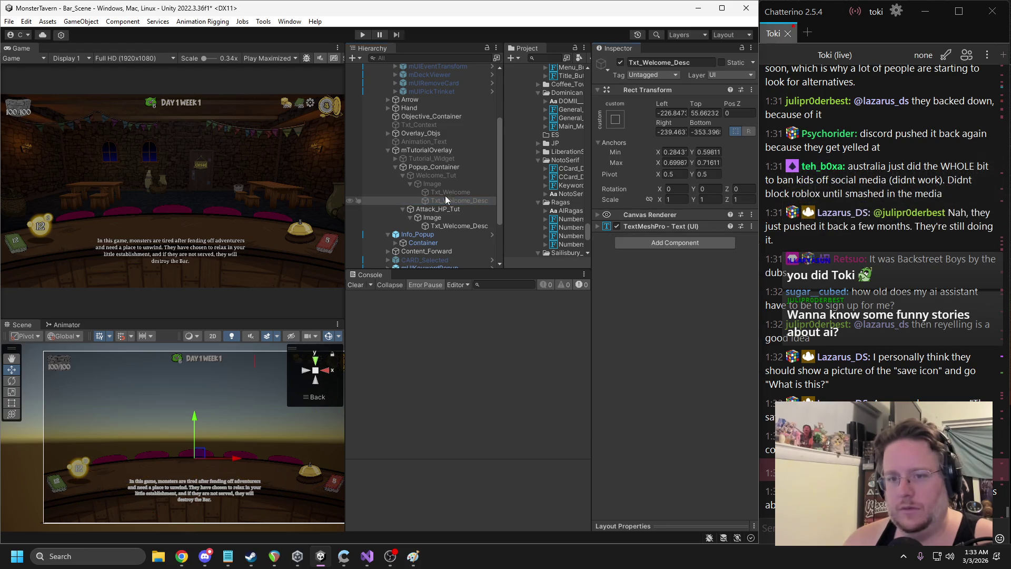
Remove the Button component from Attack_HP_Tut's description text object
left_click(410, 183)
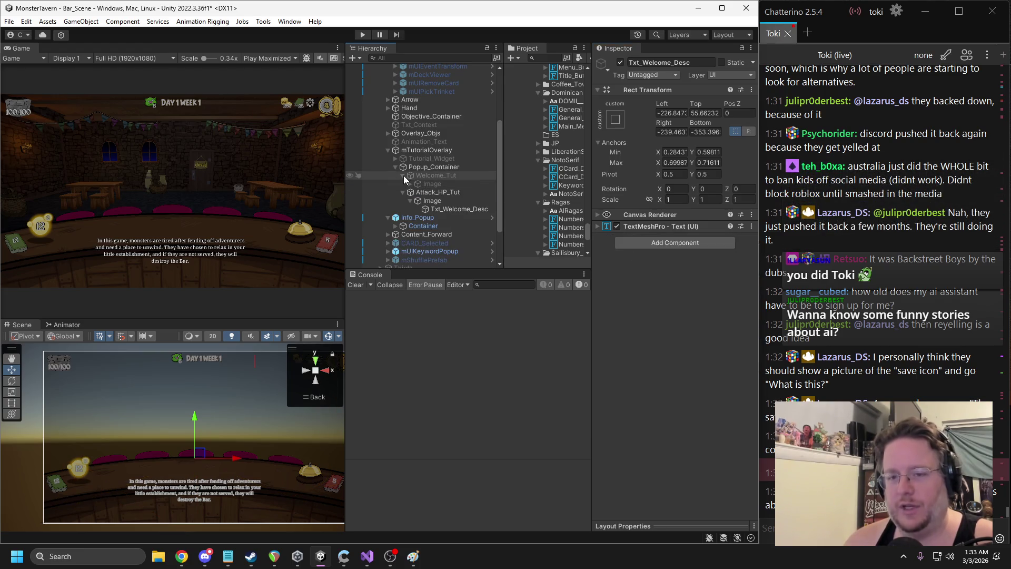
left_click(402, 176)
left_click(456, 201)
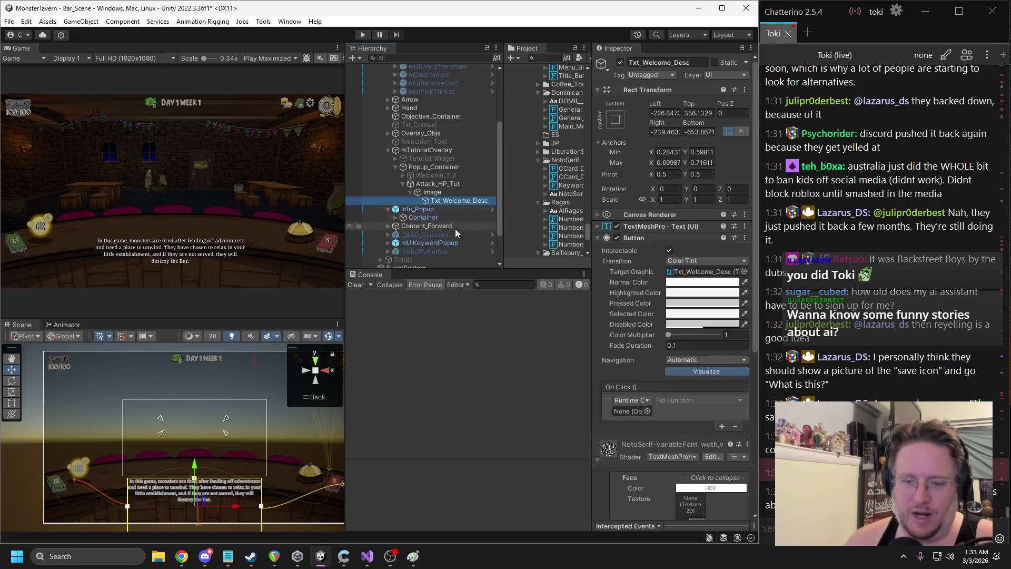
scroll(642, 358, "down", 5)
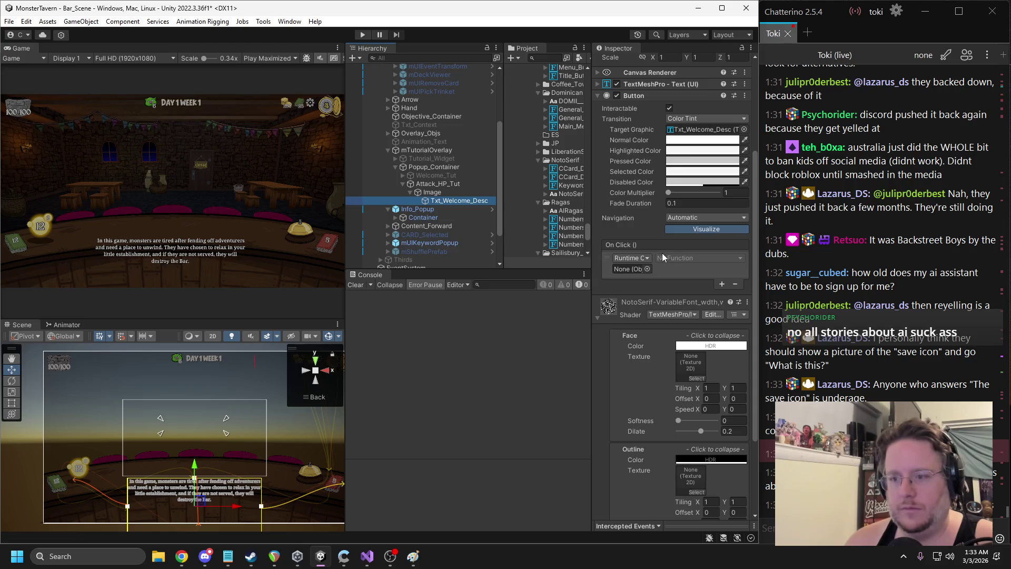
scroll(661, 254, "up", 3)
right_click(648, 181)
left_click(673, 199)
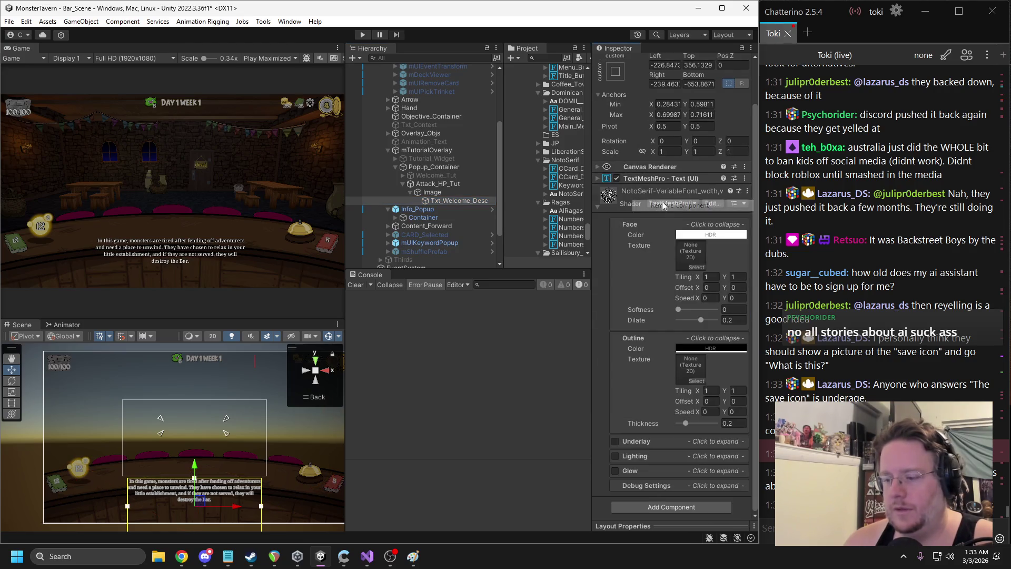
Shift the Attack_HP_Tut description lower, to Top 356.13 and Bottom -653.87
left_click_drag(590, 227, 572, 229)
scroll(636, 251, "up", 2)
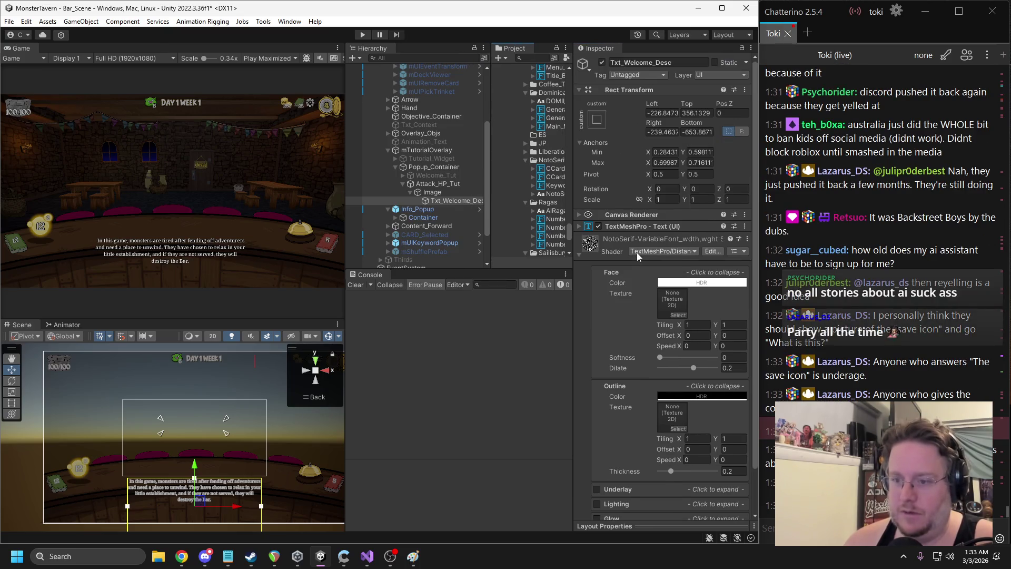
left_click(638, 229)
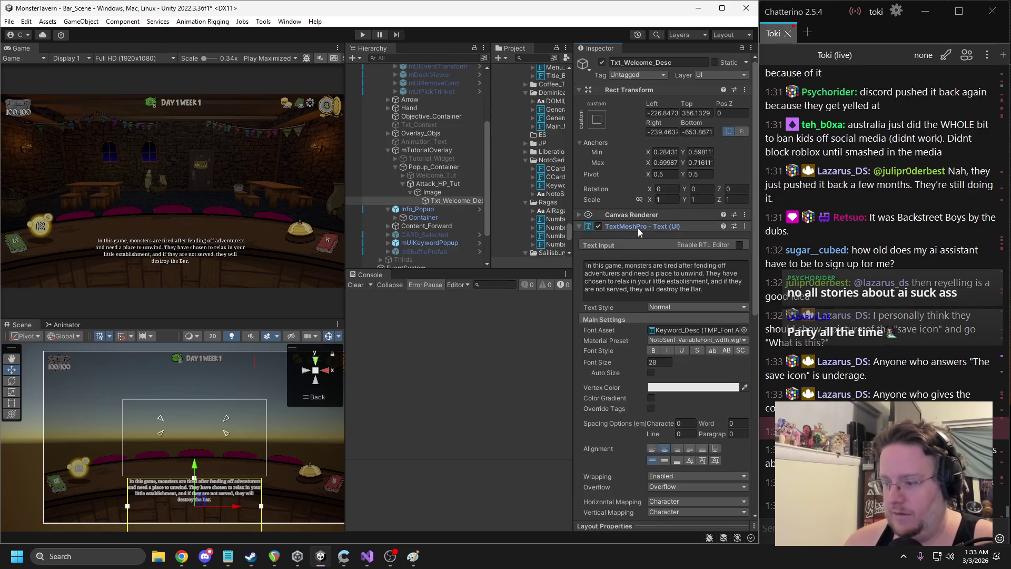
Rewrite the description: Drinks and Monsters have Attack and Health, each losing Health equal to the other's Attack
left_click(647, 290)
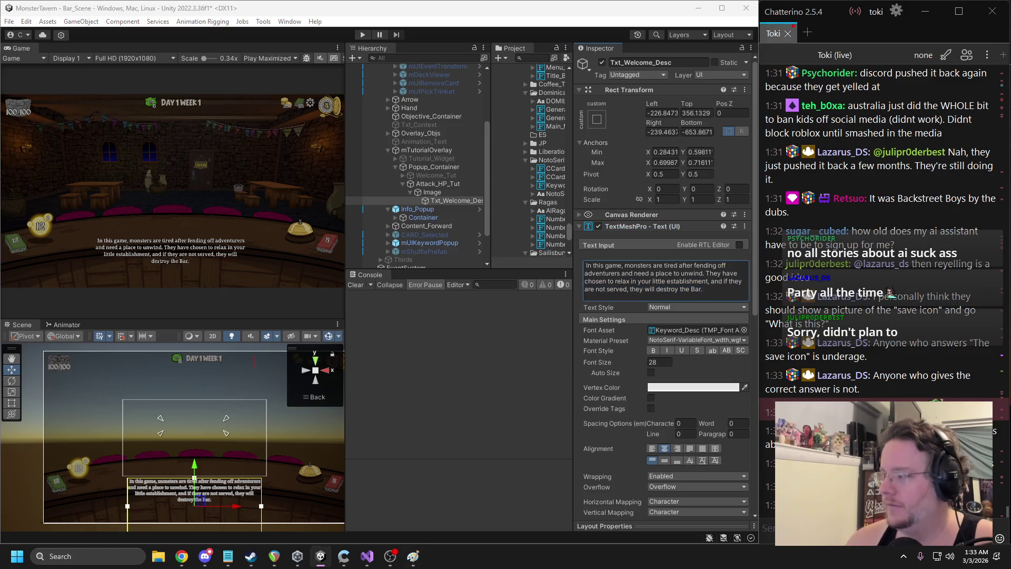
left_click(692, 278)
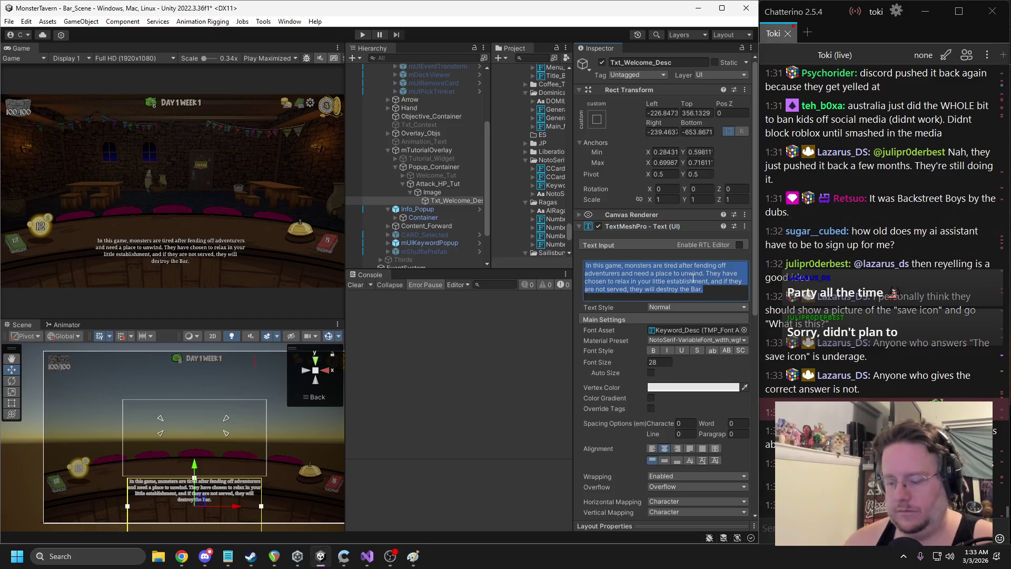
type("Drinks and Monsters ")
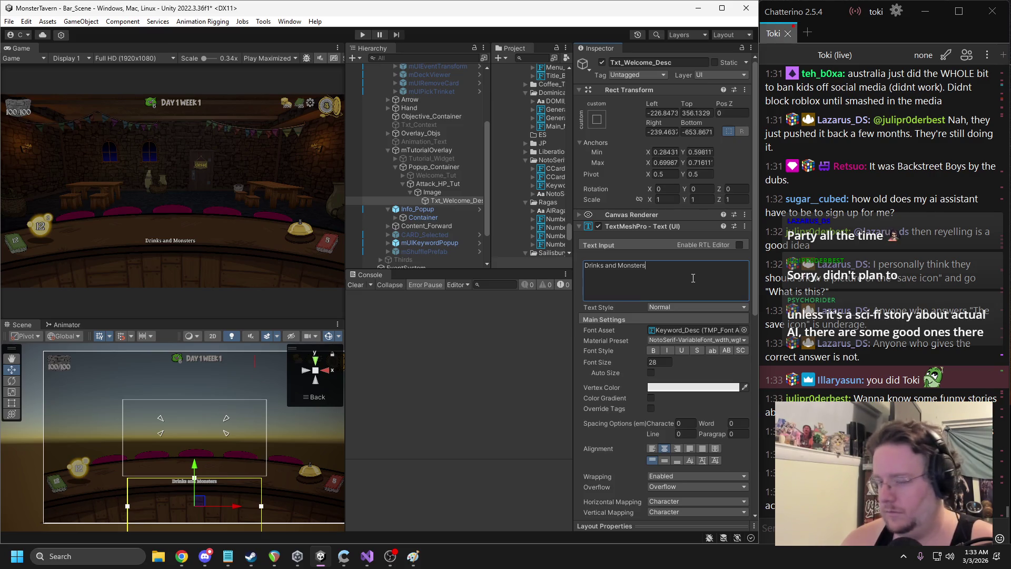
type("have Atta")
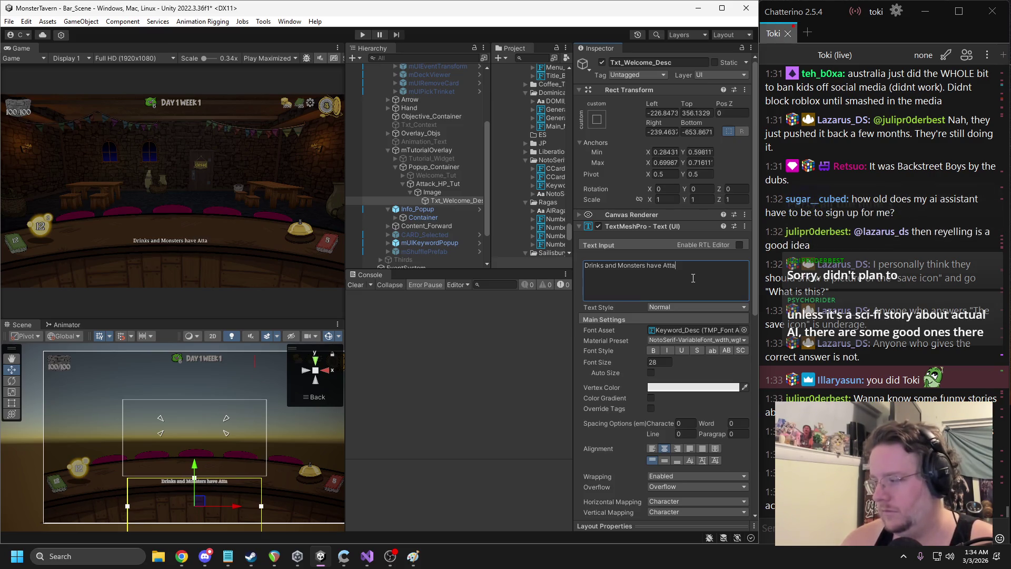
type("ck and Health.")
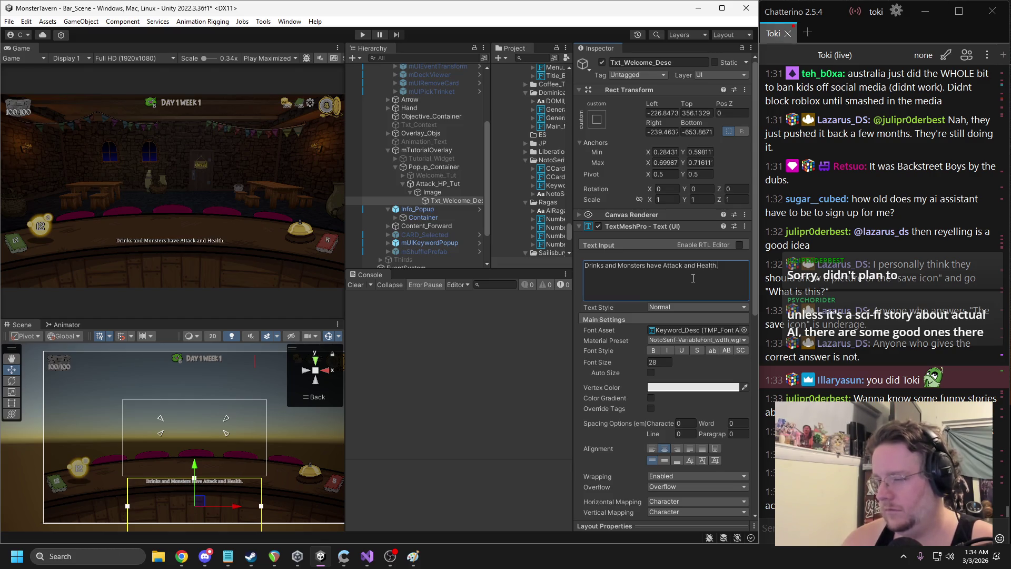
type(" When")
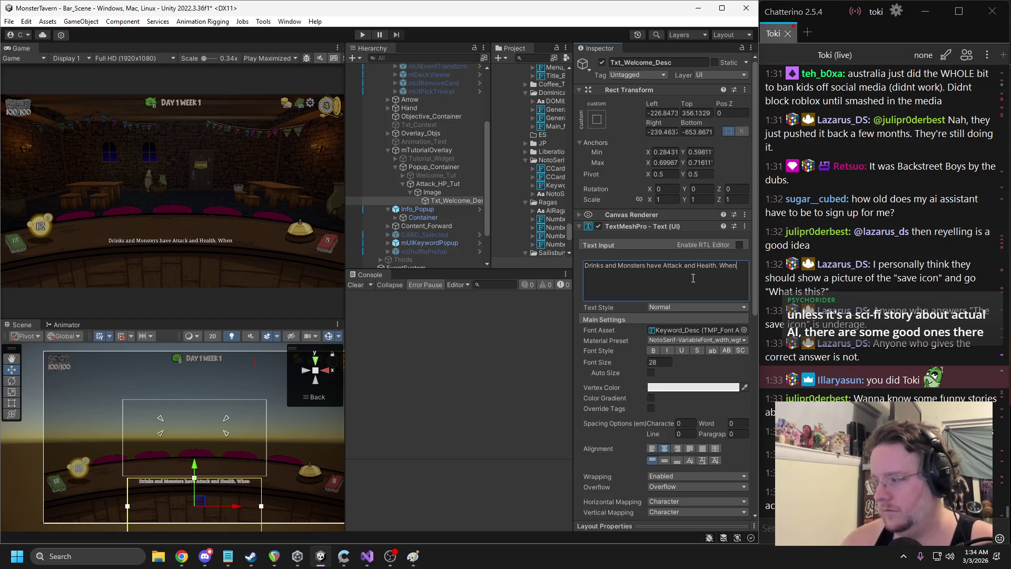
type(" a Drink is serve")
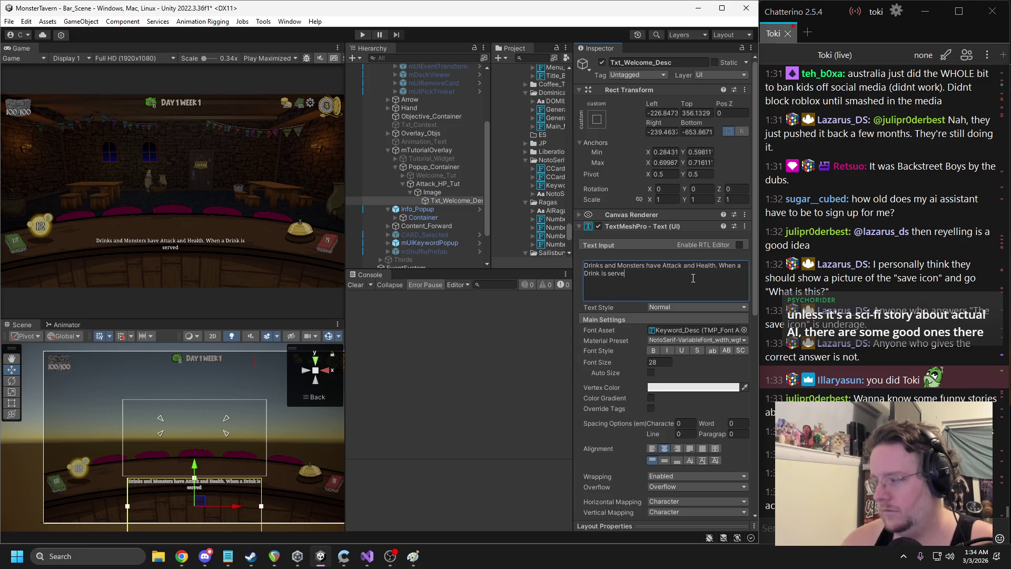
type("d to a Monster each loses Health equal to the other's Atta")
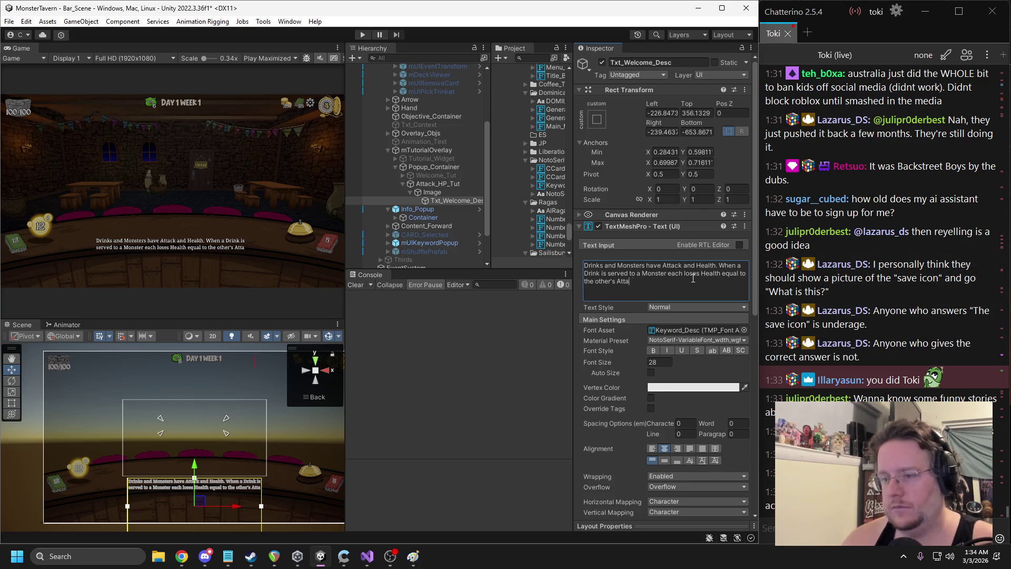
type("ck.")
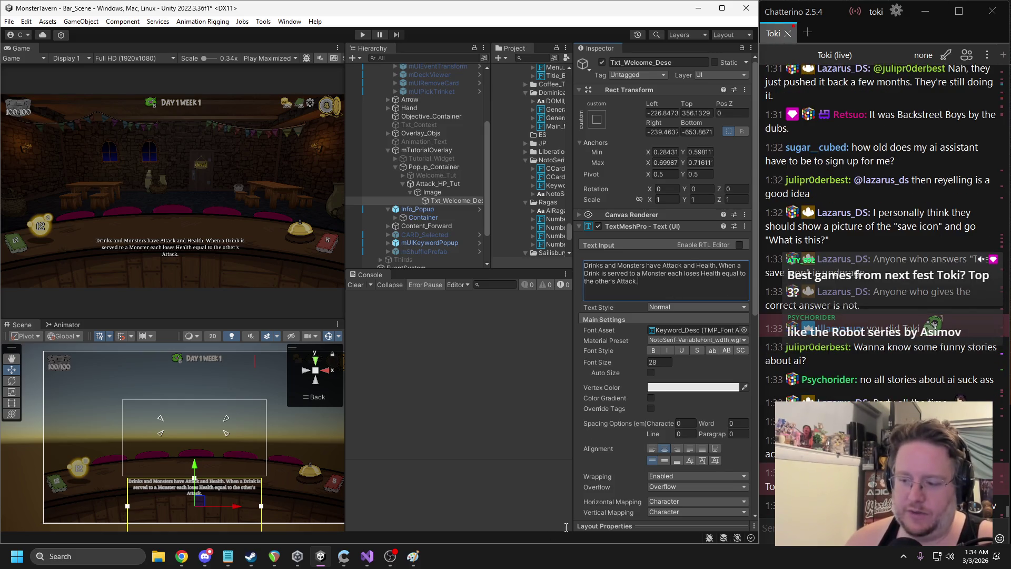
left_click(181, 555)
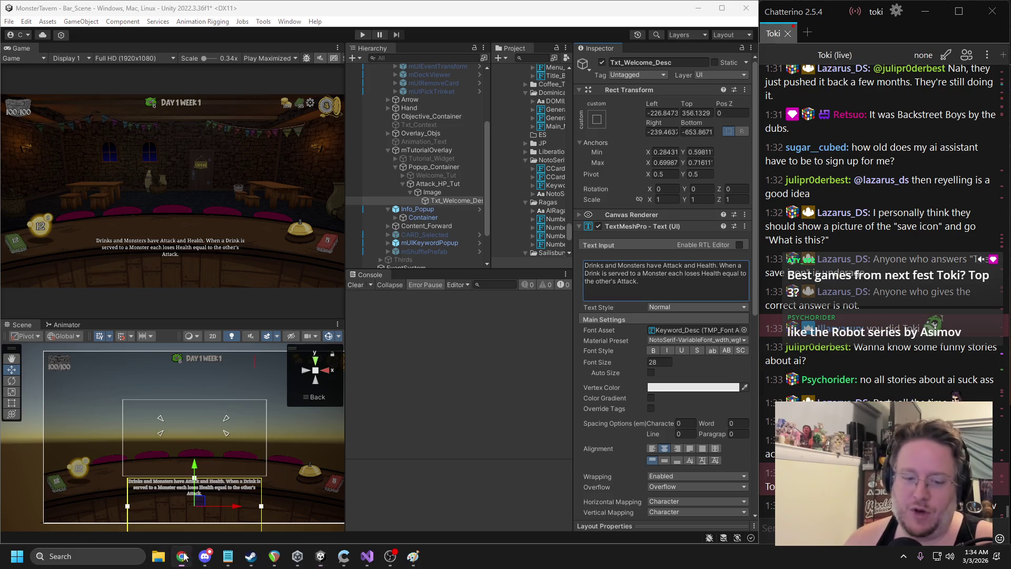
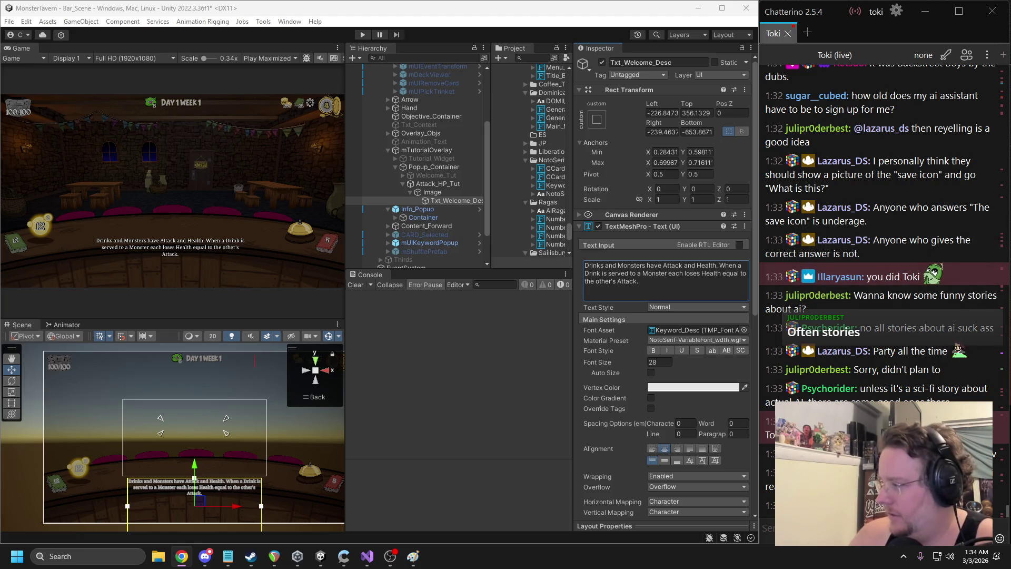
Switch from Unity to the Chrome window showing the studio's X profile
key("alt+Tab")
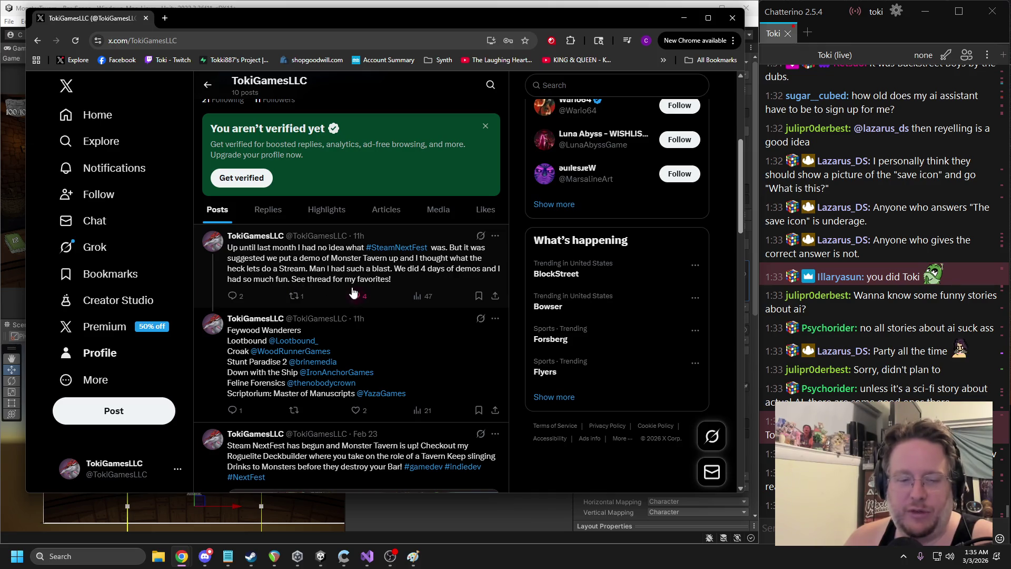
Copy 'Scriptorium: Master of Manuscripts' from the X post into Steam's store search
scroll(361, 345, "down", 1)
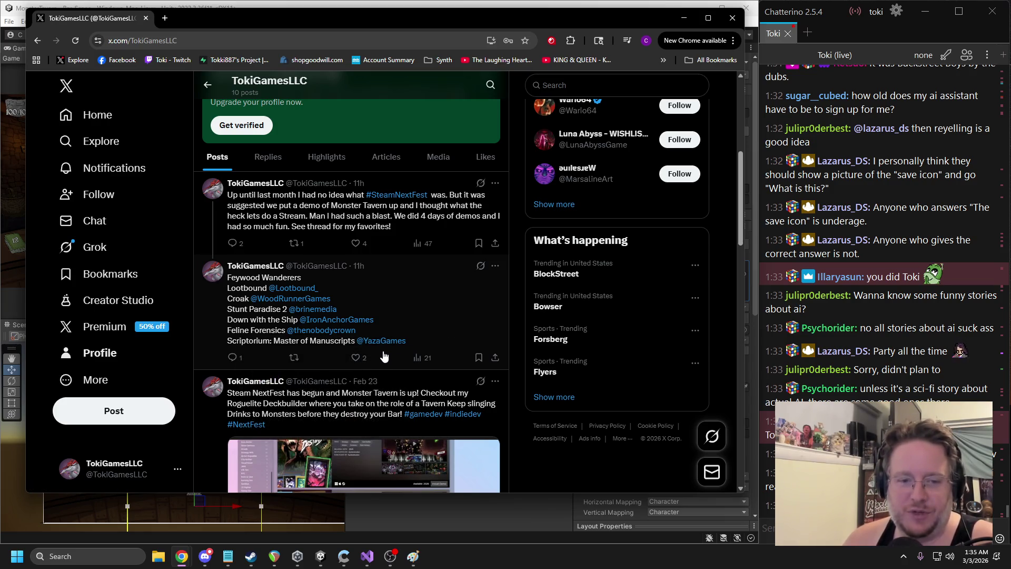
left_click_drag(226, 341, 352, 345)
key("ctrl+c")
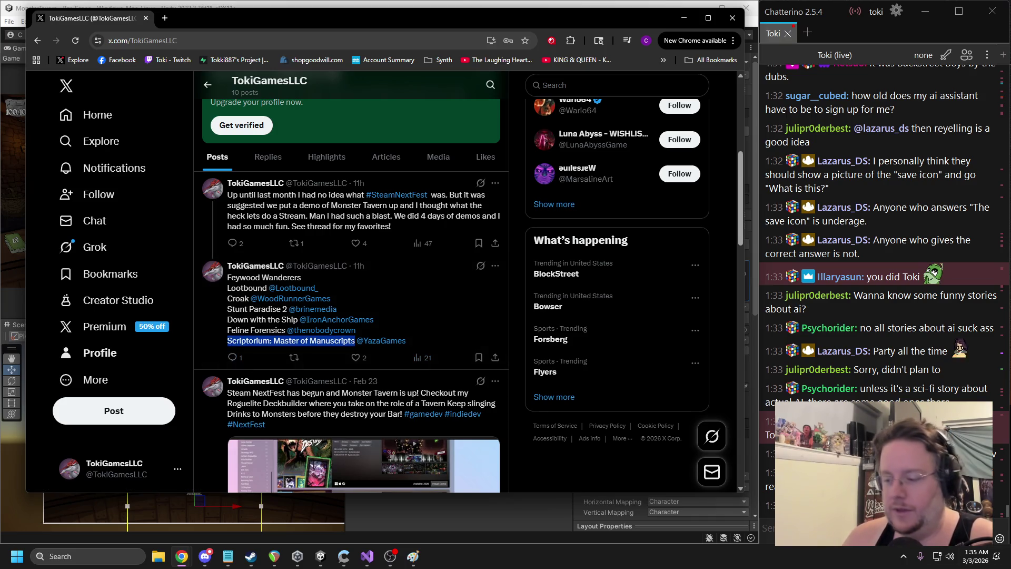
left_click(903, 553)
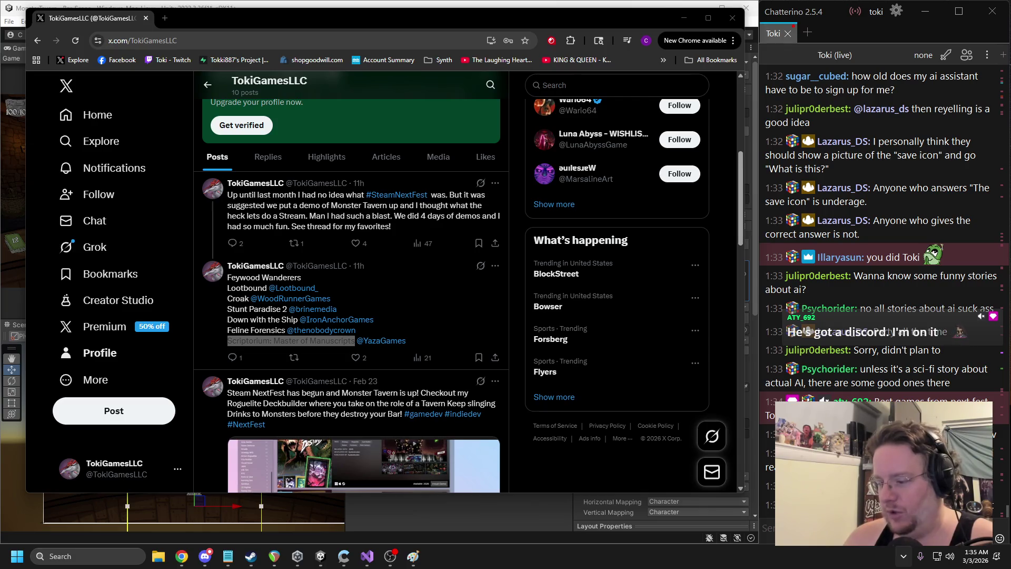
left_click(251, 556)
left_click(481, 79)
key("ctrl+v")
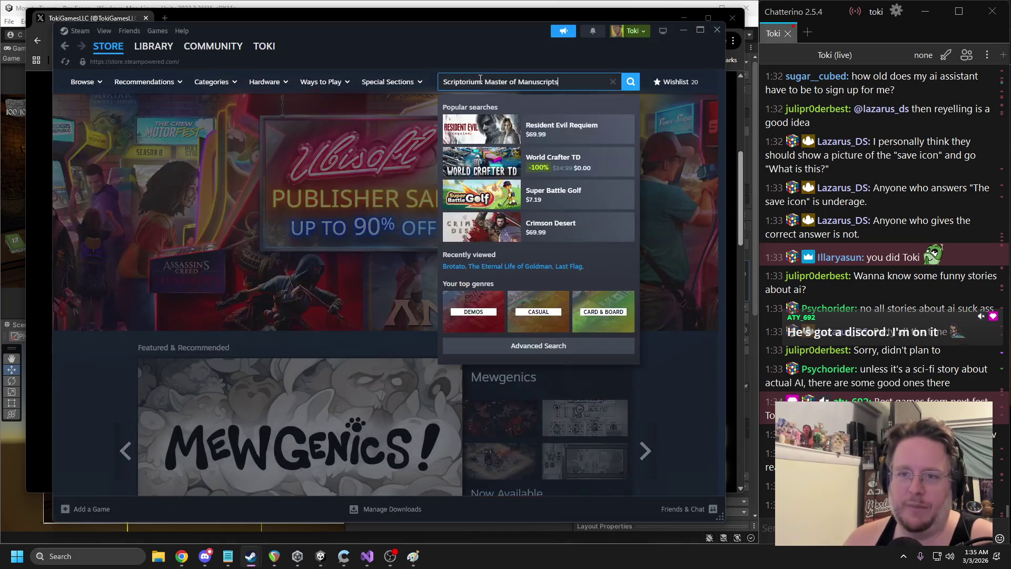
Browse the Scriptorium: Master of Manuscripts Demo store page, then close Steam and return to Unity
left_click(551, 154)
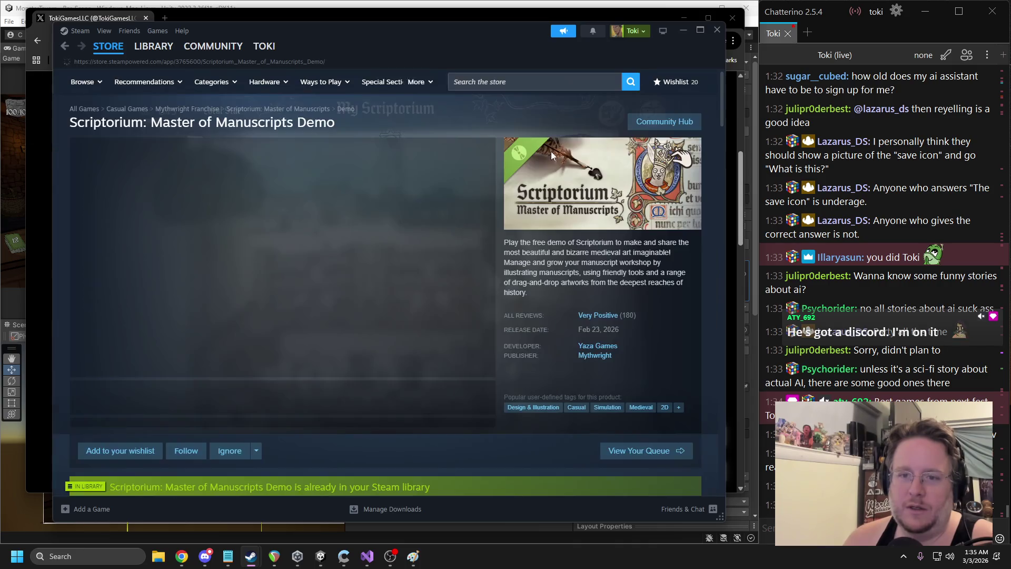
scroll(340, 301, "down", 6)
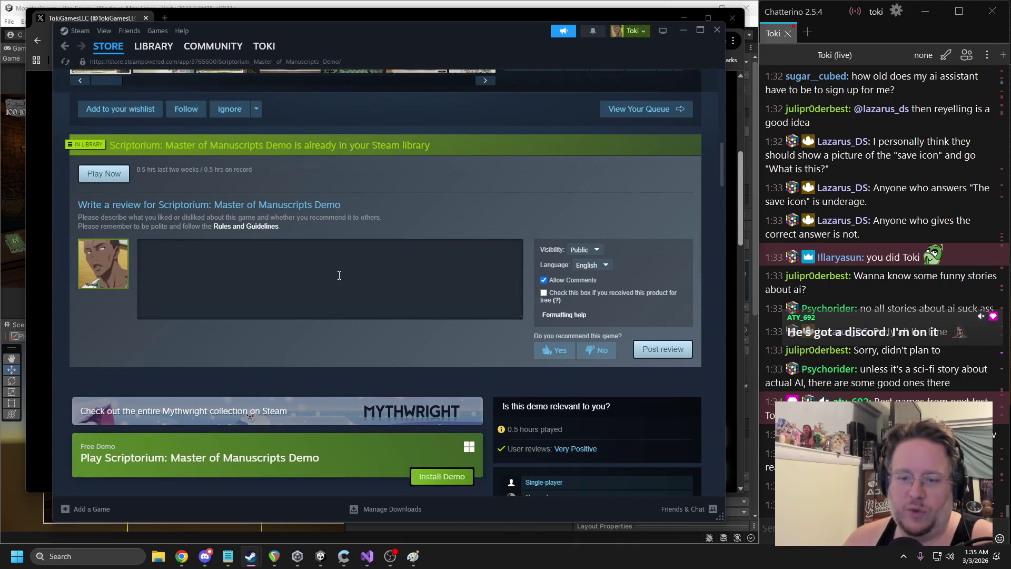
scroll(339, 275, "down", 4)
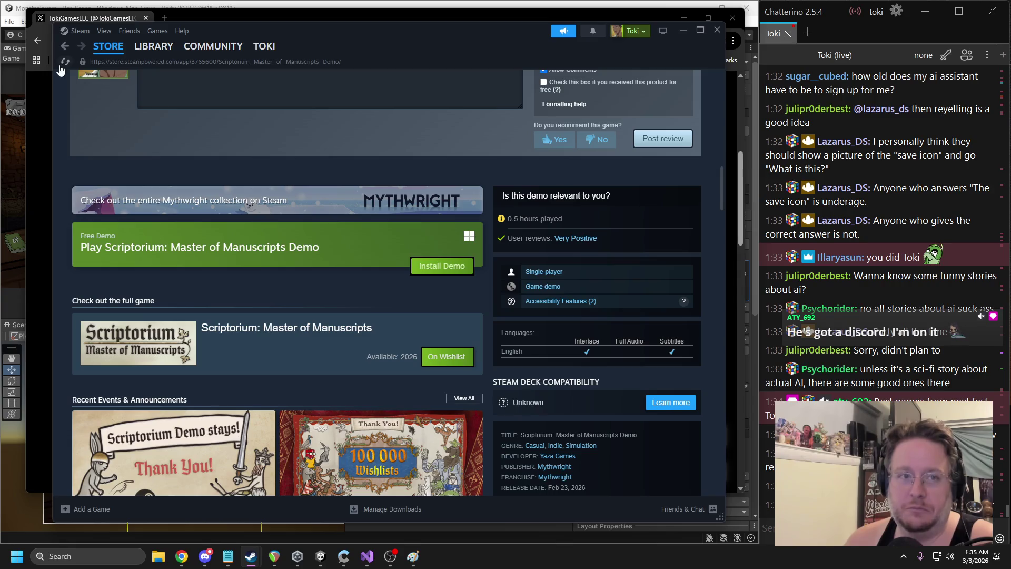
left_click(102, 61)
left_click(720, 33)
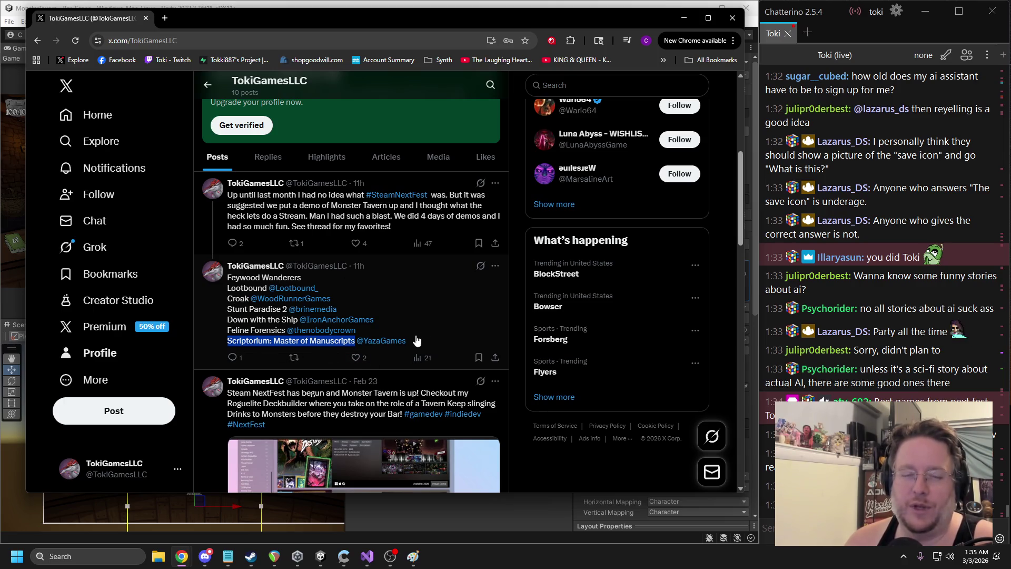
key("alt+Tab")
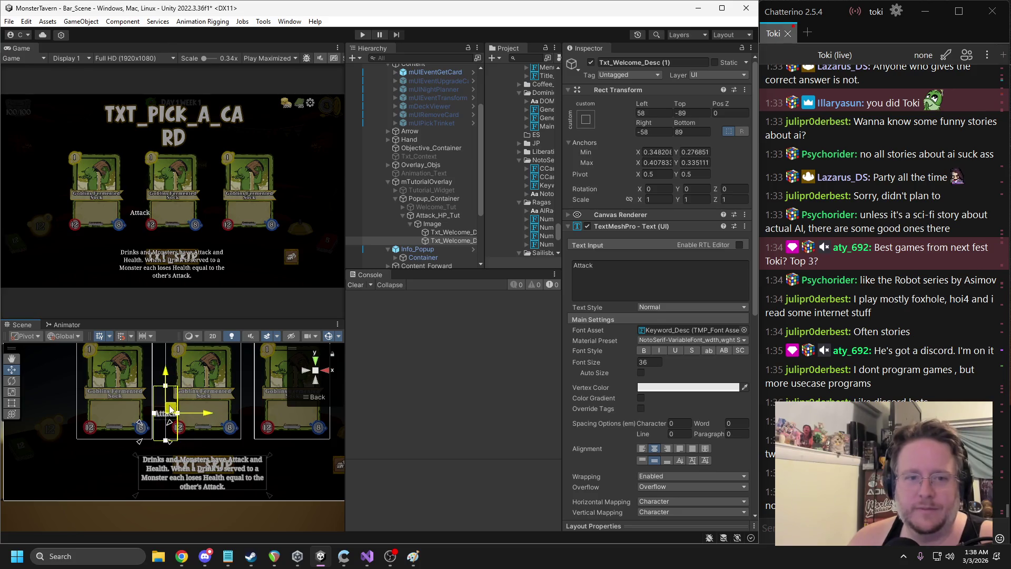
Move the Attack label, Txt_Welcome_Desc (1), just below the card's red 12 stat
left_click_drag(168, 408, 177, 436)
left_click(467, 233)
scroll(231, 438, "down", 2)
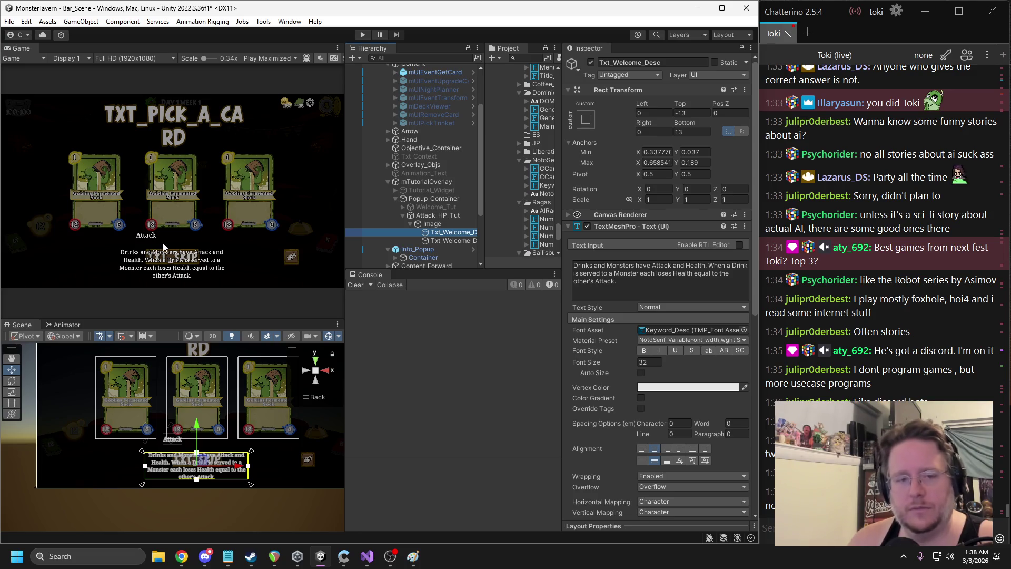
left_click(447, 240)
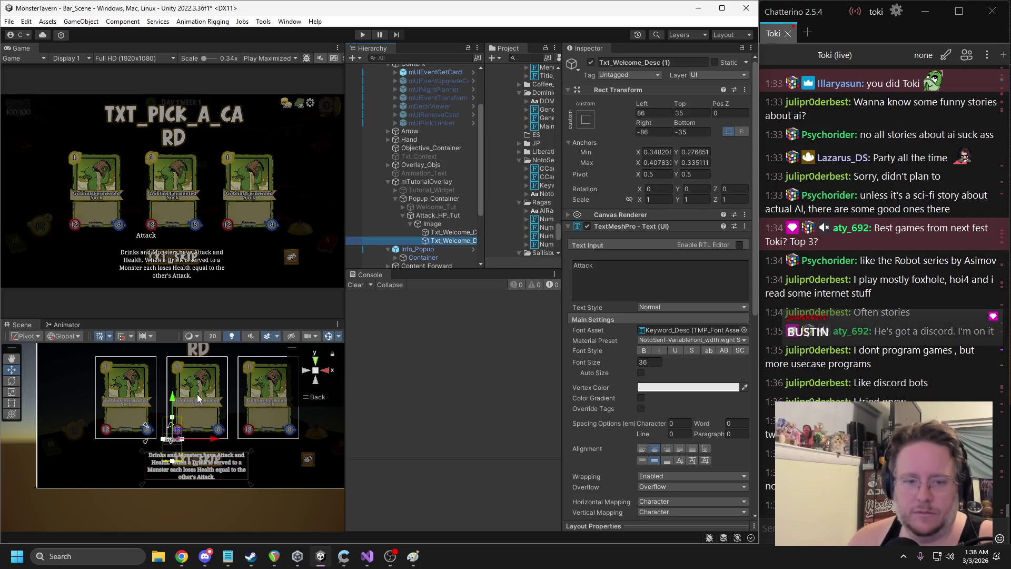
mouse_move(172, 425)
left_mouse_down()
mouse_move(183, 412)
mouse_move(182, 434)
left_mouse_up()
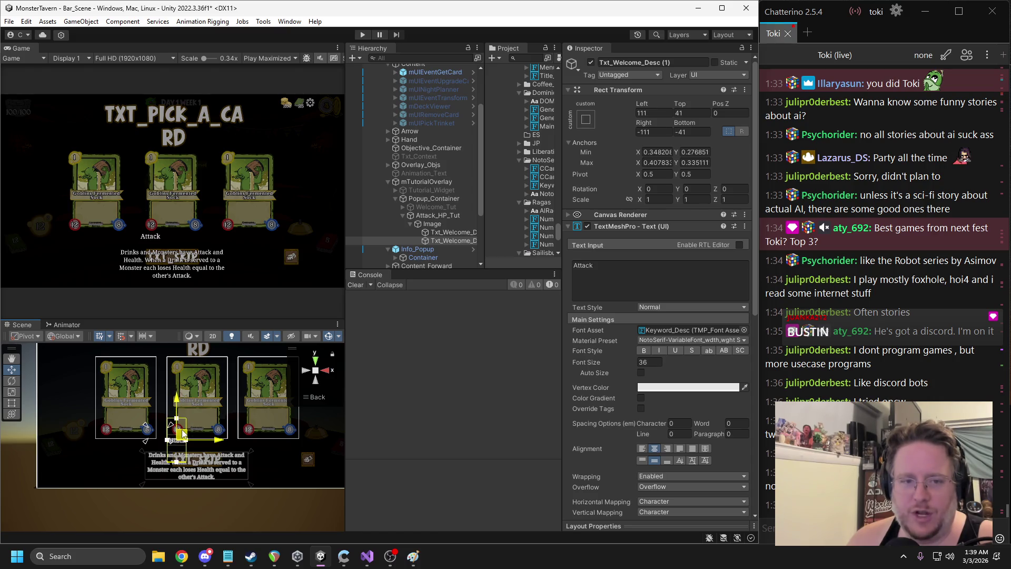
key("f")
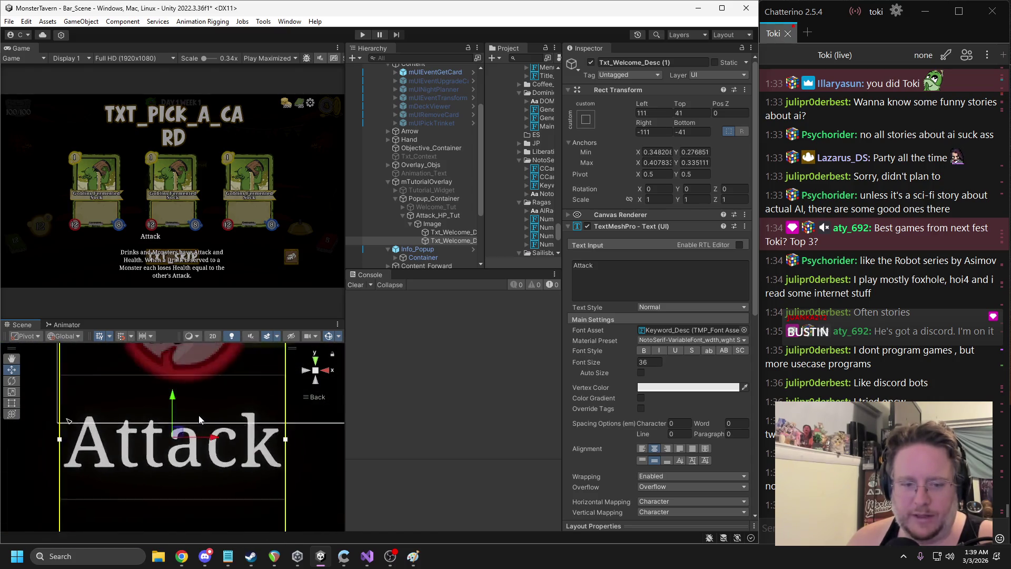
scroll(180, 425, "down", 3)
Wrap the Attack label's anchors around it, zero its Top and Bottom offsets, and trim its box
left_click_drag(143, 436, 211, 464)
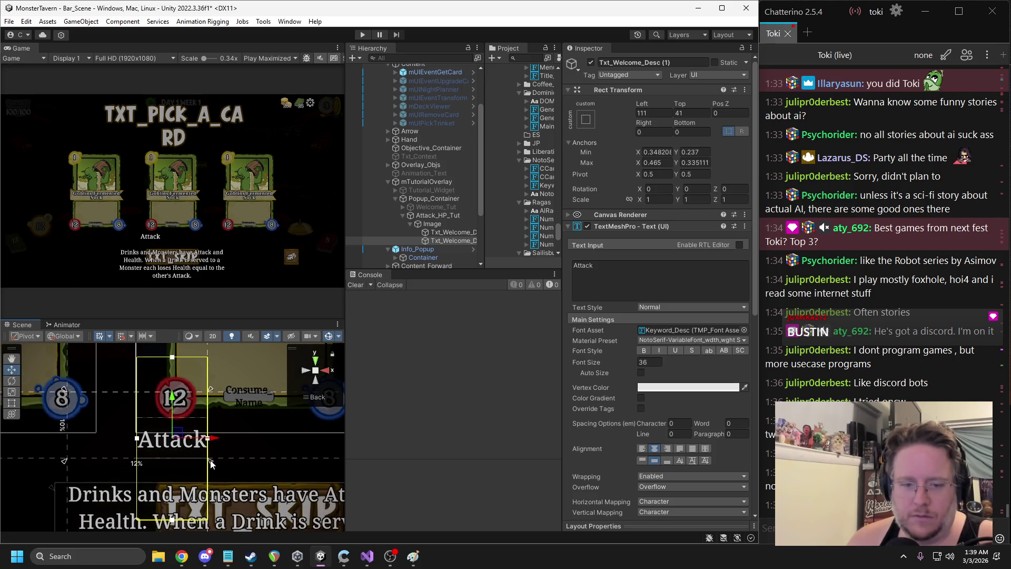
left_click_drag(66, 392, 135, 418)
left_click(694, 113)
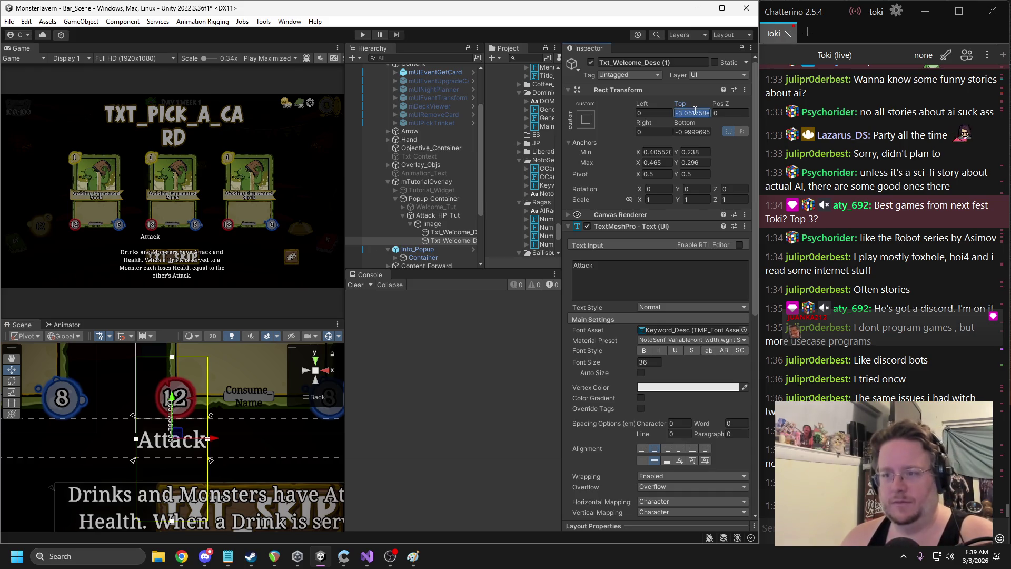
type("0")
left_click(691, 132)
type("0")
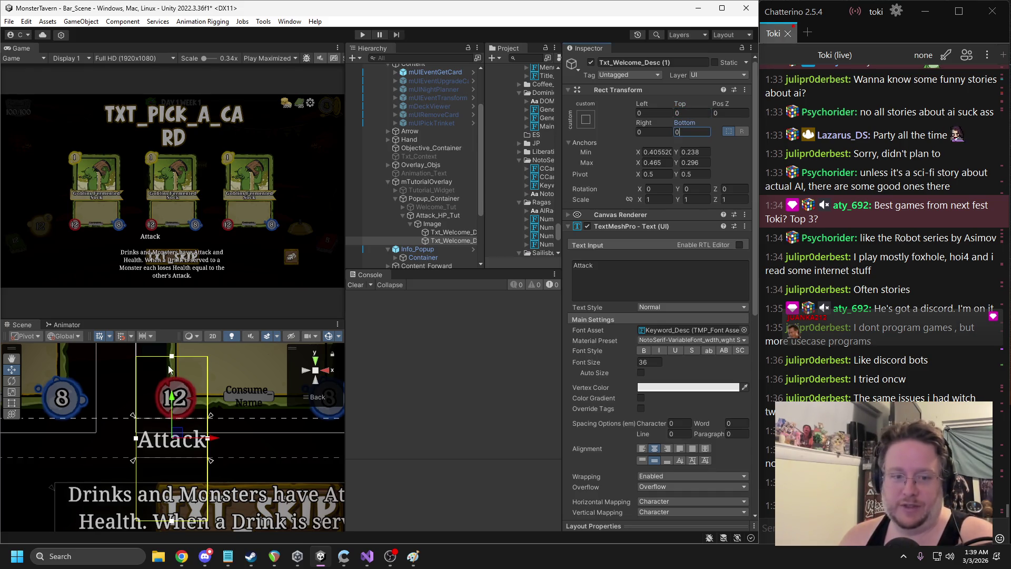
mouse_move(173, 359)
left_mouse_down()
mouse_move(162, 422)
mouse_move(155, 399)
left_mouse_up()
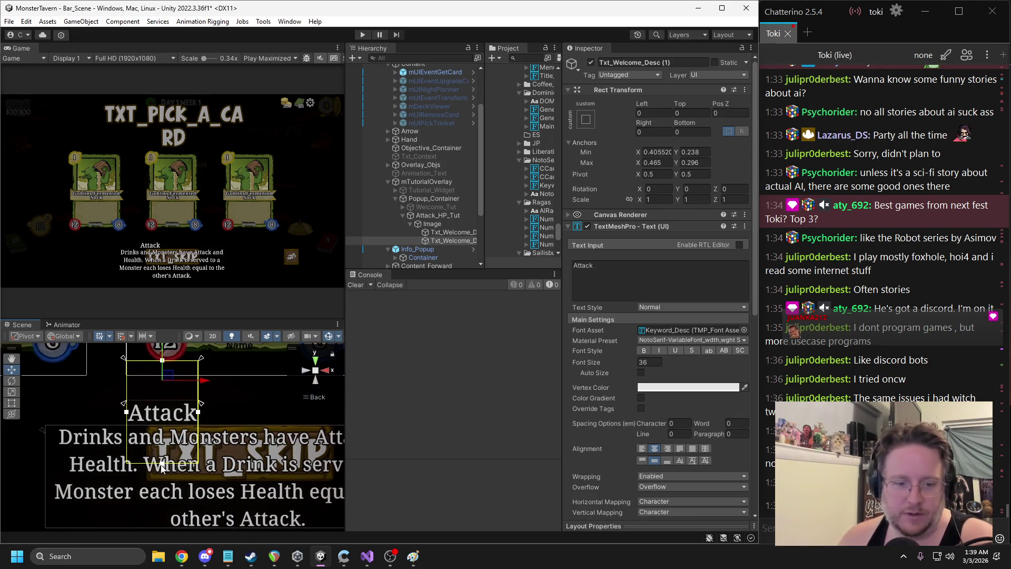
left_click_drag(160, 466, 166, 405)
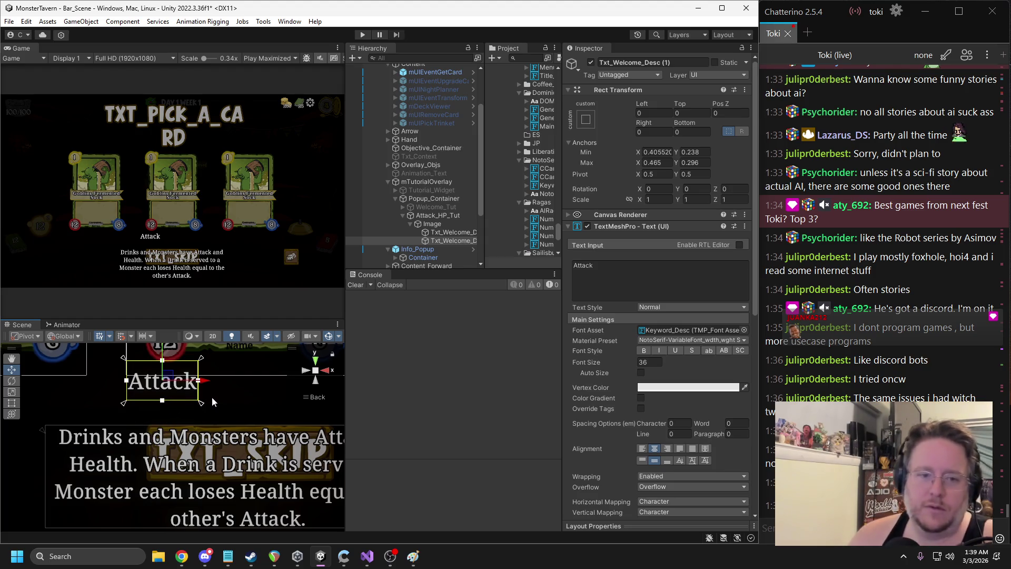
scroll(232, 402, "down", 2)
left_click_drag(232, 402, 187, 431)
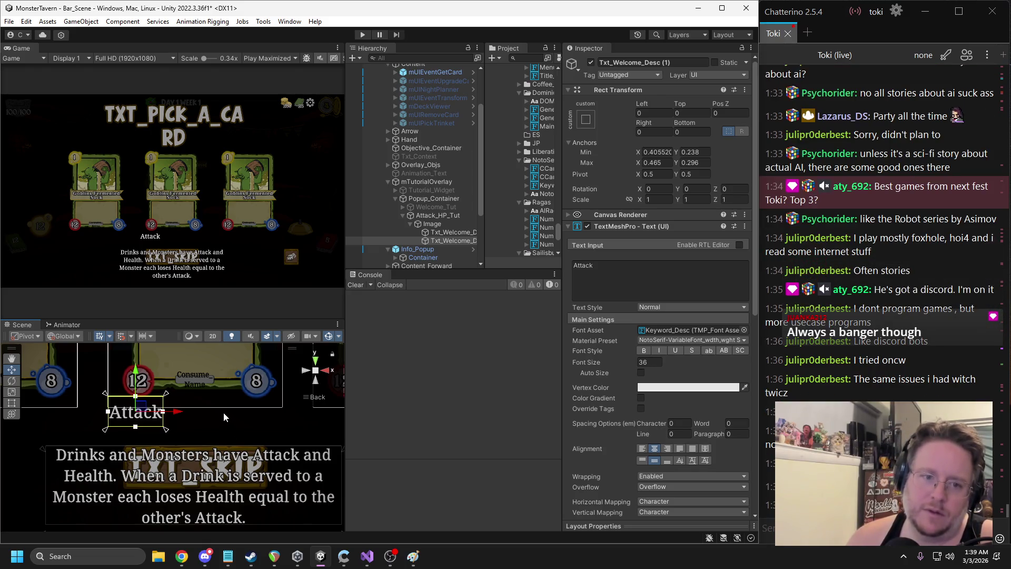
Duplicate the Attack label, move the copy under the 8 stat, change its text to Health, and tighten its anchors
key("ctrl+d")
left_click_drag(175, 415, 296, 413)
double_click(594, 265)
type("Health")
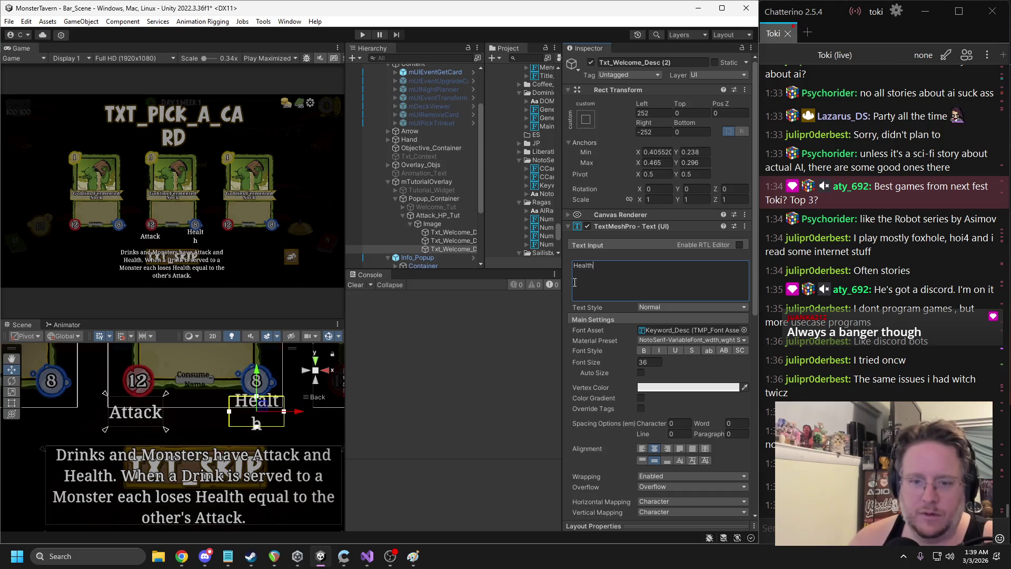
left_click_drag(164, 432, 293, 429)
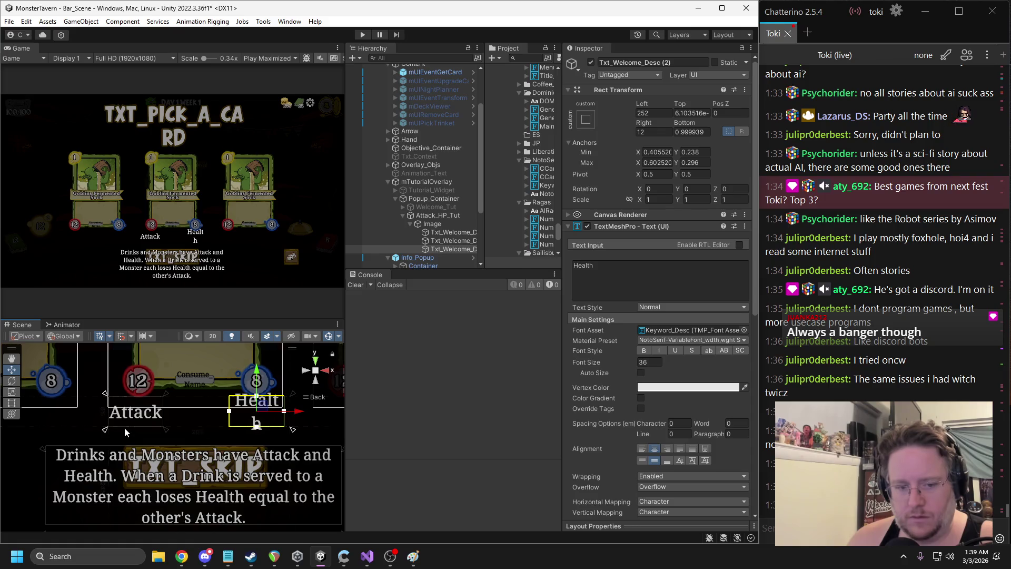
left_click_drag(107, 432, 224, 430)
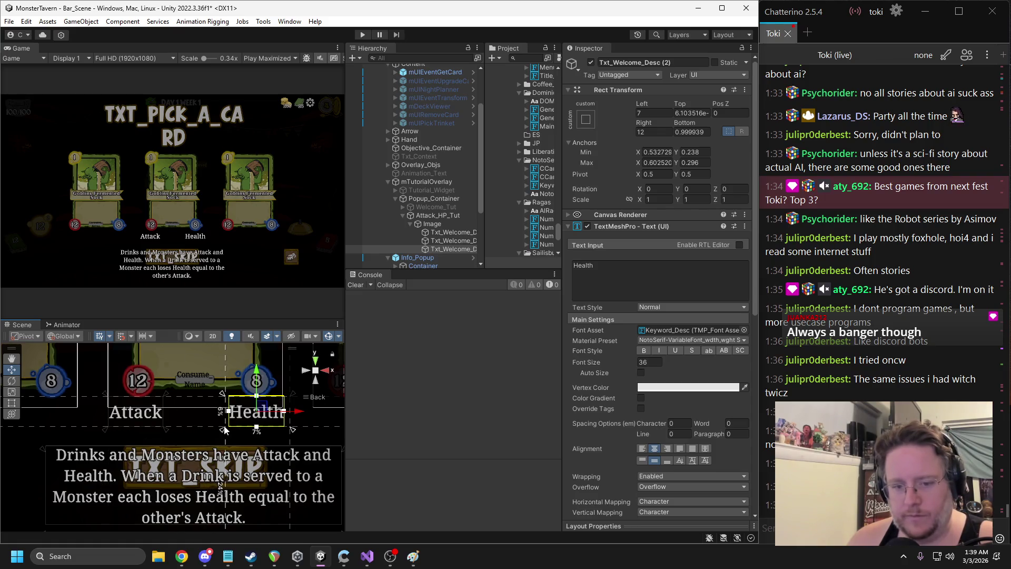
left_click_drag(297, 412, 260, 429)
left_click_drag(191, 428, 198, 429)
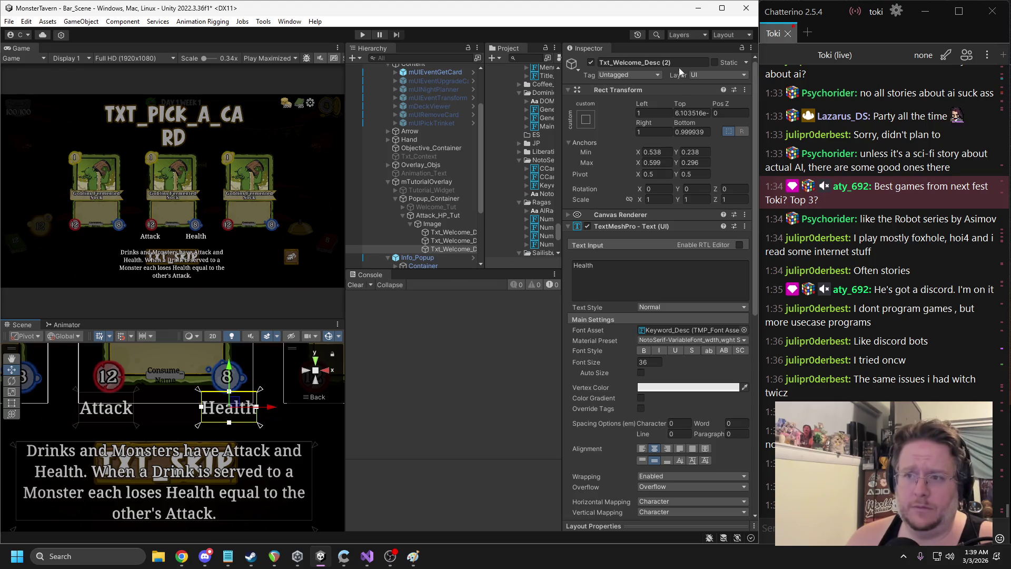
Rename the Health and Attack label objects, the Attack one to Txt_Attack
double_click(615, 63)
type("HP")
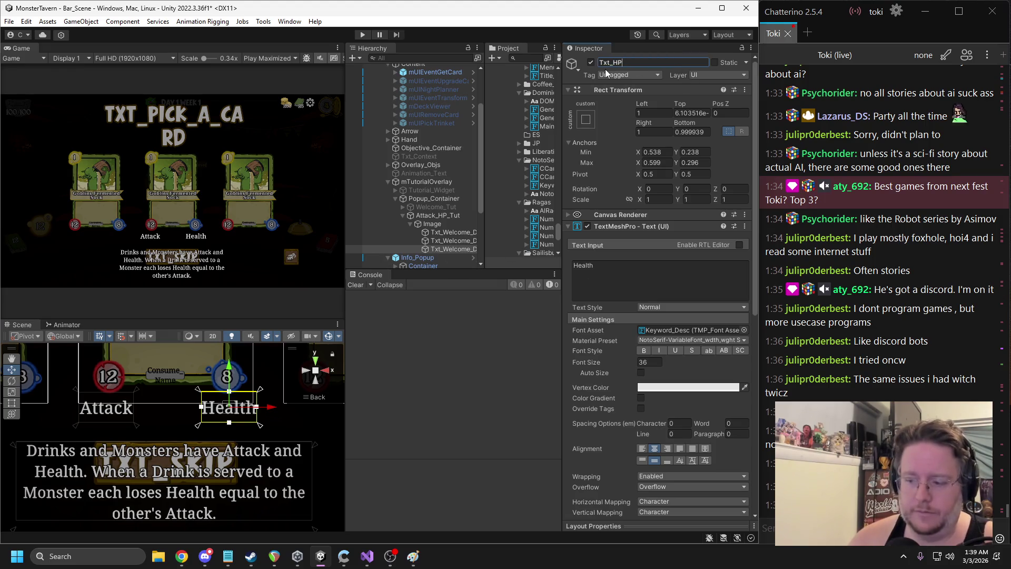
left_click(453, 240)
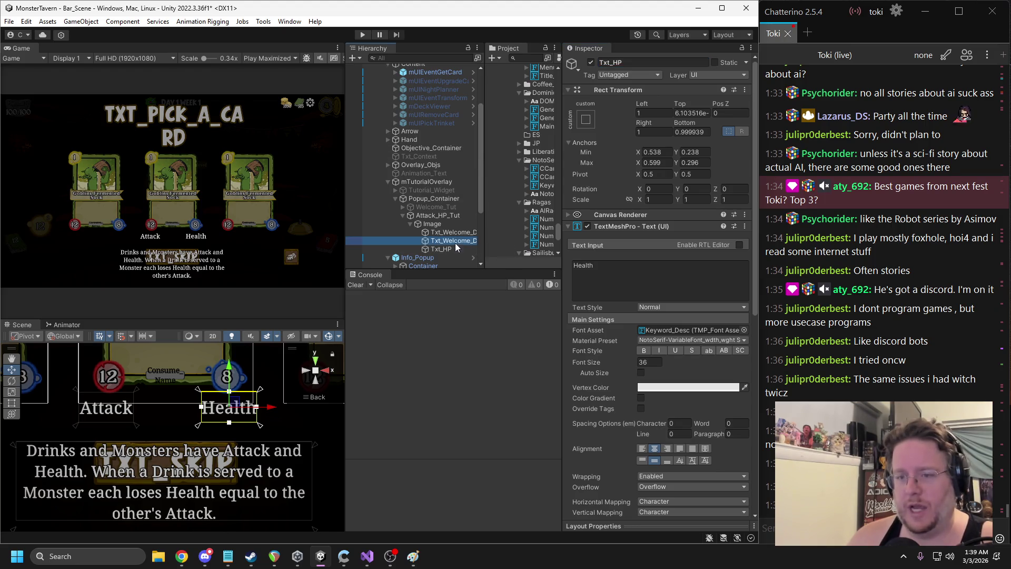
double_click(614, 64)
type("A")
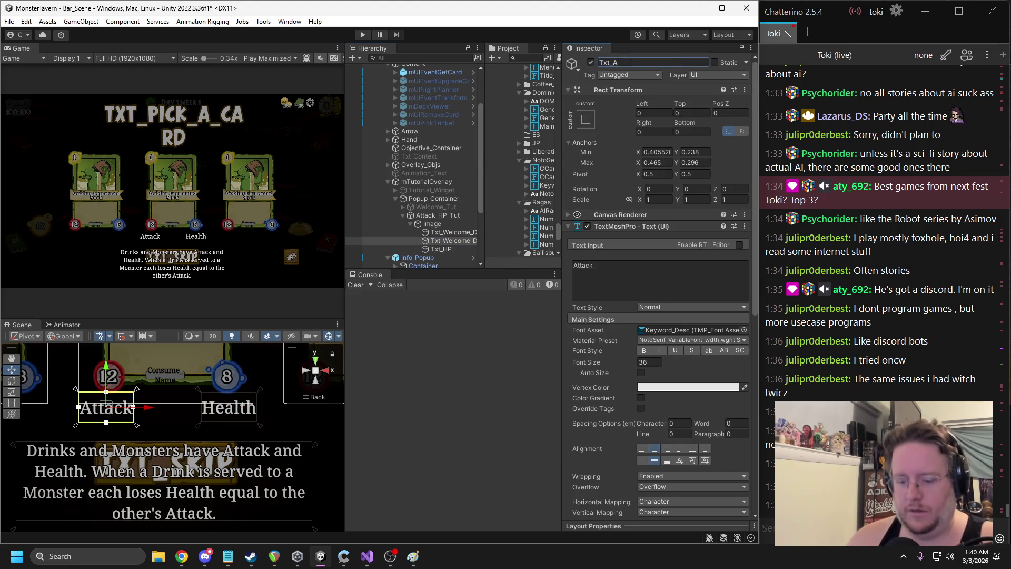
key("Return")
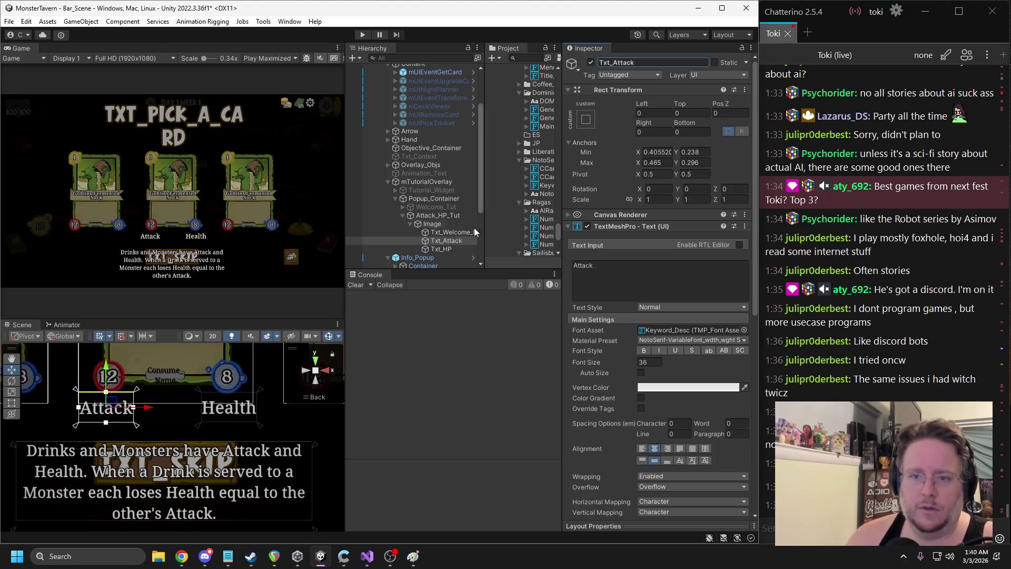
Refit the description text's anchors and set its Left, Top, Right and Bottom offsets to 0
double_click(453, 232)
scroll(172, 435, "down", 3)
left_click_drag(241, 487, 263, 477)
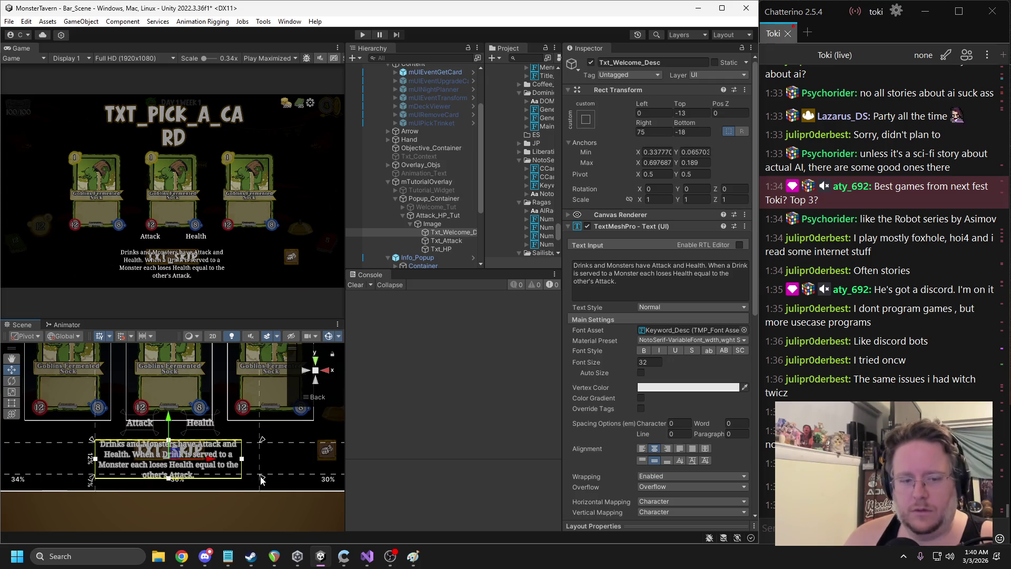
mouse_move(141, 468)
left_mouse_down()
mouse_move(115, 470)
mouse_move(81, 435)
left_mouse_up()
left_click_drag(243, 456, 253, 458)
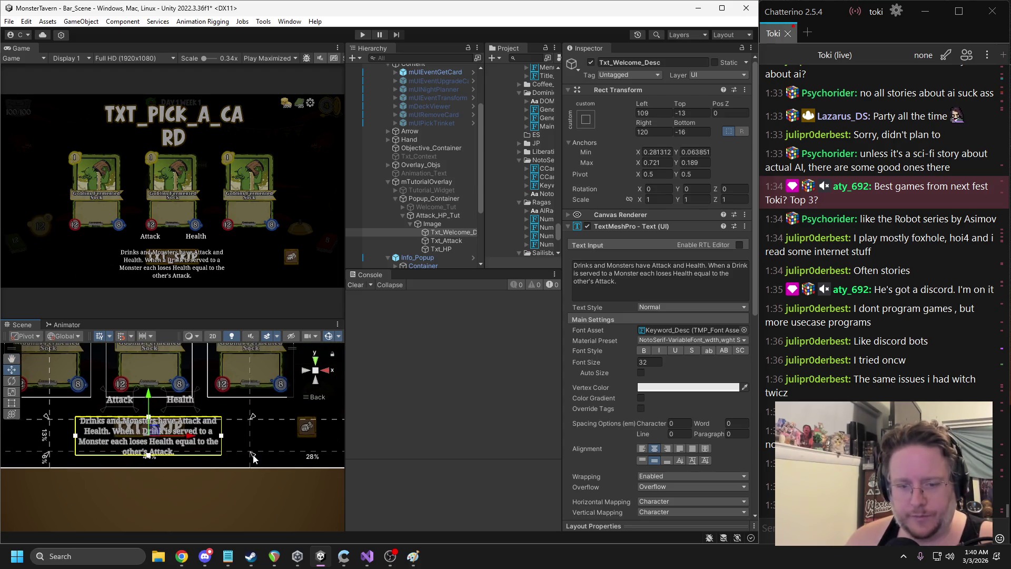
left_click(652, 112)
type("0")
key("Tab")
type("0")
left_click(689, 132)
type("0")
left_click(659, 133)
type("0")
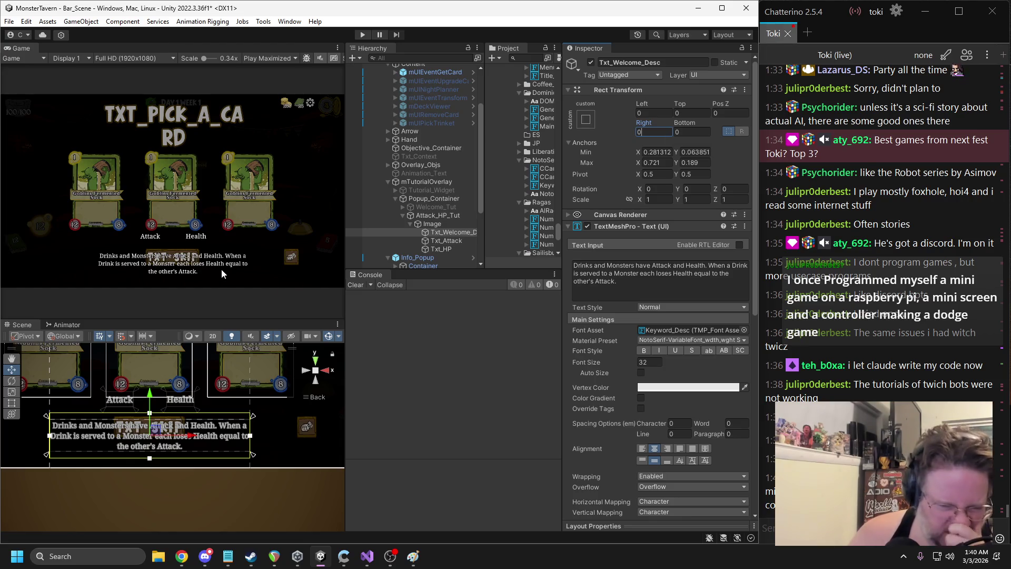
Open the M Tutorial Overlay script of mTutorialOverlay in Visual Studio via Edit Script
left_click(423, 215)
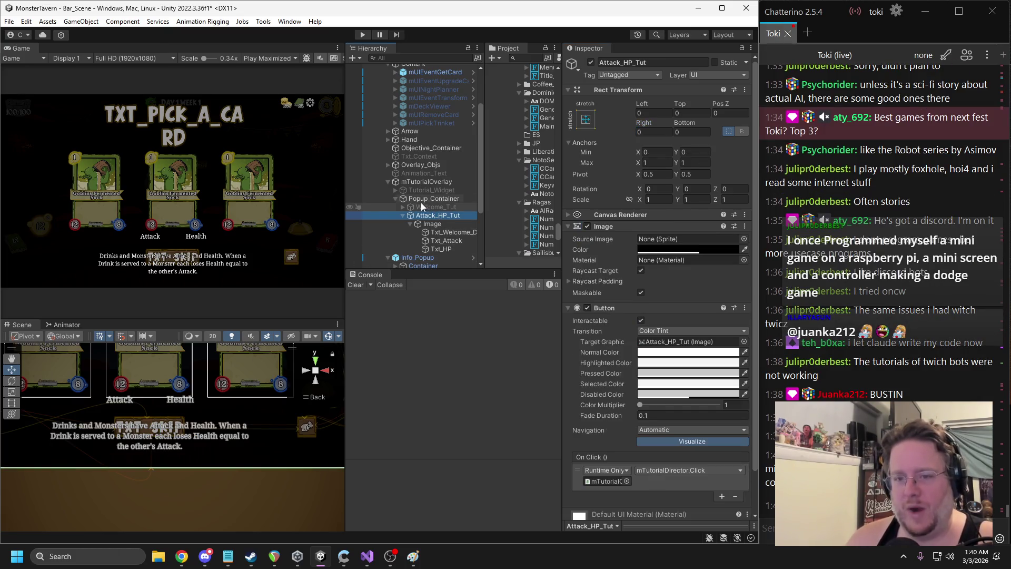
left_click(424, 199)
left_click(424, 181)
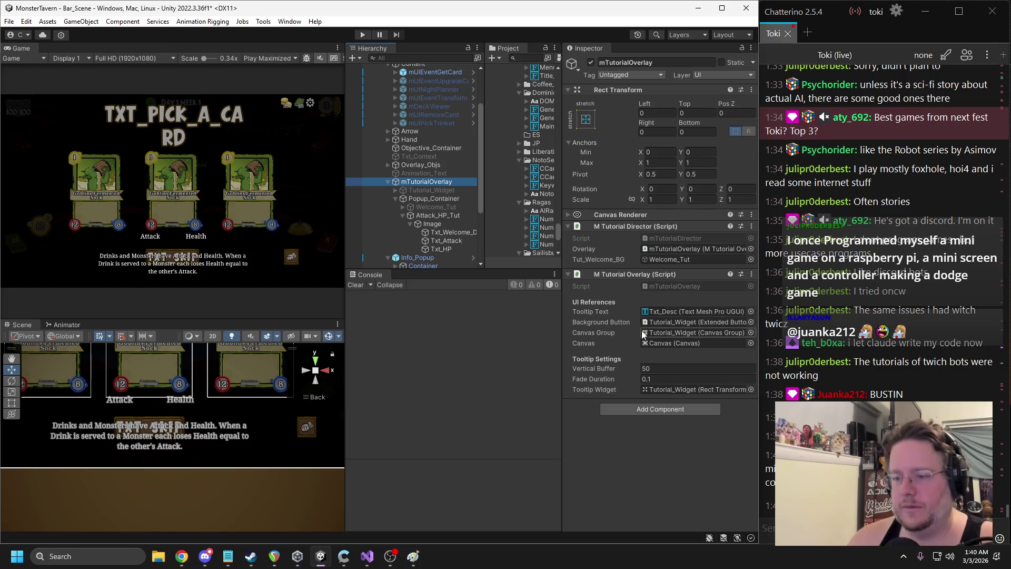
right_click(619, 275)
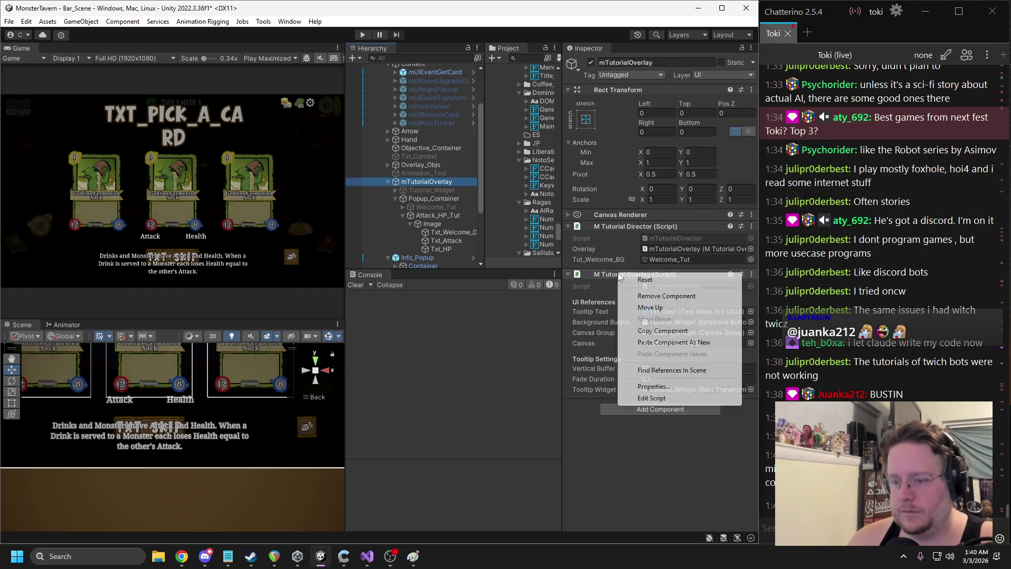
left_click(652, 398)
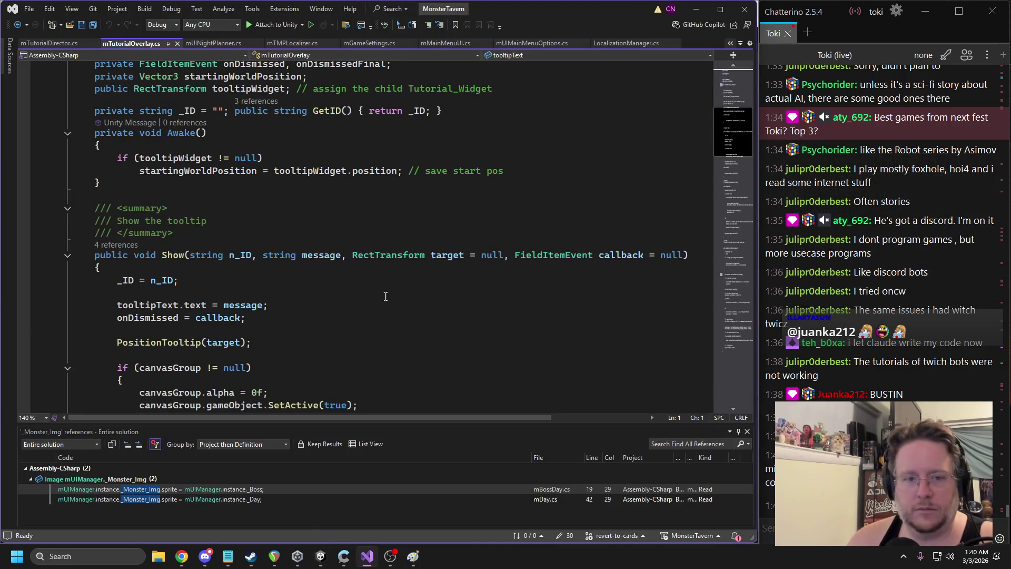
In mTutorialDirector.cs, take the _Tut_Welcome_BG declaration and locate the attack tutorial methods
key("ctrl+Tab")
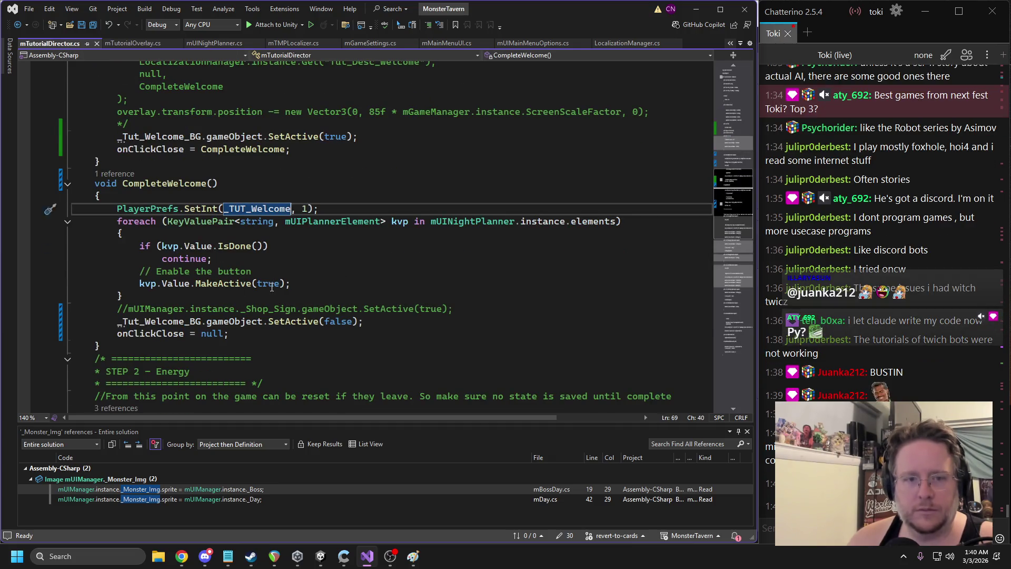
scroll(221, 263, "up", 5)
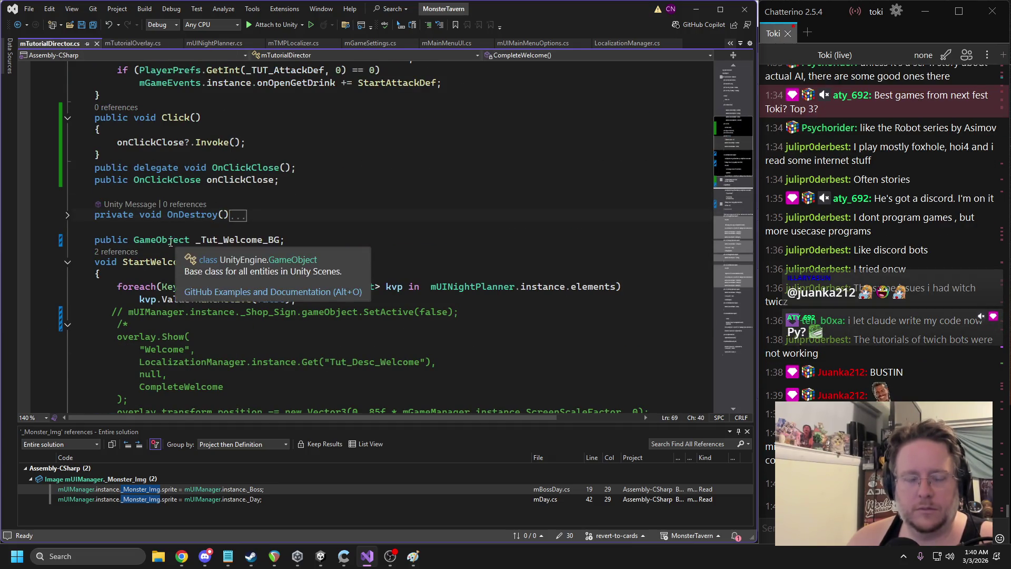
triple_click(169, 242)
key("ctrl+c")
left_click(315, 238)
scroll(148, 258, "down", 10)
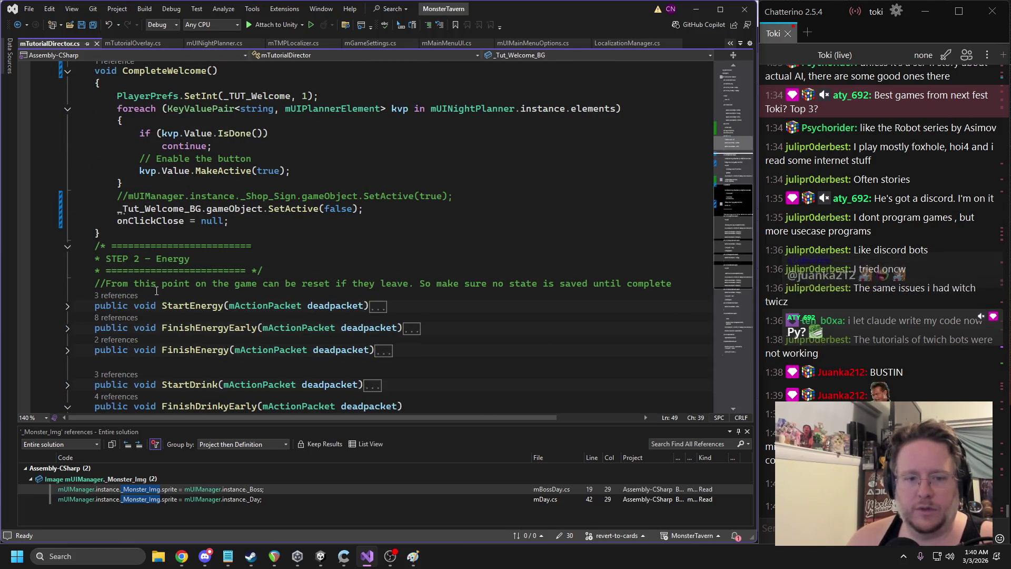
scroll(168, 241, "up", 4)
scroll(230, 210, "down", 20)
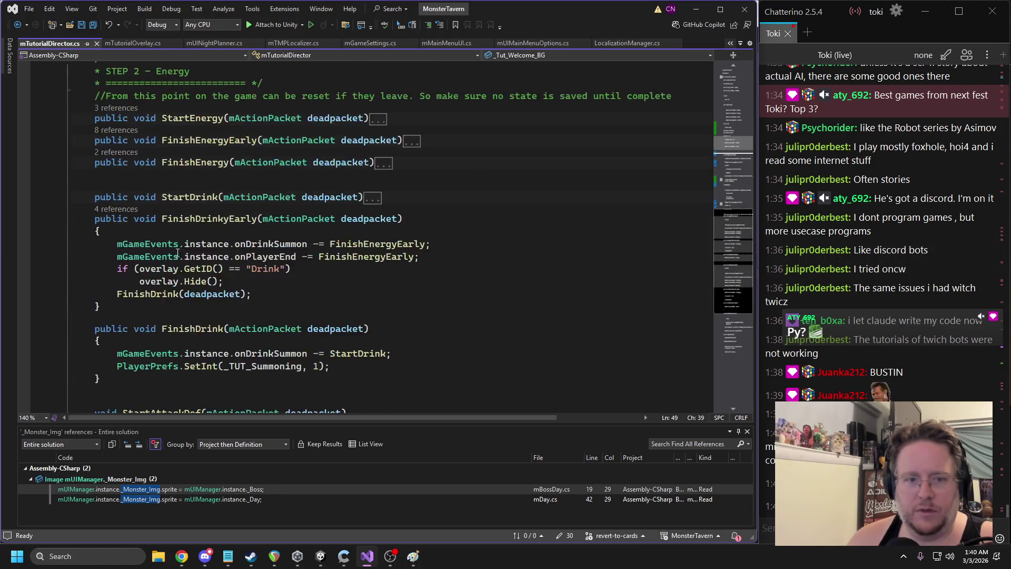
left_click(169, 220)
double_click(216, 159)
key("Down")
key("Down")
key("Down")
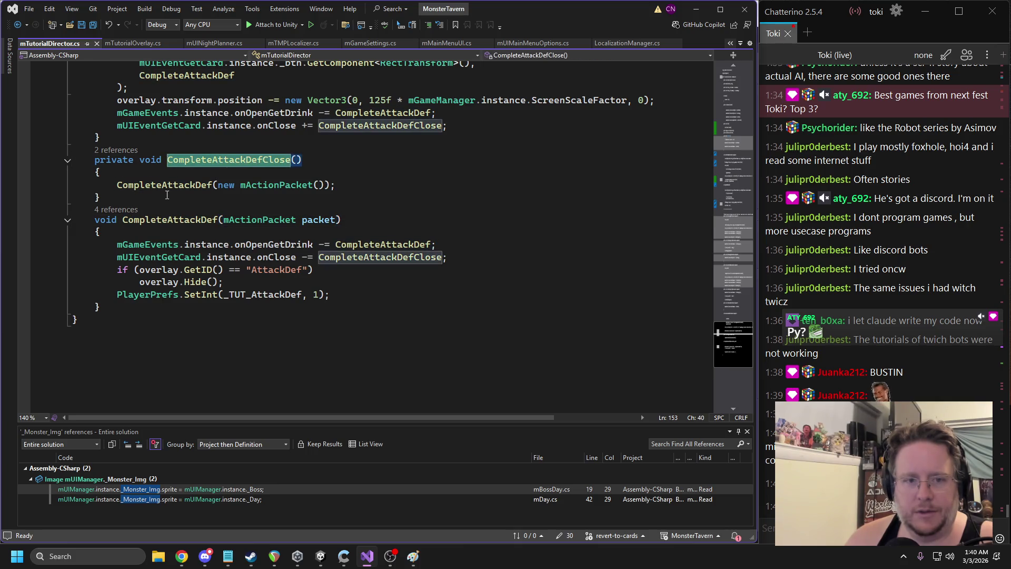
scroll(208, 211, "up", 3)
Paste the declaration above StartAttackDef and rename the field to _Attack_HP_Tut
left_click(179, 100)
key("ctrl+v")
double_click(244, 94)
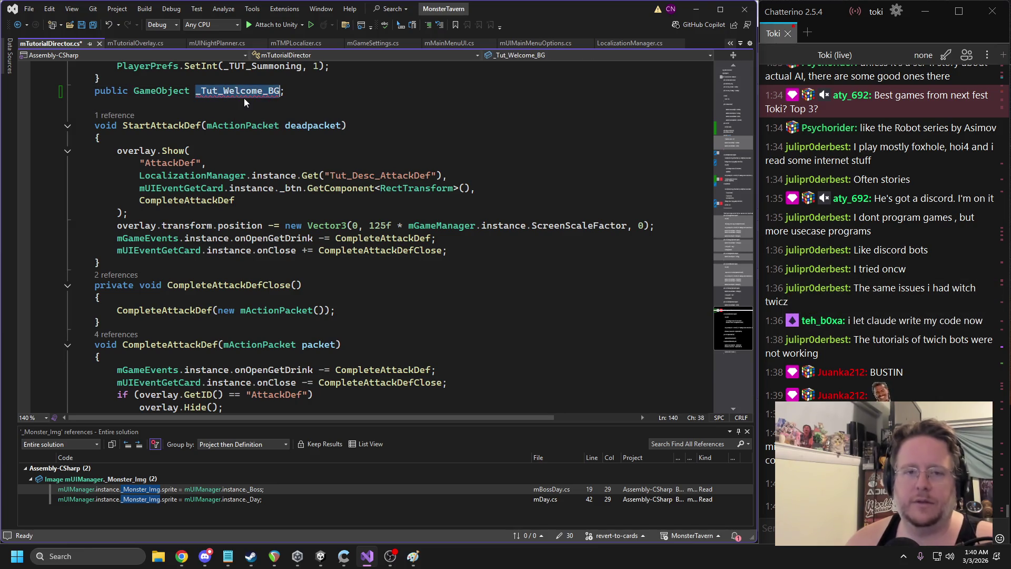
type("_Attack_HP")
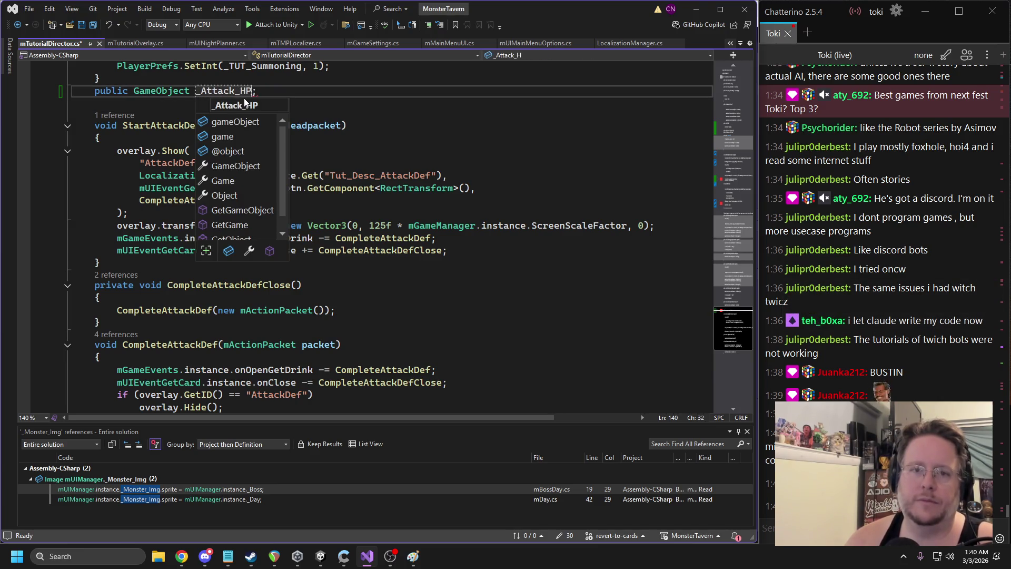
type("_Tut")
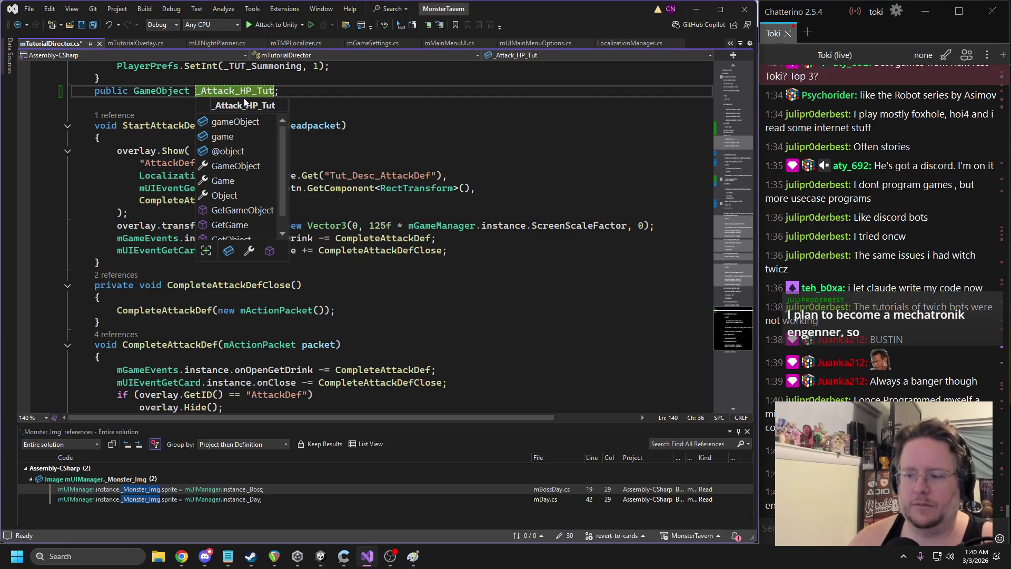
left_click(416, 198)
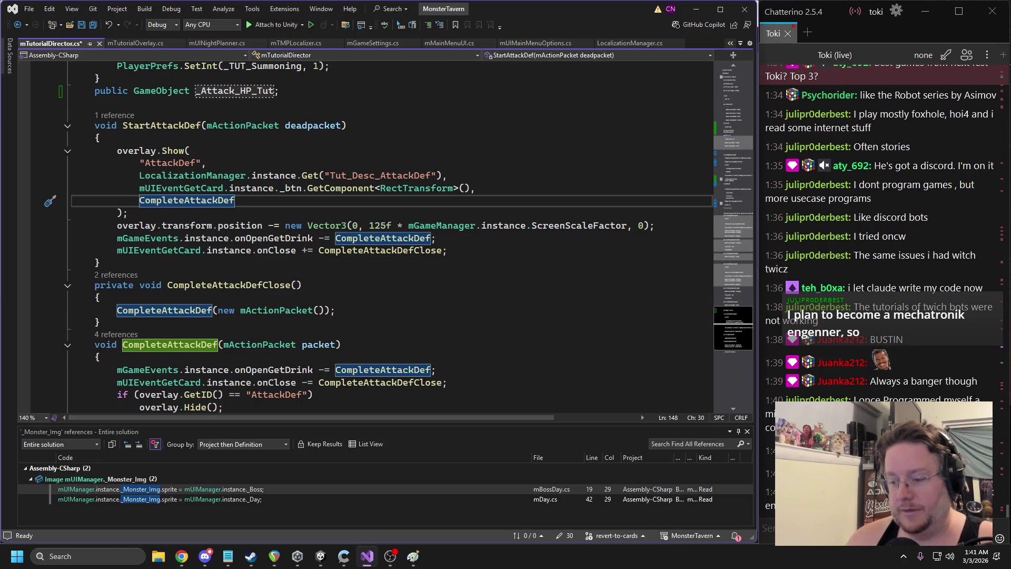
key("alt+Tab")
left_click(184, 556)
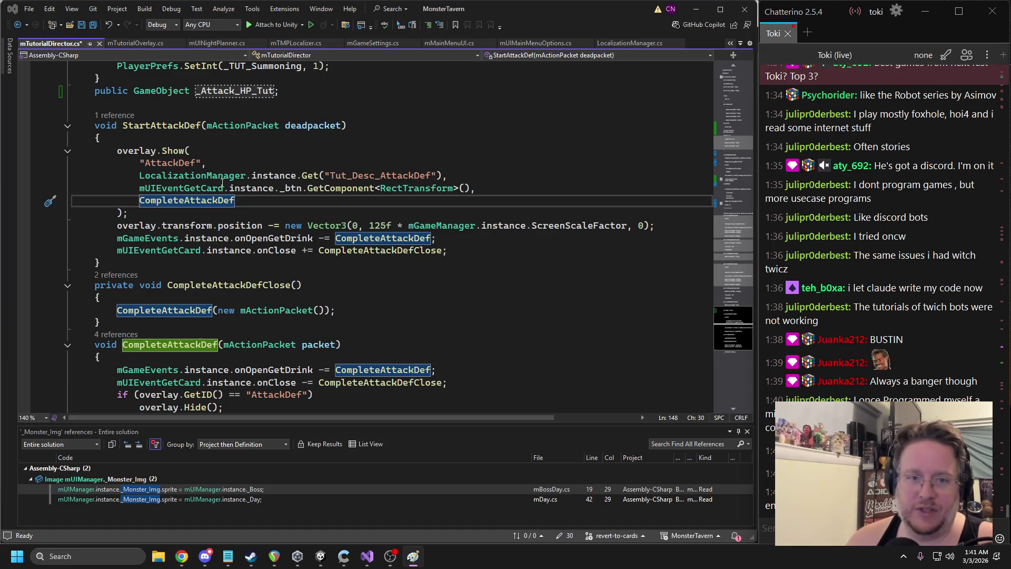
scroll(222, 182, "up", 1)
Wrap StartAttackDef's old overlay code in /* */ and add _Attack_HP_Tut.SetActive(true);
double_click(232, 128)
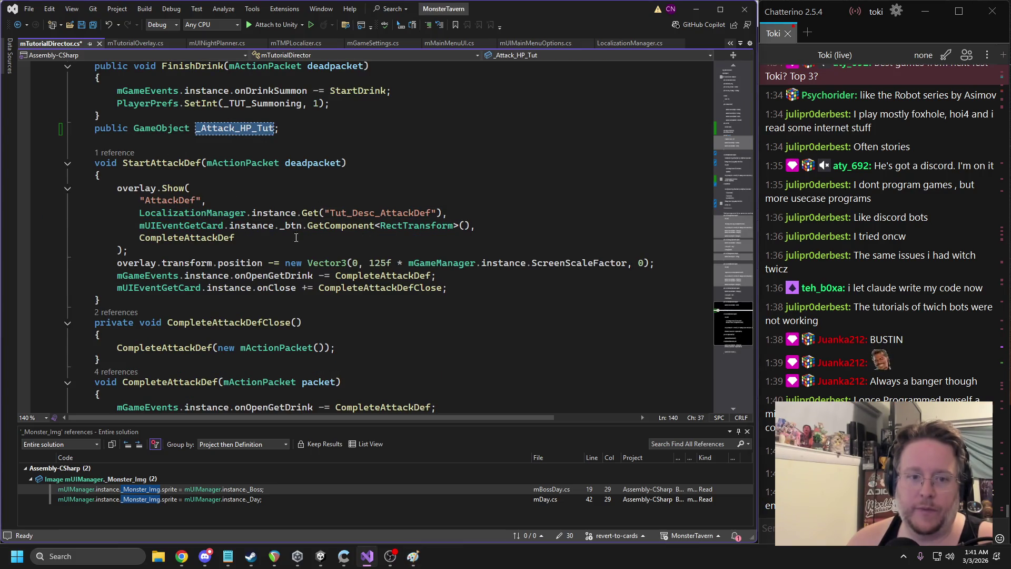
scroll(256, 190, "up", 1)
left_click(181, 213)
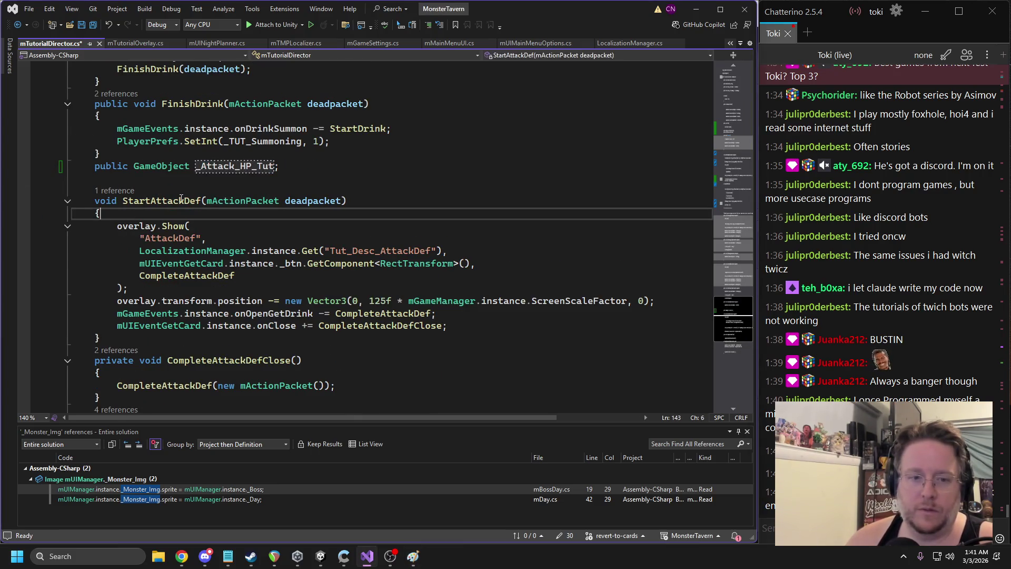
key("Return")
type("/*")
left_click(459, 341)
key("Return")
type("*/")
key("Return")
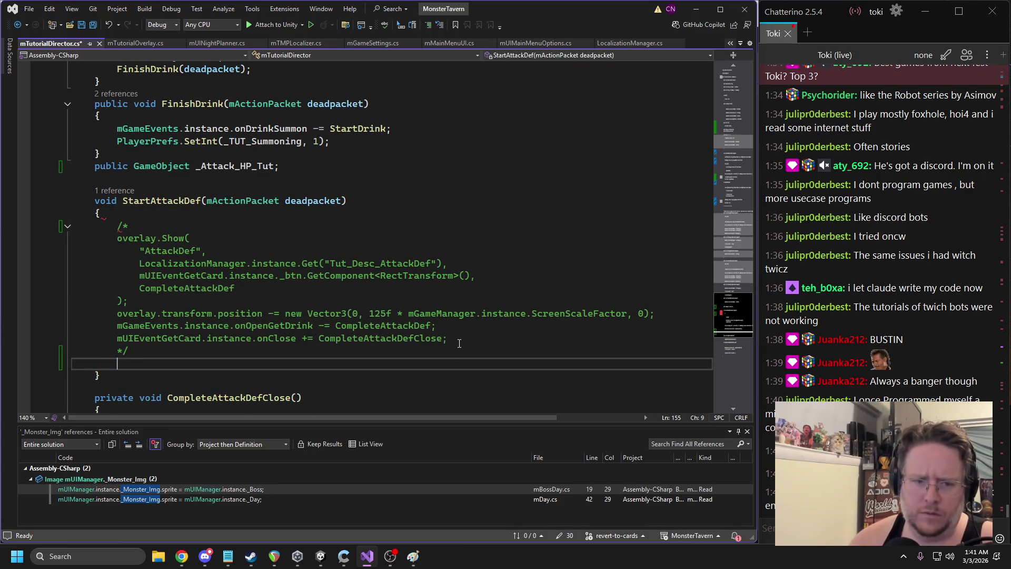
type("_Attack_HP_Tut.")
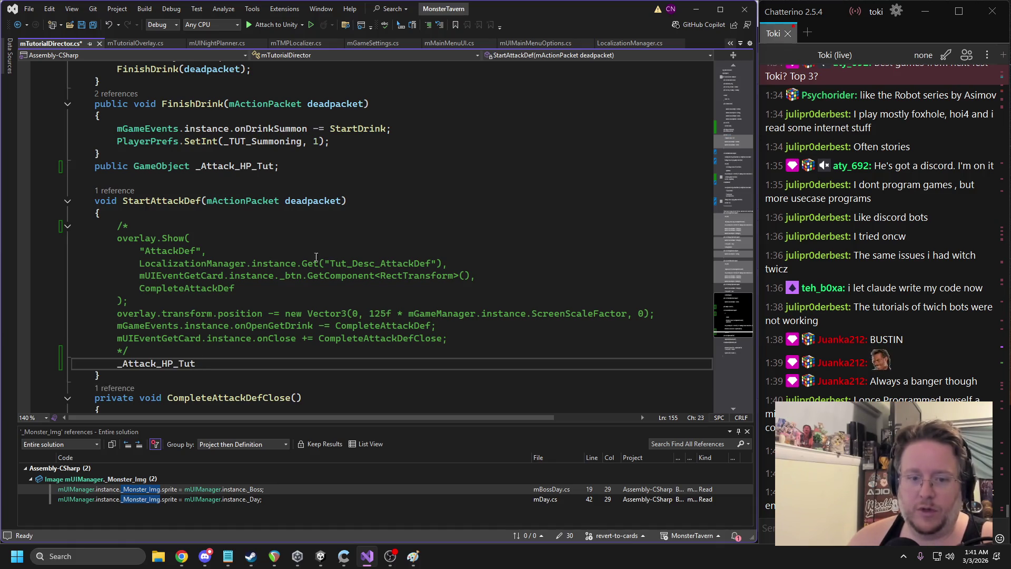
type("etActive(true);")
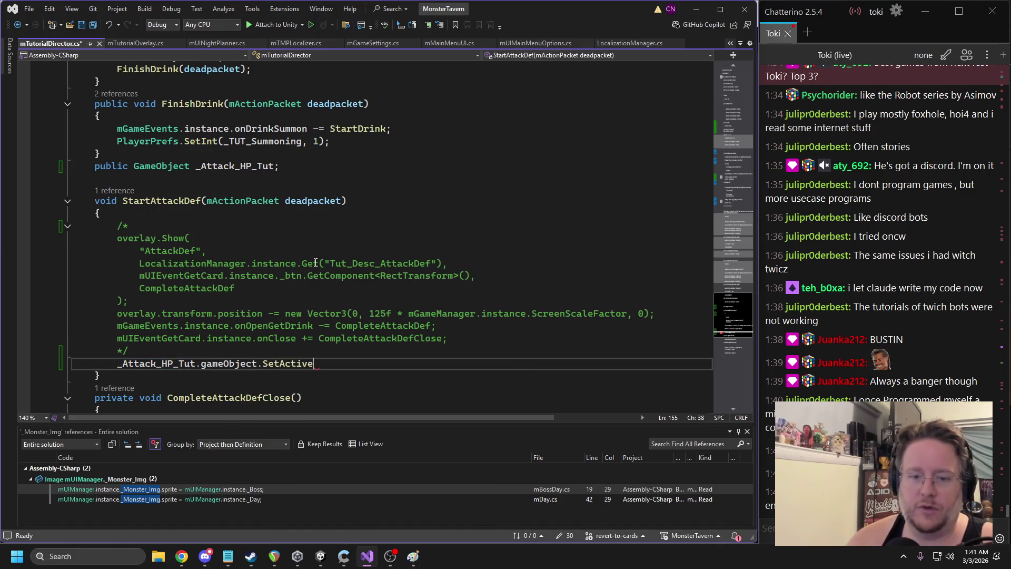
Delete the CompleteAttackDefClose method and CompleteAttackDef's old body
scroll(316, 262, "down", 3)
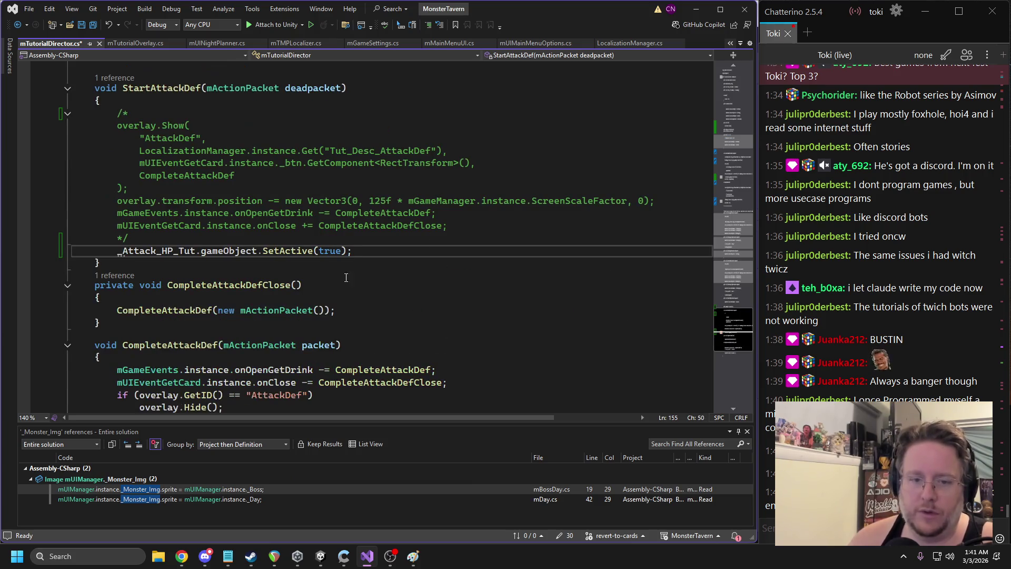
left_click_drag(353, 250, 116, 252)
key("ctrl+c")
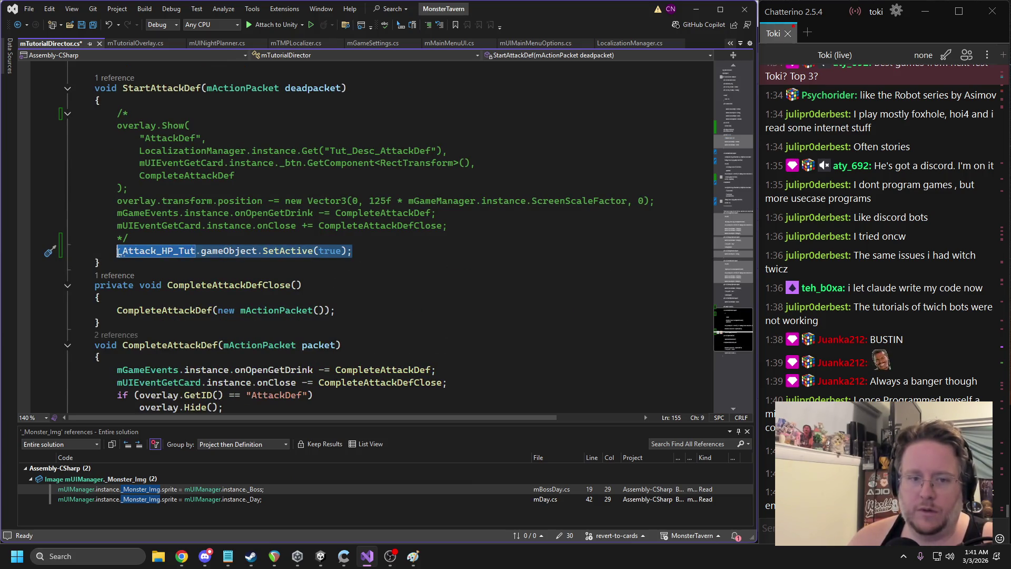
mouse_move(110, 327)
left_mouse_down()
mouse_move(75, 309)
mouse_move(58, 276)
left_mouse_up()
key("Delete")
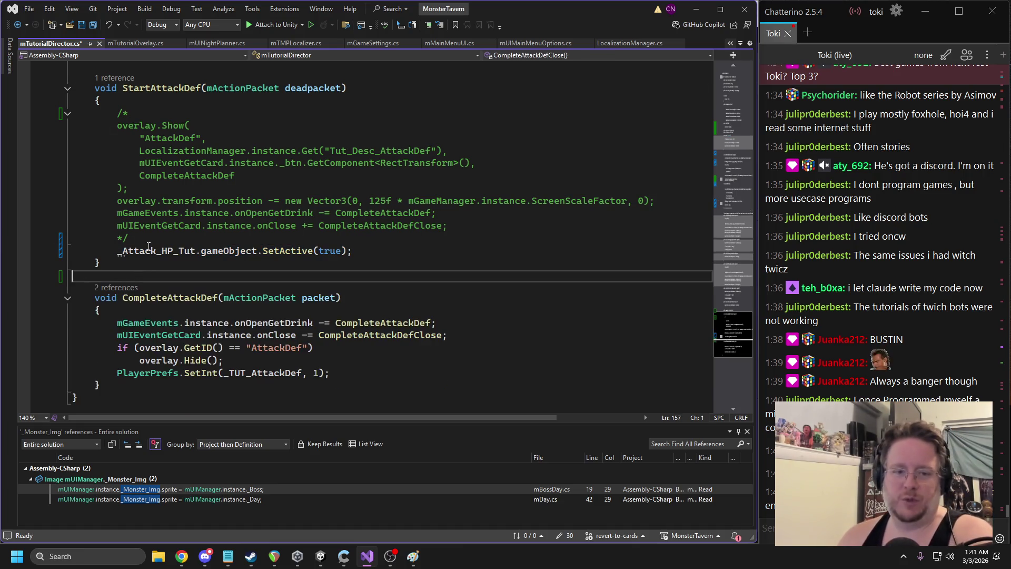
left_click_drag(345, 377, 37, 327)
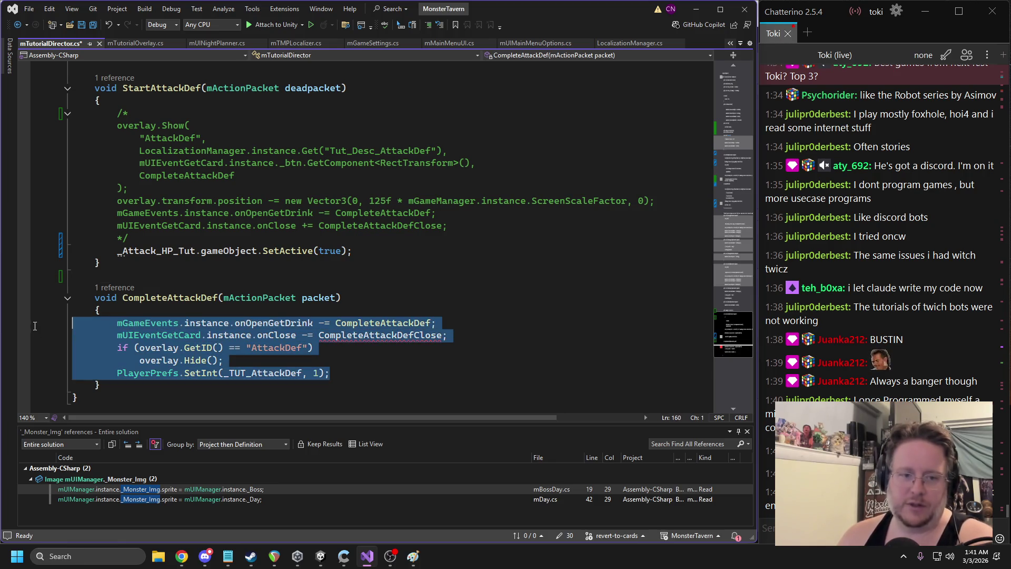
key("Delete")
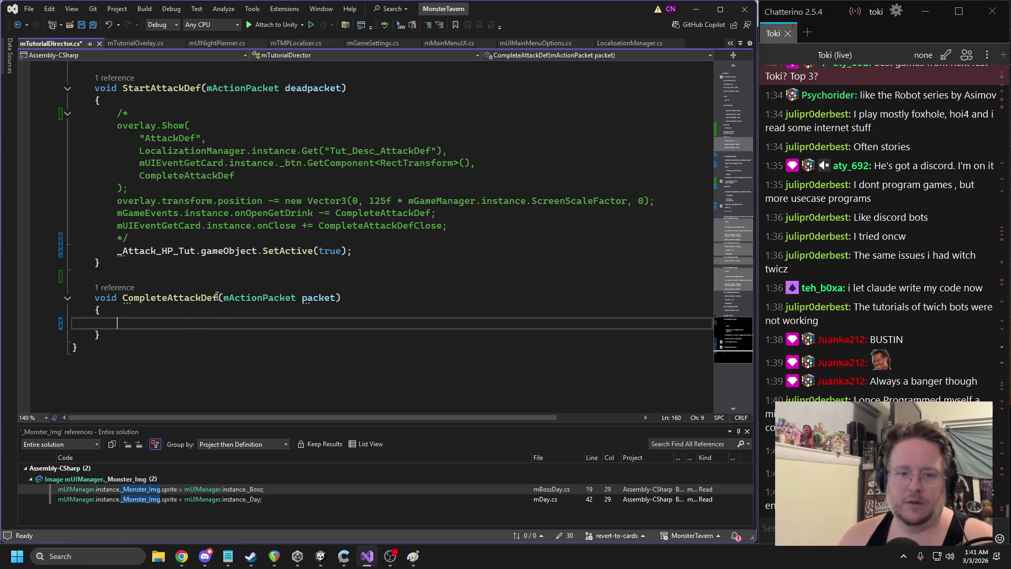
Remove CompleteAttackDef's packet parameter, then select the whole StartAttackDef method
left_click_drag(223, 298, 337, 300)
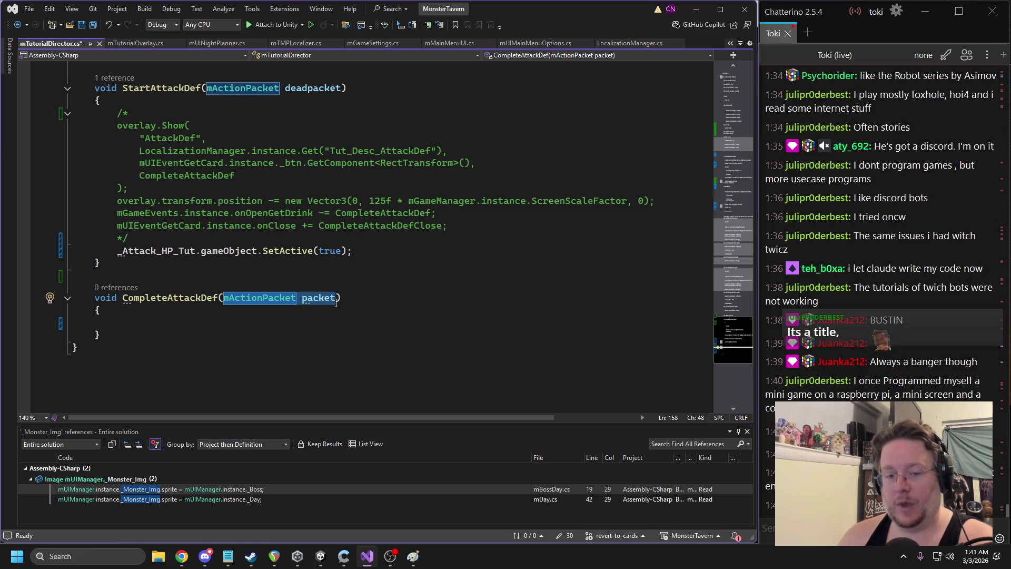
key("Delete")
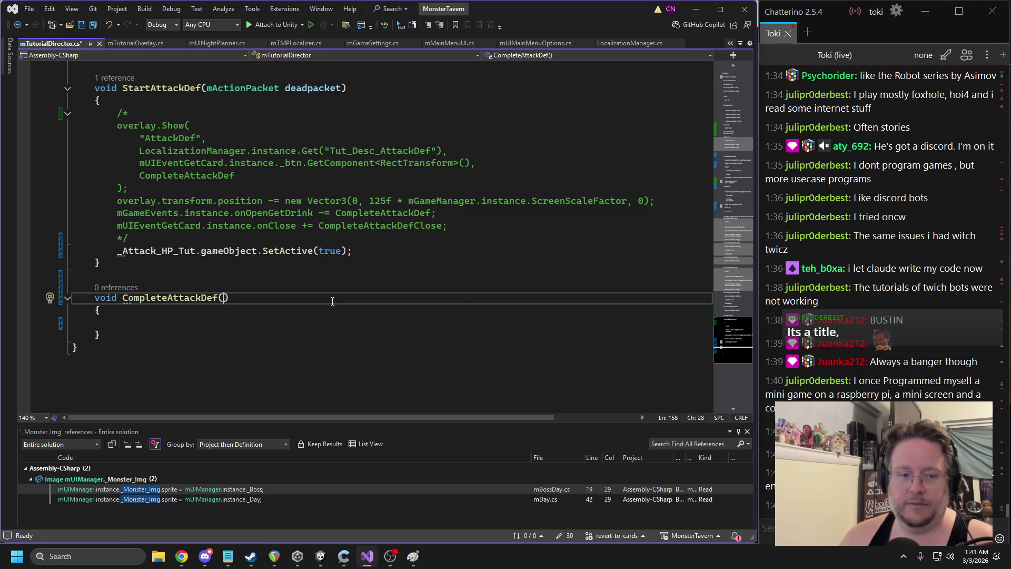
key("ctrl+v")
key("ctrl+z")
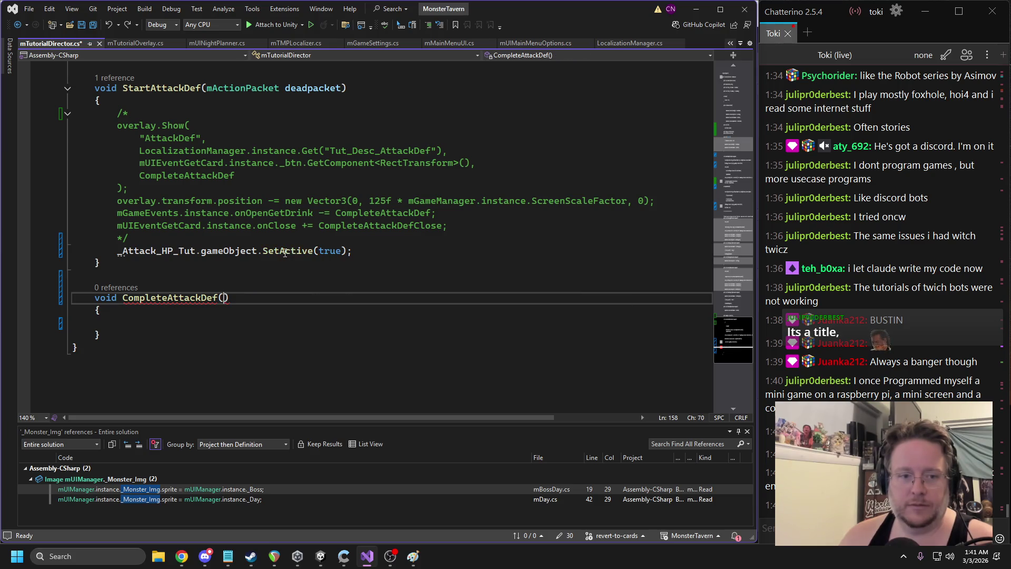
scroll(172, 399, "up", 1)
scroll(173, 398, "down", 1)
mouse_move(73, 274)
left_mouse_down()
mouse_move(50, 248)
mouse_move(50, 197)
left_mouse_up()
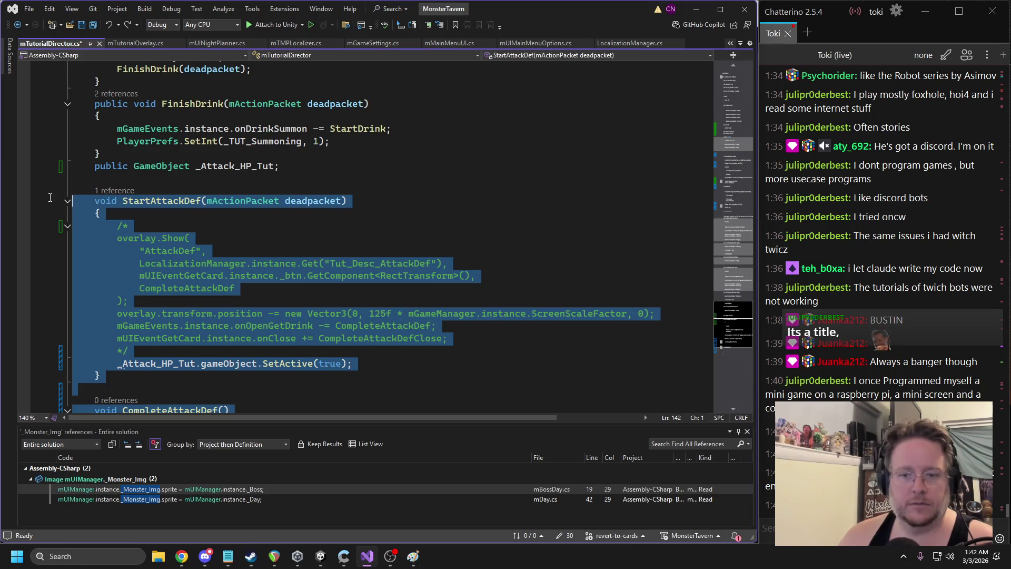
Cut the StartAttackDef method and delete the commented-out overlay code in StartWelcome
key("ctrl+x")
scroll(324, 190, "up", 20)
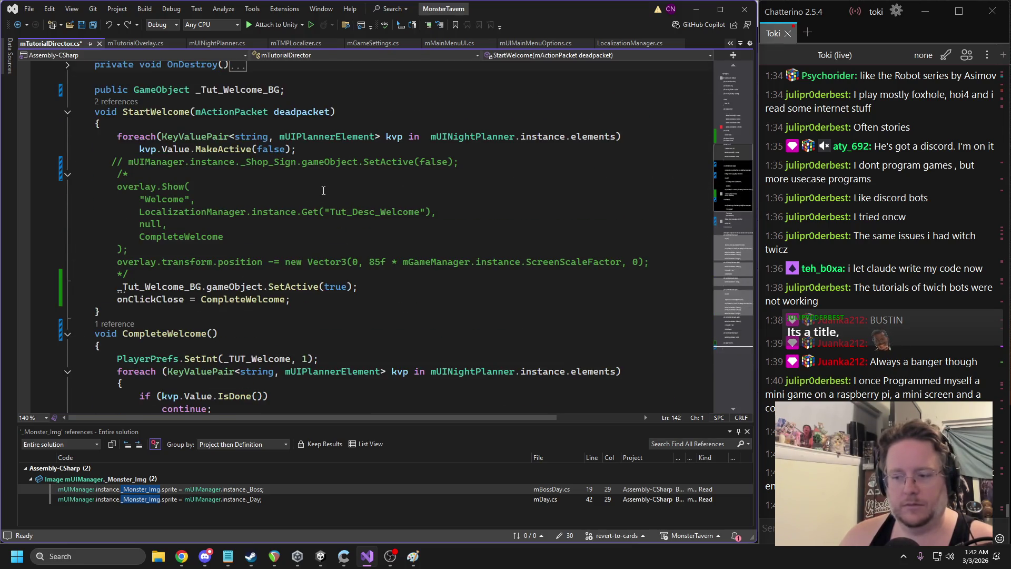
scroll(295, 197, "up", 3)
scroll(265, 205, "down", 2)
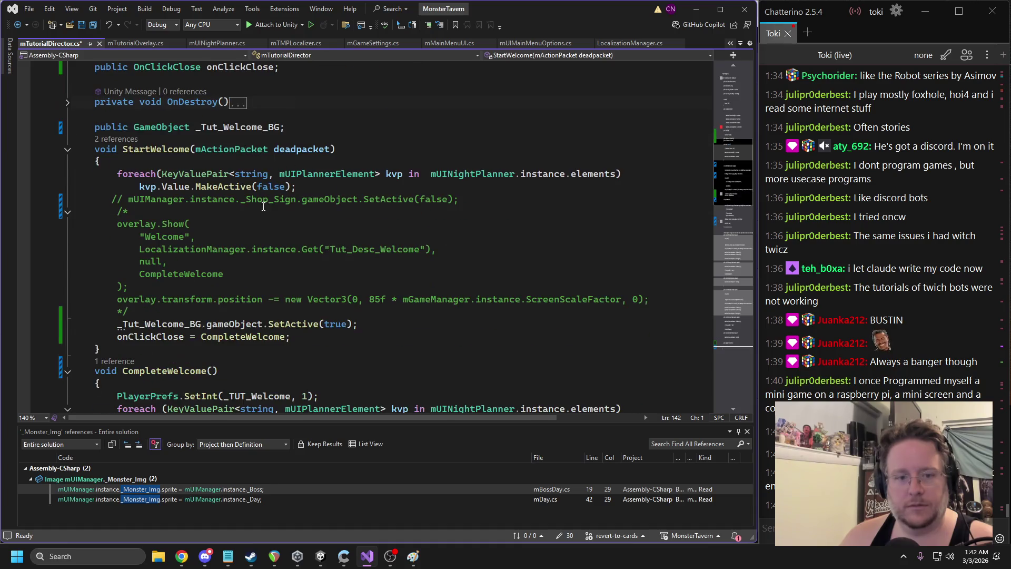
mouse_move(131, 311)
left_mouse_down()
mouse_move(73, 295)
mouse_move(50, 199)
left_mouse_up()
key("Delete")
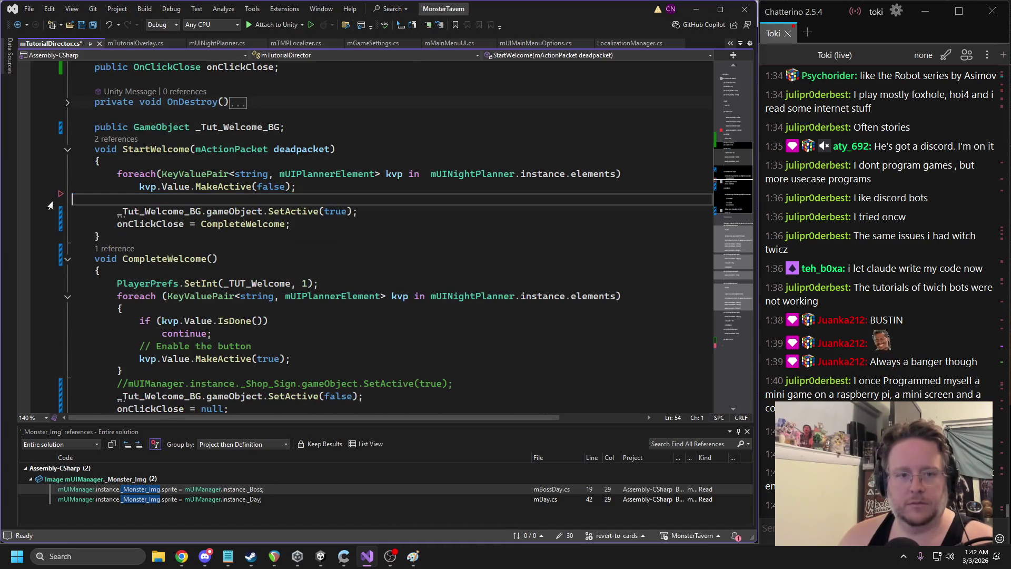
Paste the StartAttackDef and CompleteAttackDef methods below CompleteWelcome
scroll(163, 246, "down", 3)
left_click(108, 323)
key("Return")
key("Return")
key("Return")
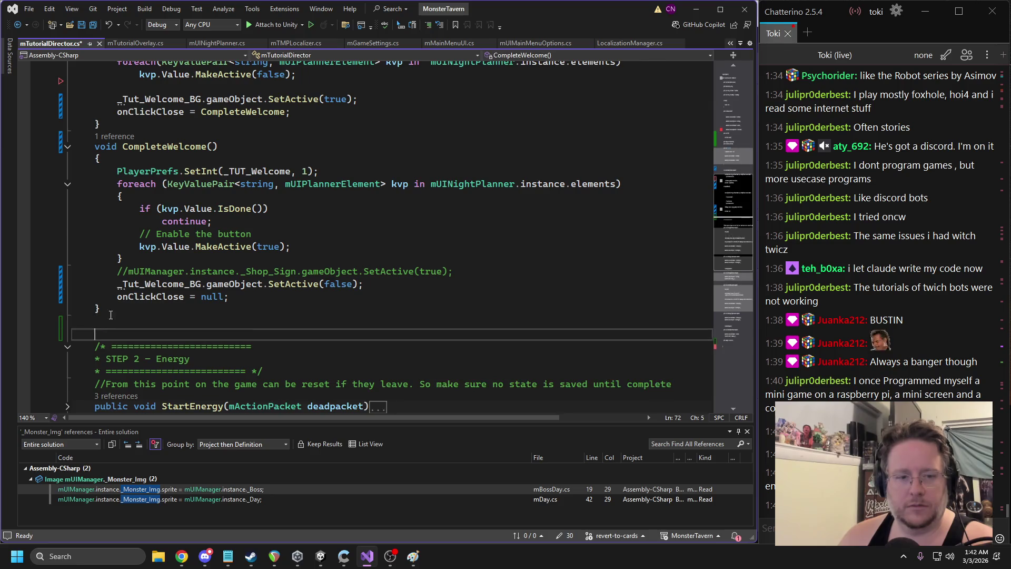
key("ctrl+v")
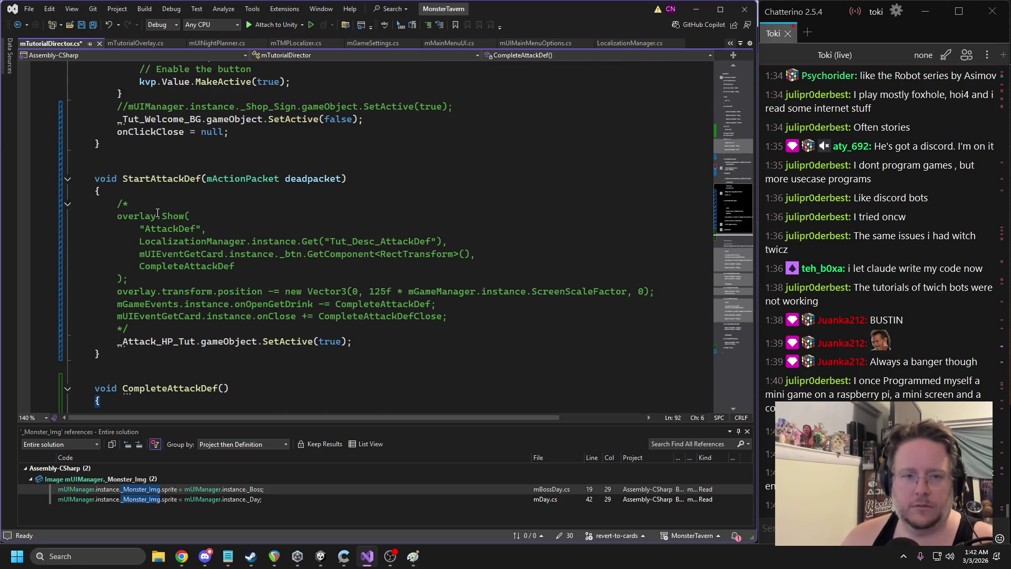
scroll(218, 240, "down", 5)
scroll(218, 240, "down", 10)
scroll(207, 261, "up", 4)
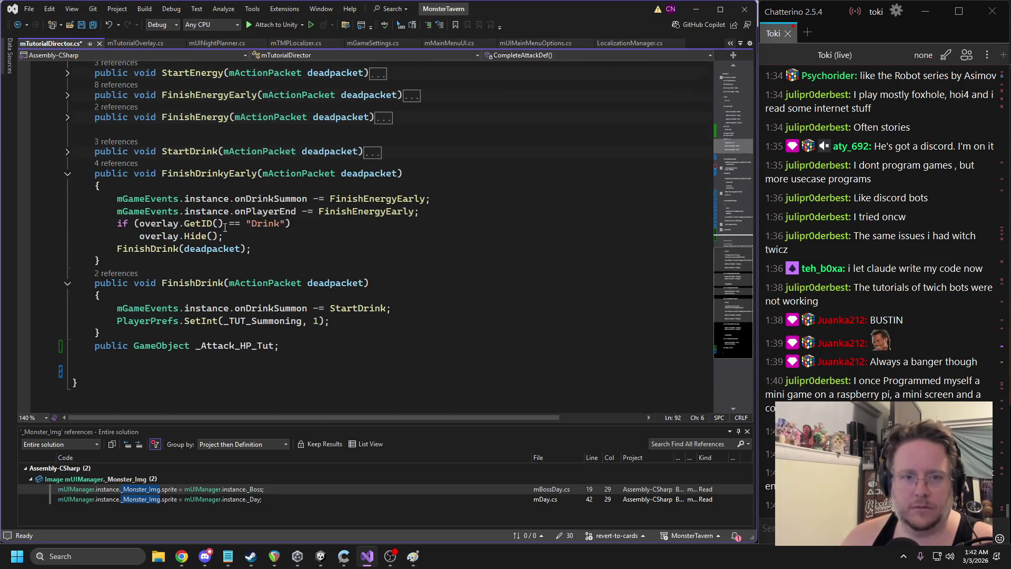
scroll(225, 227, "up", 10)
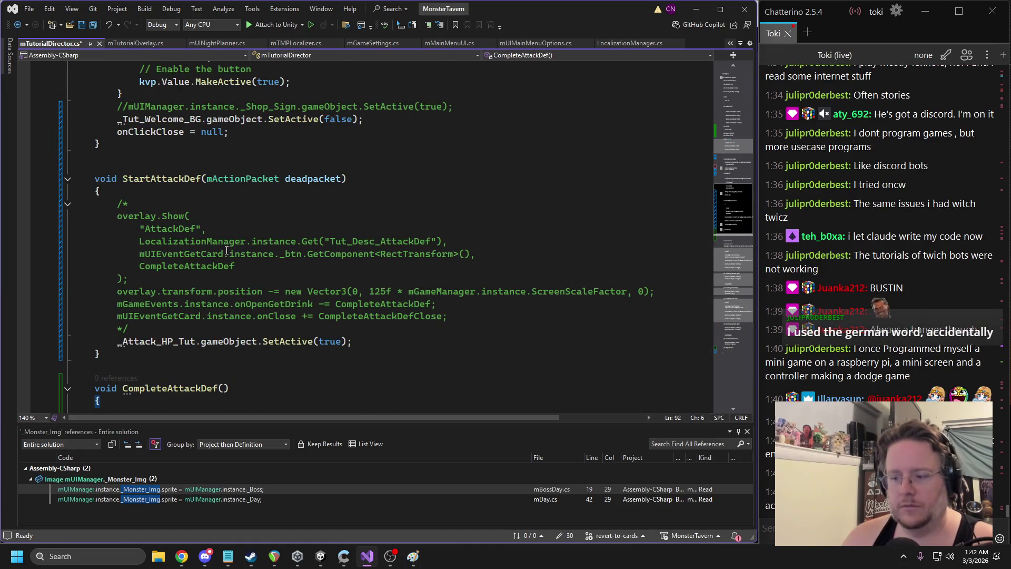
scroll(218, 239, "up", 8)
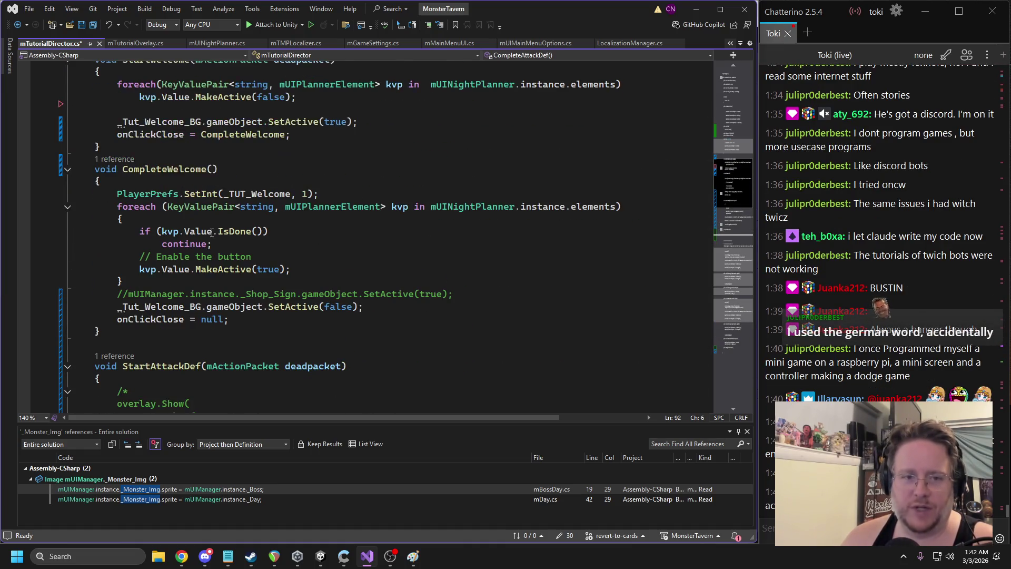
scroll(218, 242, "down", 5)
scroll(156, 244, "down", 4)
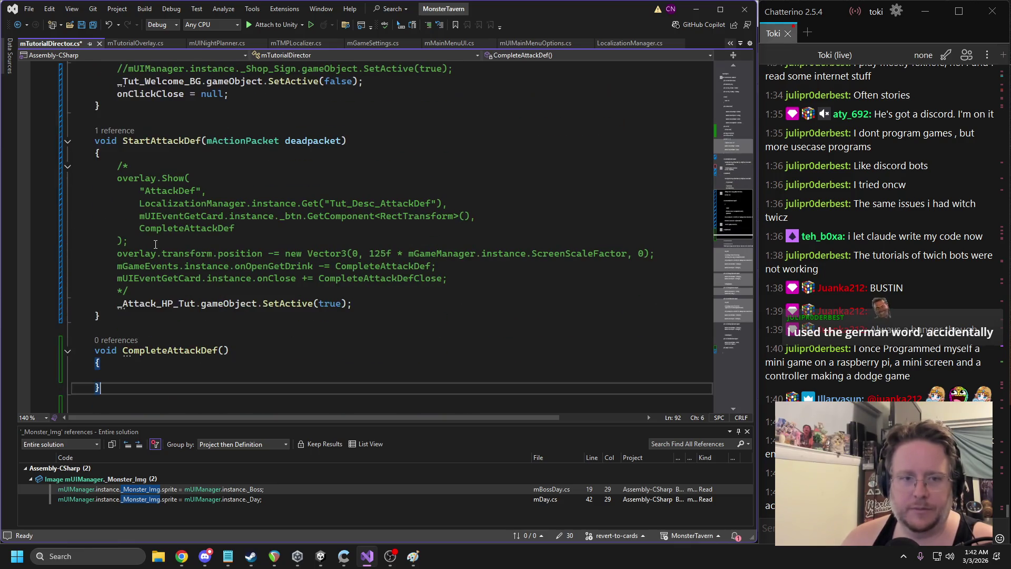
scroll(204, 192, "up", 5)
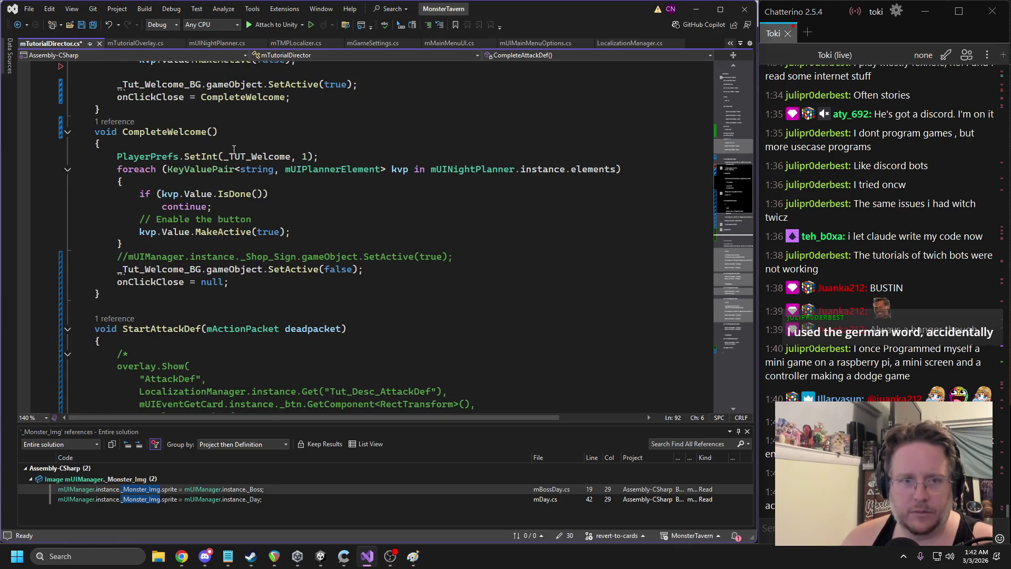
scroll(220, 267, "down", 3)
Remove StartAttackDef's commented overlay block and move the onClickClose = CompleteWelcome line into it
left_click_drag(138, 371, 100, 228)
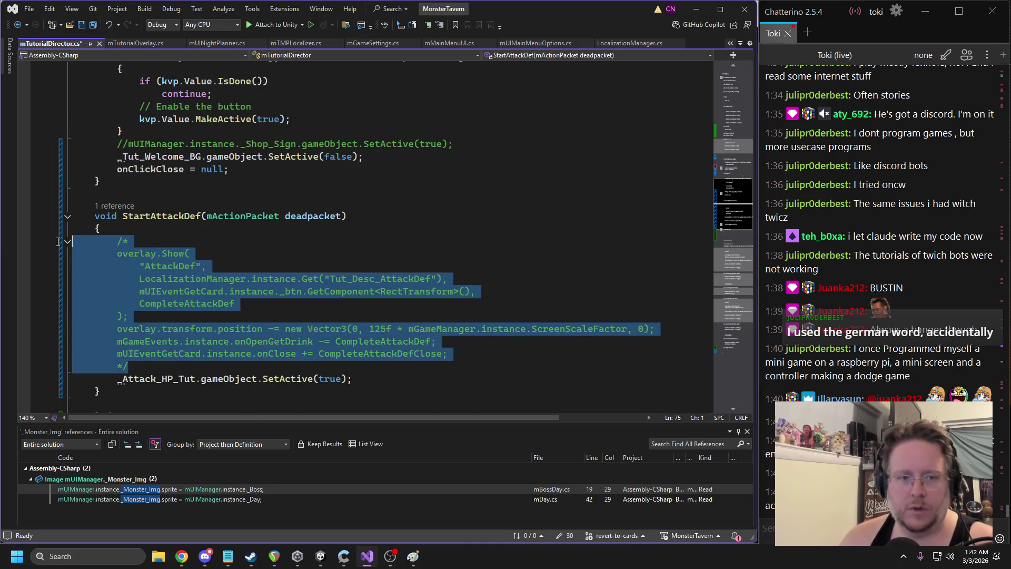
key("Delete")
double_click(156, 169)
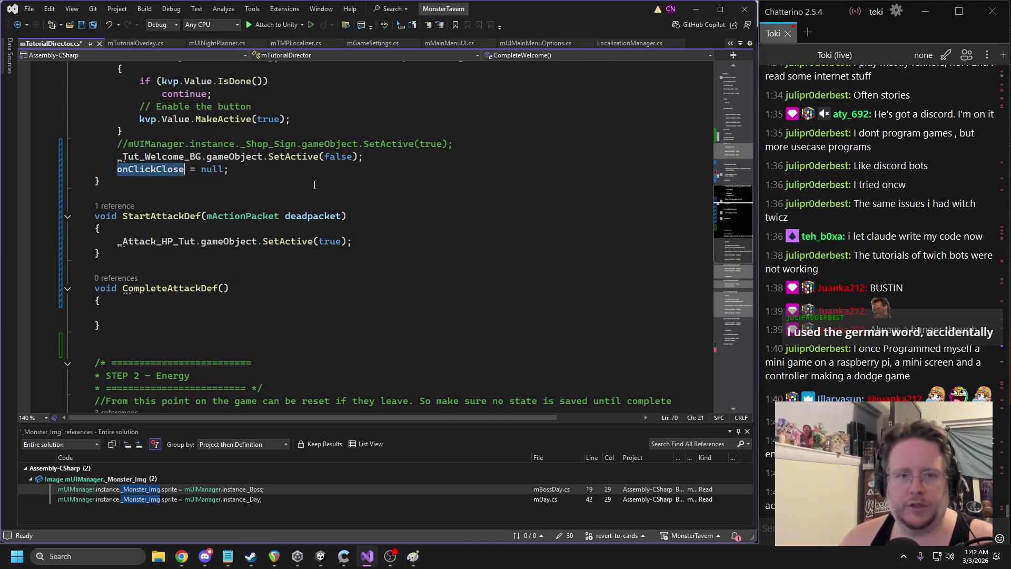
scroll(327, 188, "up", 5)
triple_click(192, 172)
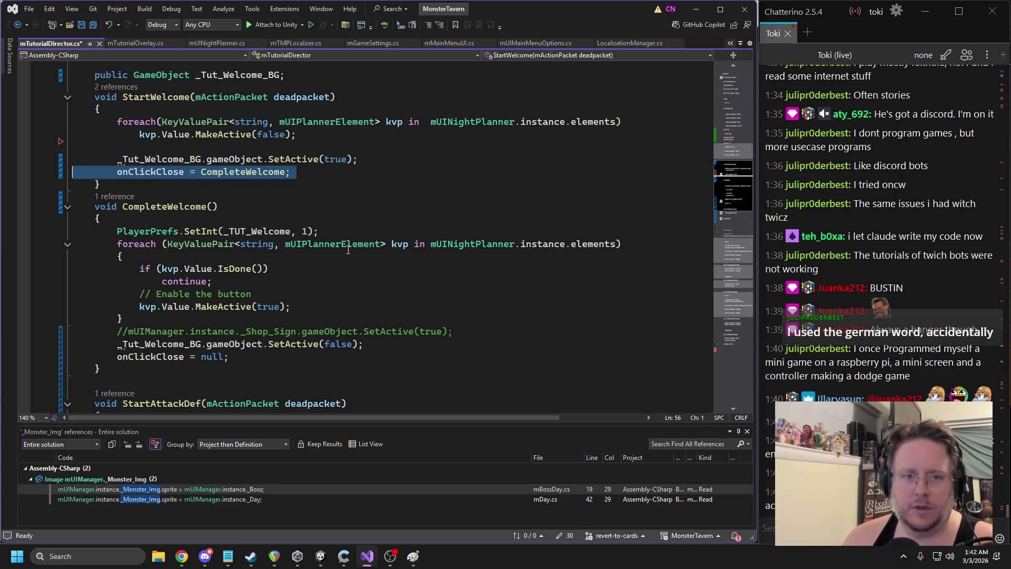
key("Delete")
scroll(339, 273, "down", 5)
left_click(369, 241)
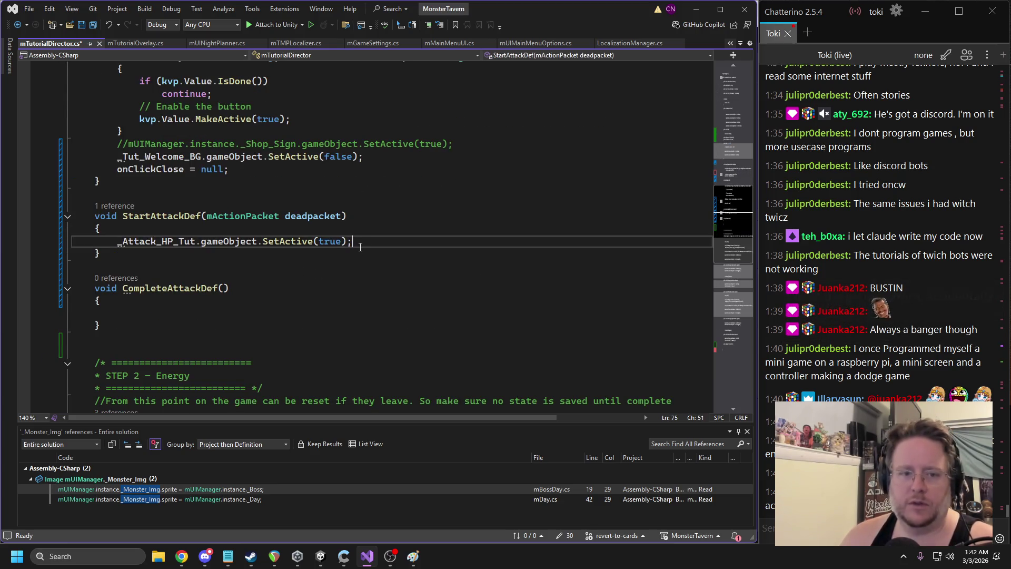
key("Return")
key("ctrl+v")
Point StartAttackDef's onClickClose at CompleteAttackDef and add onClickClose = null; to CompleteAttackDef
left_click(221, 313)
left_click(214, 242)
left_click(225, 253)
key("ctrl+v")
double_click(150, 253)
key("ctrl+c")
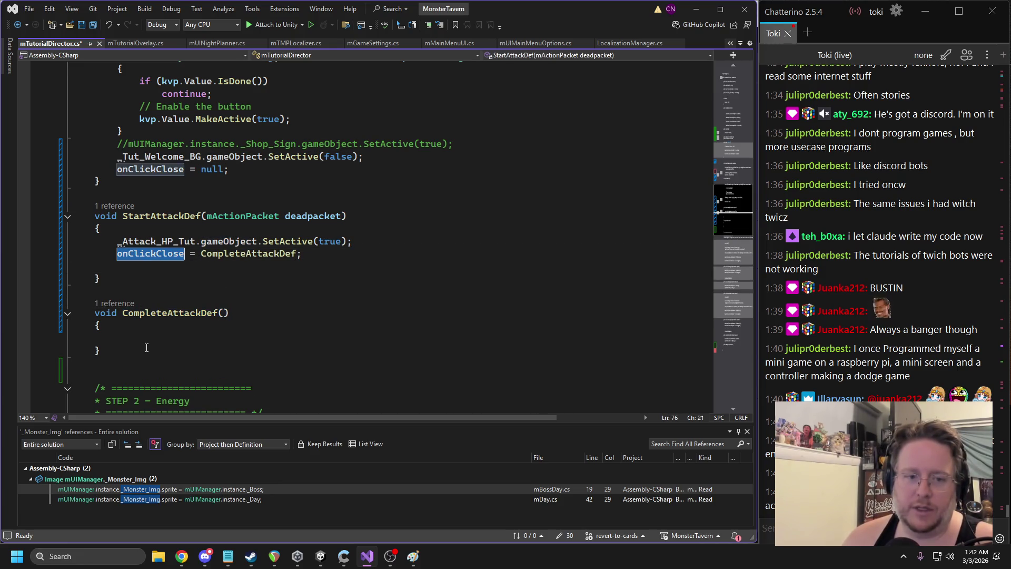
left_click(242, 338)
key("ctrl+v")
type("= null;")
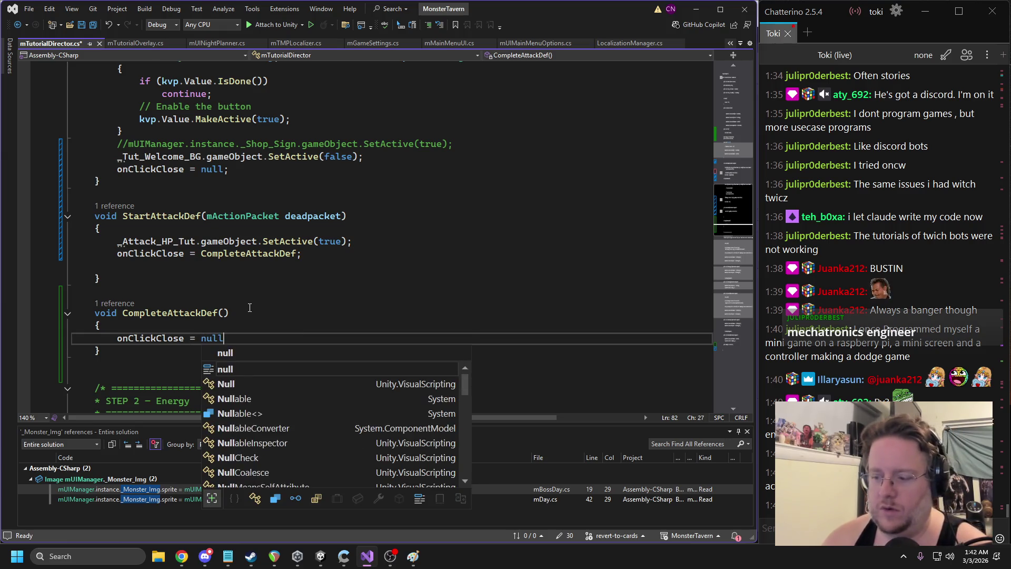
Add _Attack_HP_Tut.SetActive(false) at the top of CompleteAttackDef
left_click_drag(351, 241, 118, 241)
key("ctrl+c")
left_click(141, 326)
key("Return")
key("ctrl+v")
double_click(330, 338)
type("false")
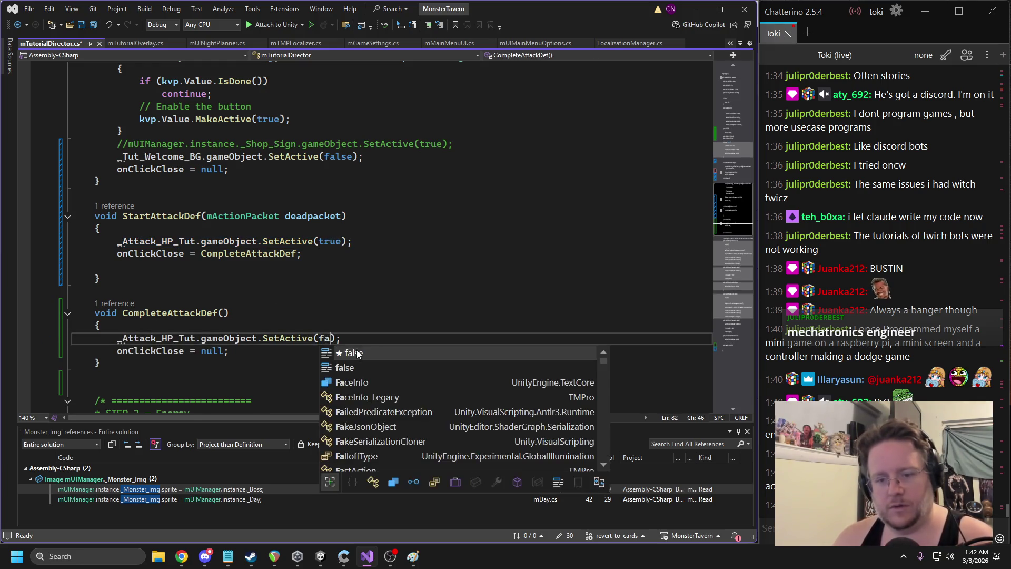
Save mTutorialDirector.cs and remove the leftover blank line in StartAttackDef
left_click(149, 270)
key("ctrl+s")
key("Down")
key("Down")
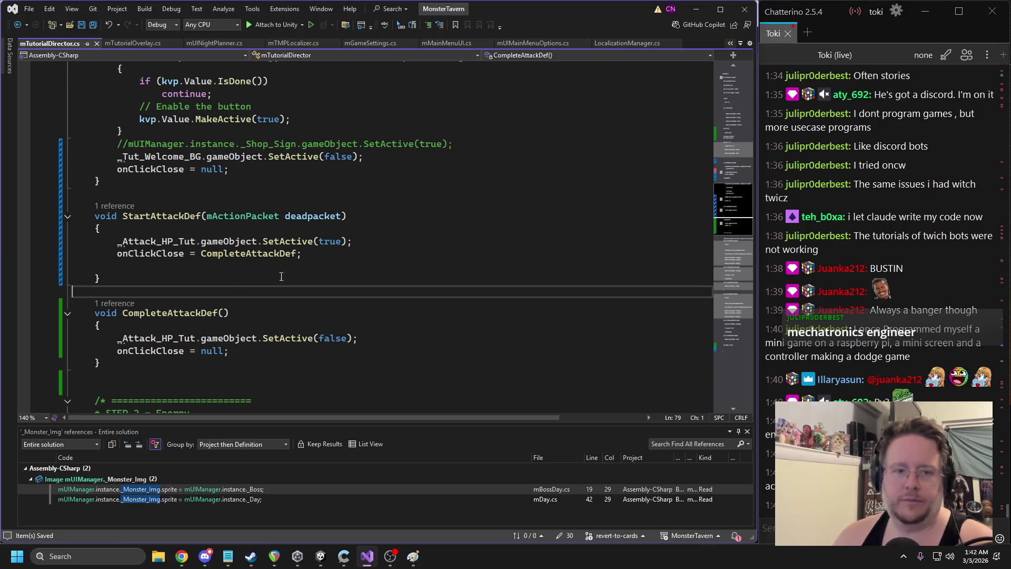
scroll(298, 275, "up", 2)
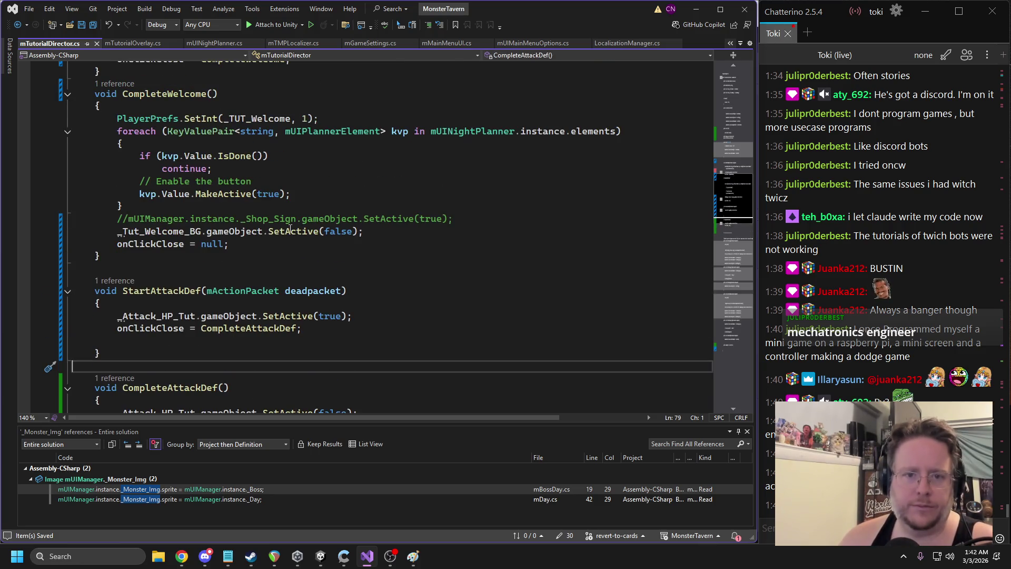
scroll(243, 225, "up", 3)
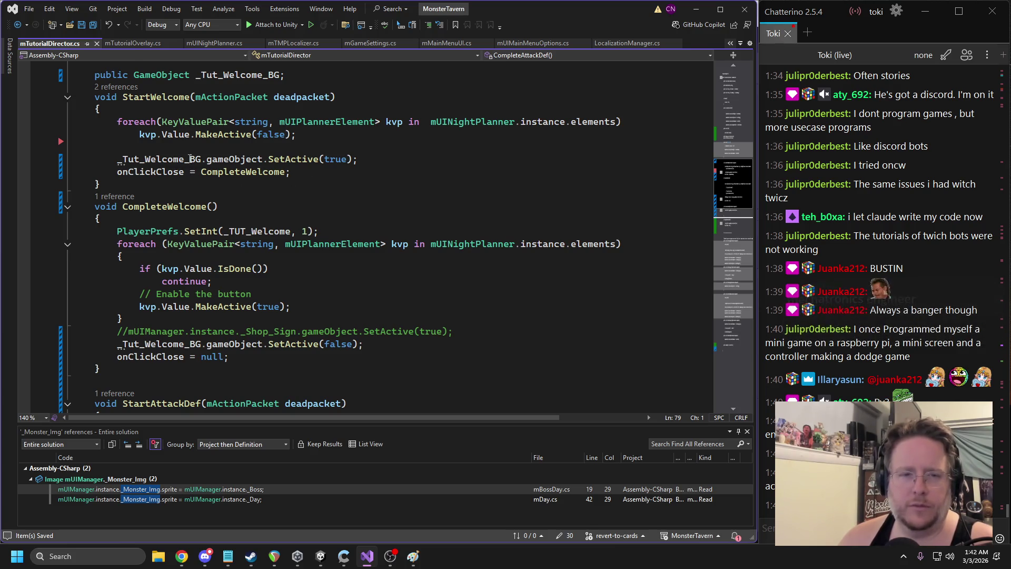
scroll(257, 280, "down", 2)
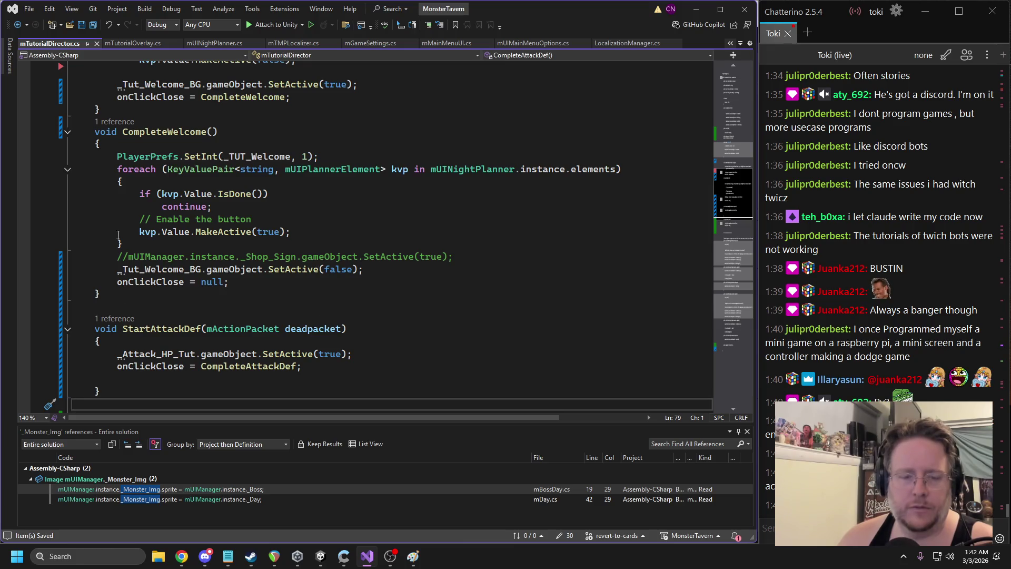
scroll(236, 287, "down", 1)
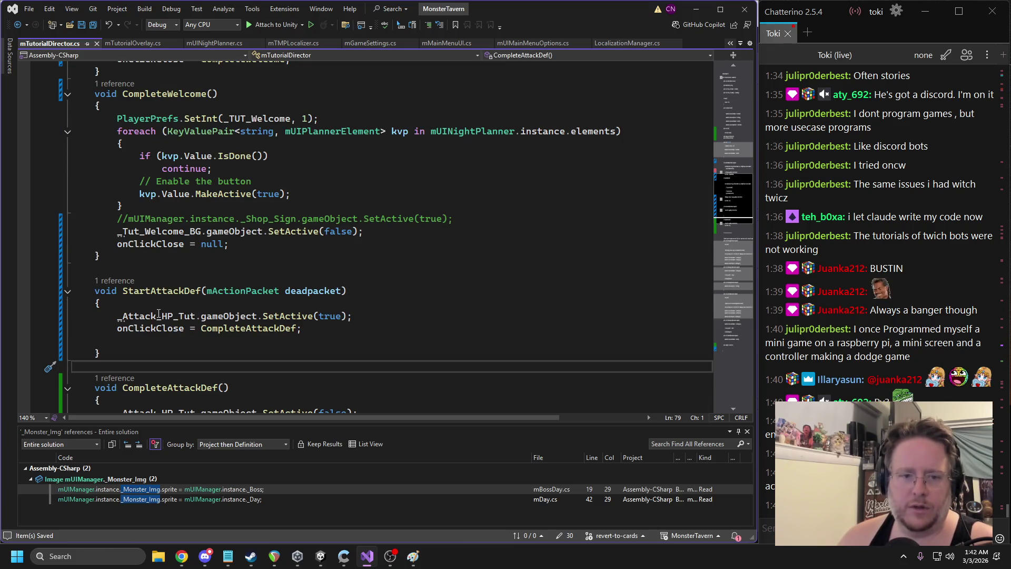
left_click(90, 341)
key("BackSpace")
left_click(316, 269)
left_click(320, 556)
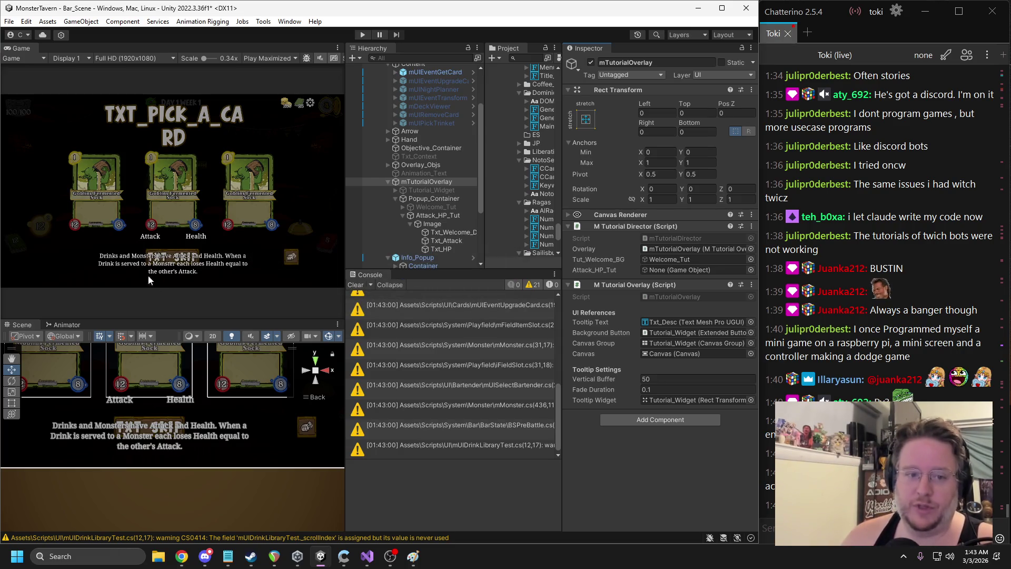
Deactivate mUIEventGetCard to hide the card pick
scroll(377, 140, "up", 3)
left_click(420, 135)
left_click(591, 62)
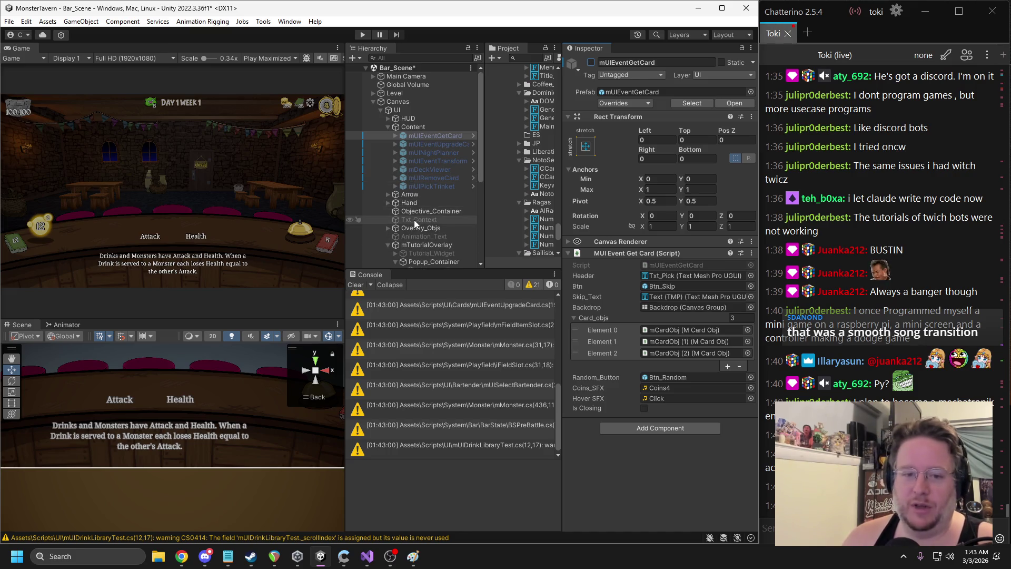
Assign the Attack_HP_Tut popup to mTutorialOverlay's Attack_HP_Tut field
scroll(416, 221, "down", 5)
left_click(421, 186)
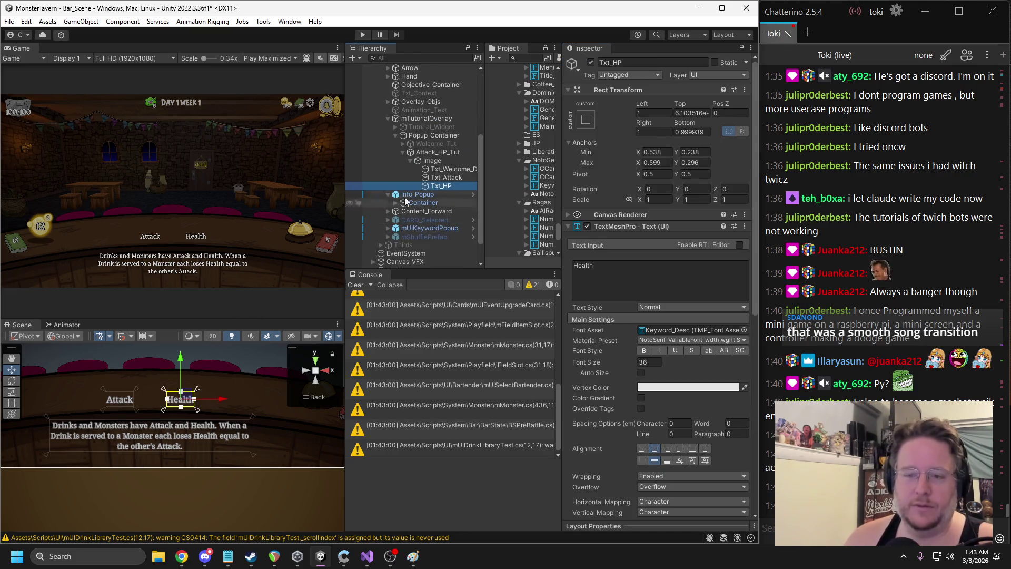
left_click(441, 169)
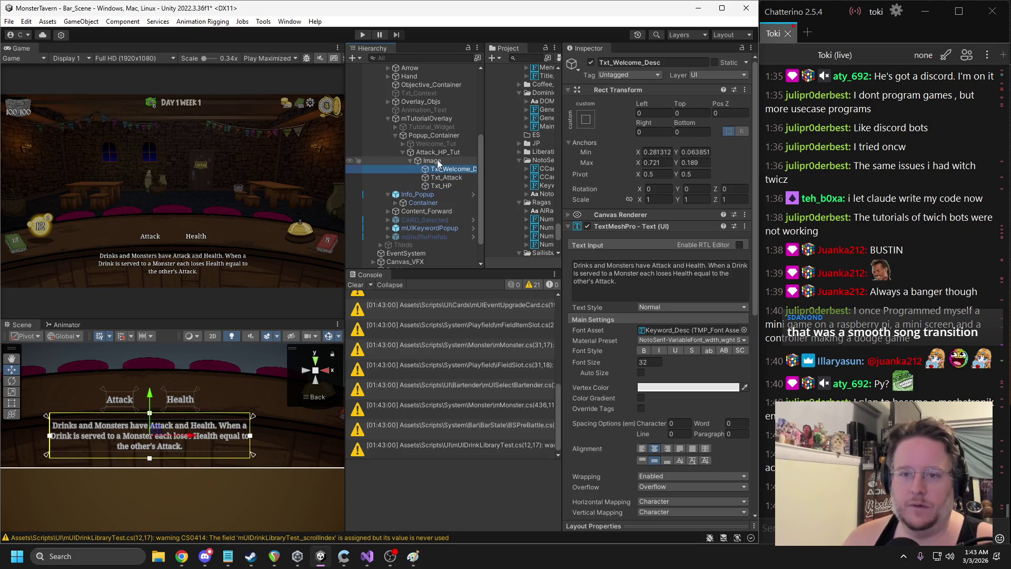
left_click(431, 152)
left_click(423, 120)
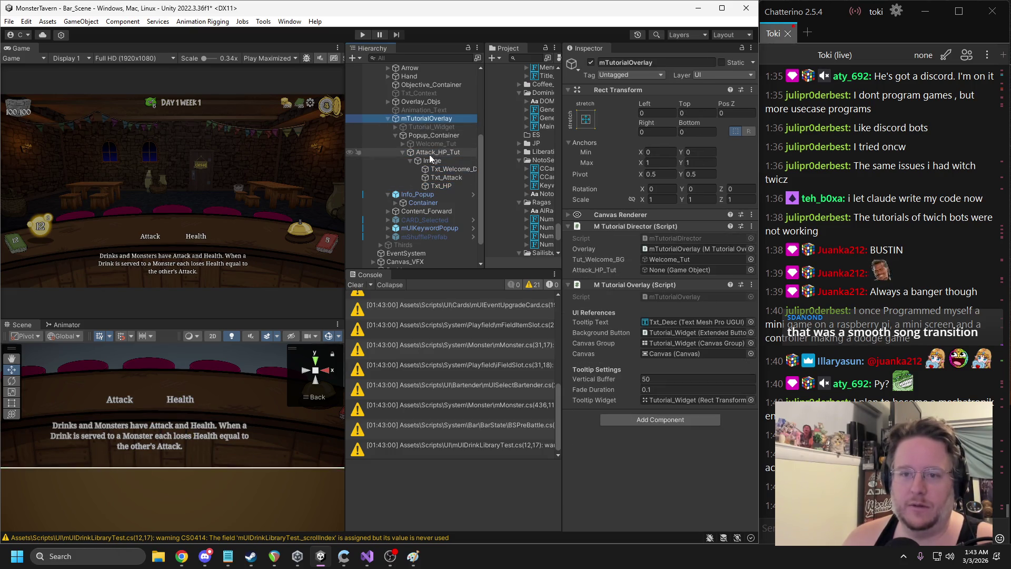
mouse_move(425, 155)
left_mouse_down()
mouse_move(660, 416)
mouse_move(676, 414)
mouse_move(666, 270)
left_mouse_up()
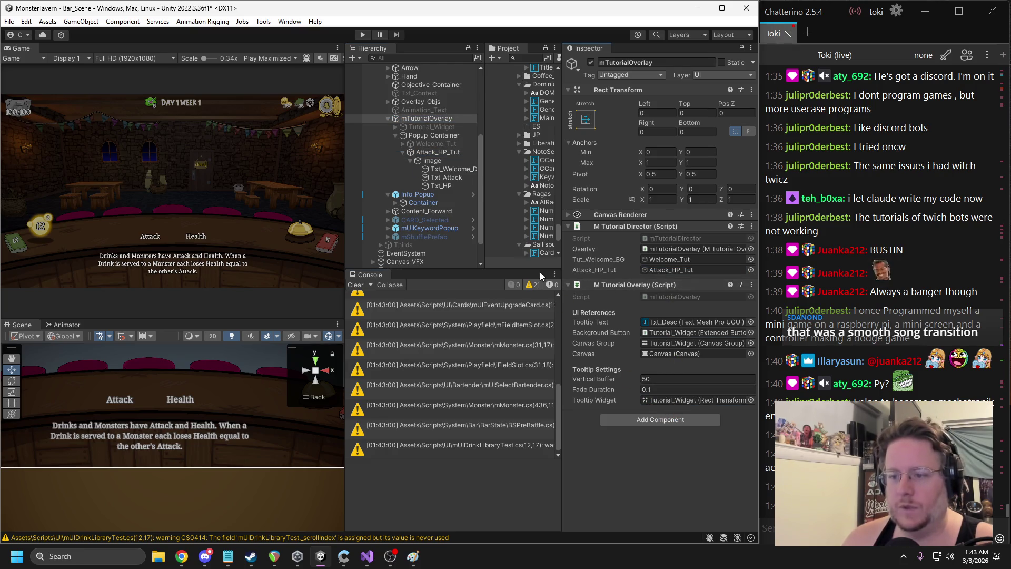
key("alt+Tab")
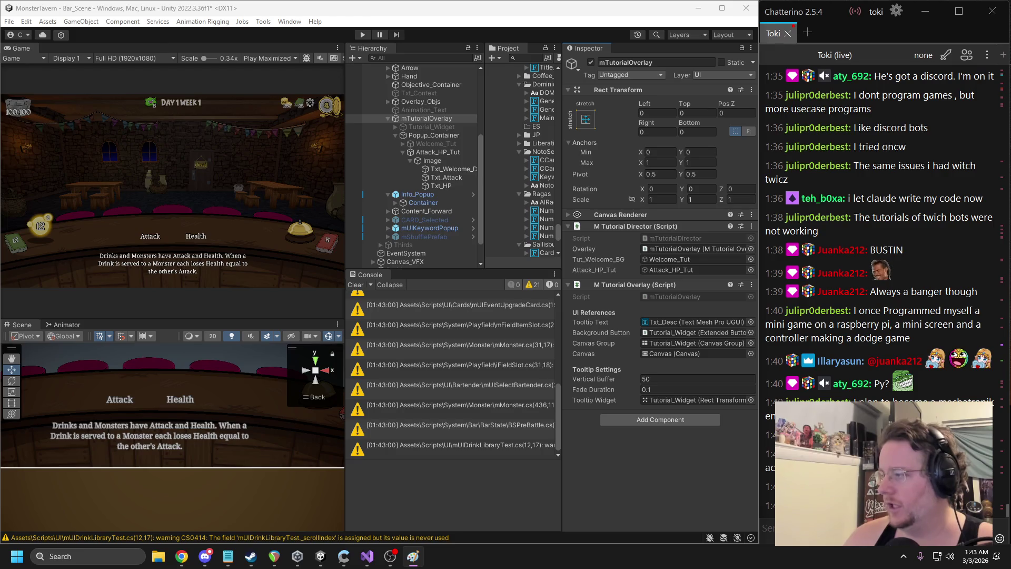
Deactivate the Attack_HP_Tut popup so it starts hidden, and save the scene
left_click(424, 152)
left_click(591, 63)
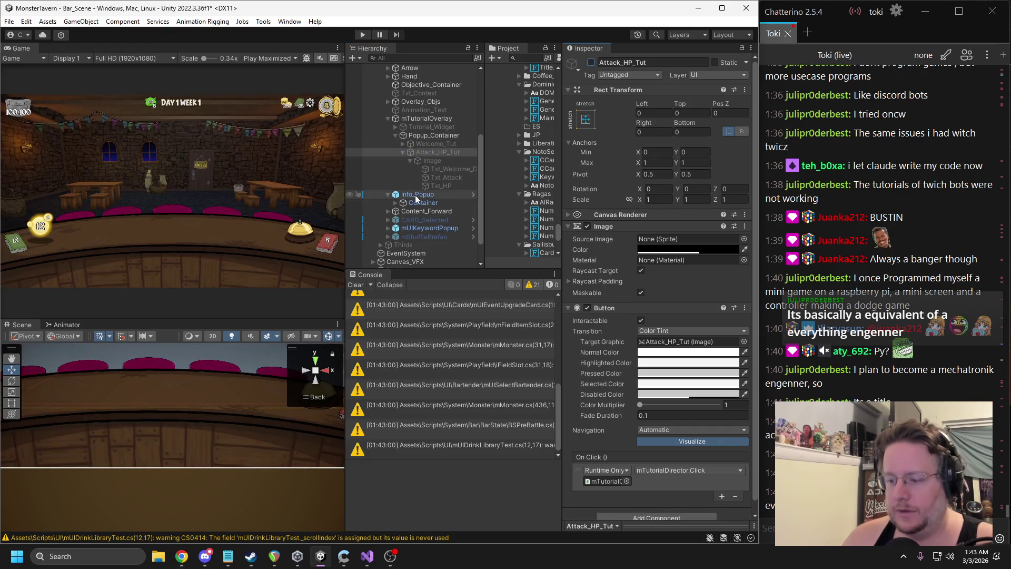
left_click(402, 153)
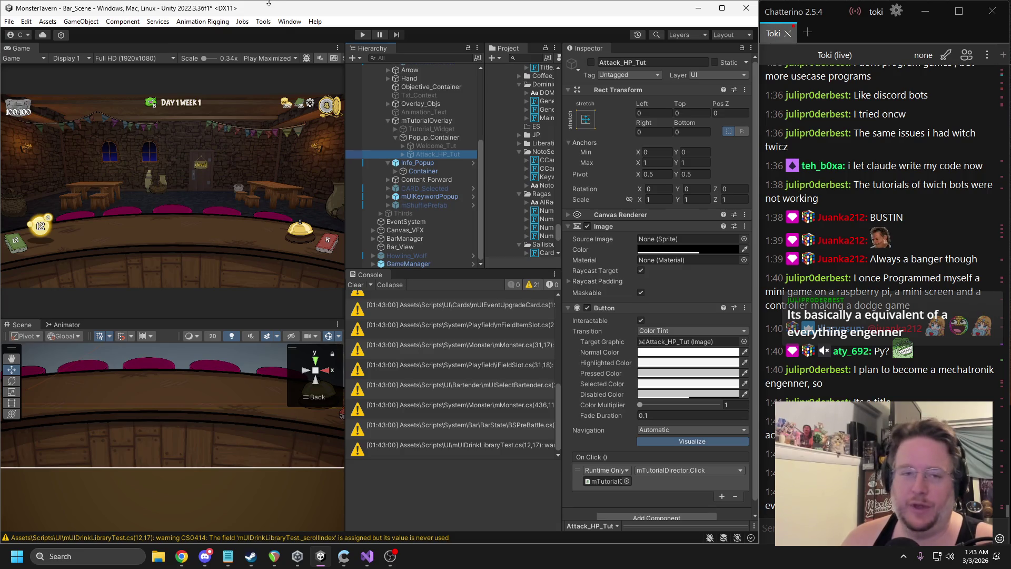
left_click_drag(346, 112, 386, 120)
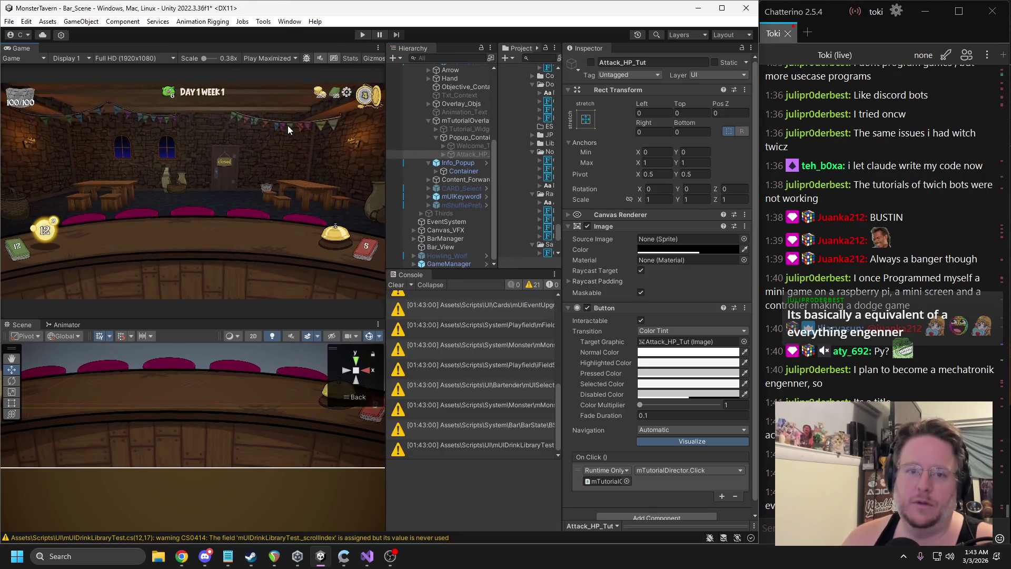
key("ctrl+s")
left_click(362, 34)
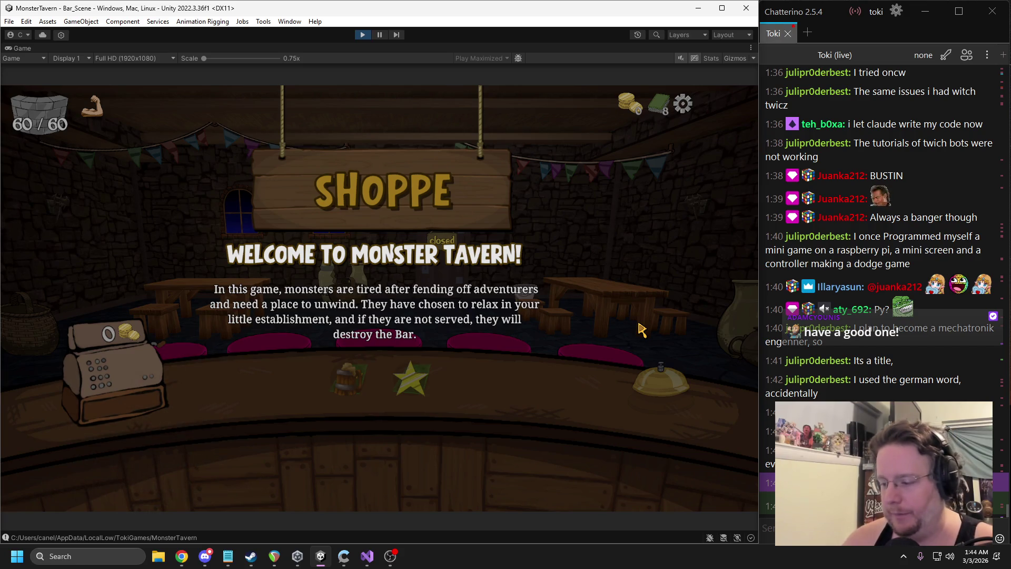
Dismiss the 'Welcome to Monster Tavern!' message to reveal the Attack and Health tutorial text
left_click(500, 337)
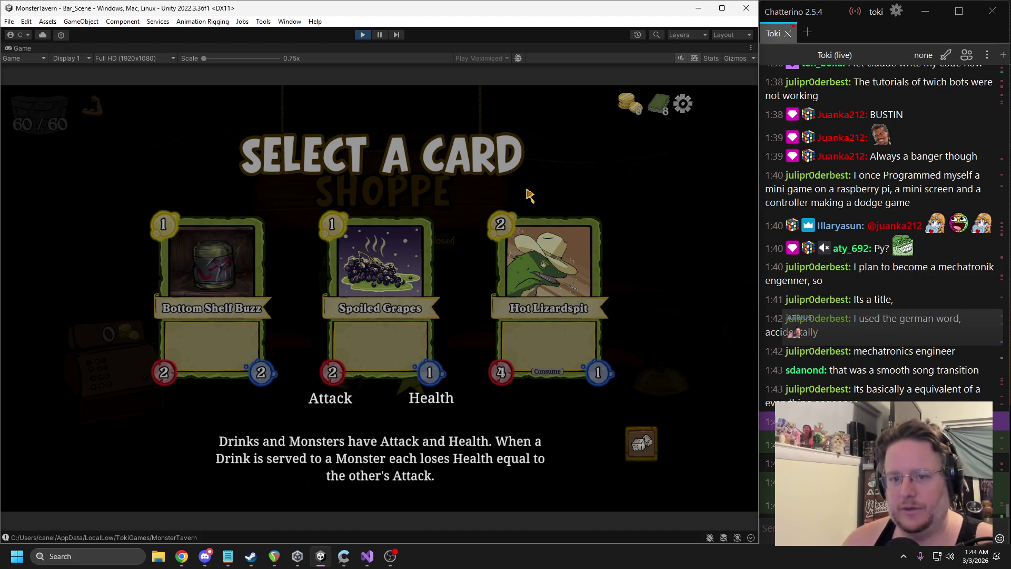
key("alt+Tab")
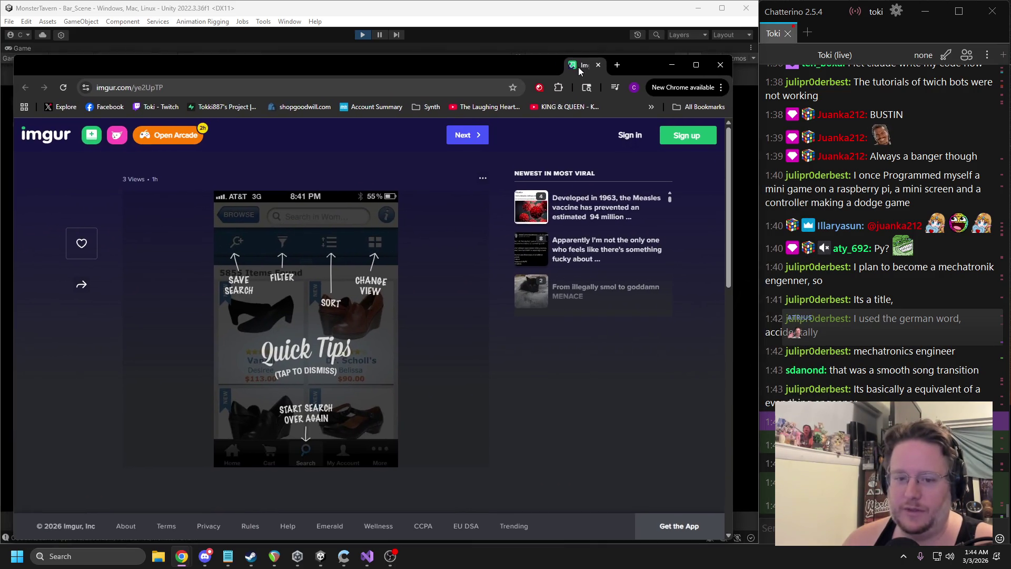
left_click_drag(578, 69, 579, 68)
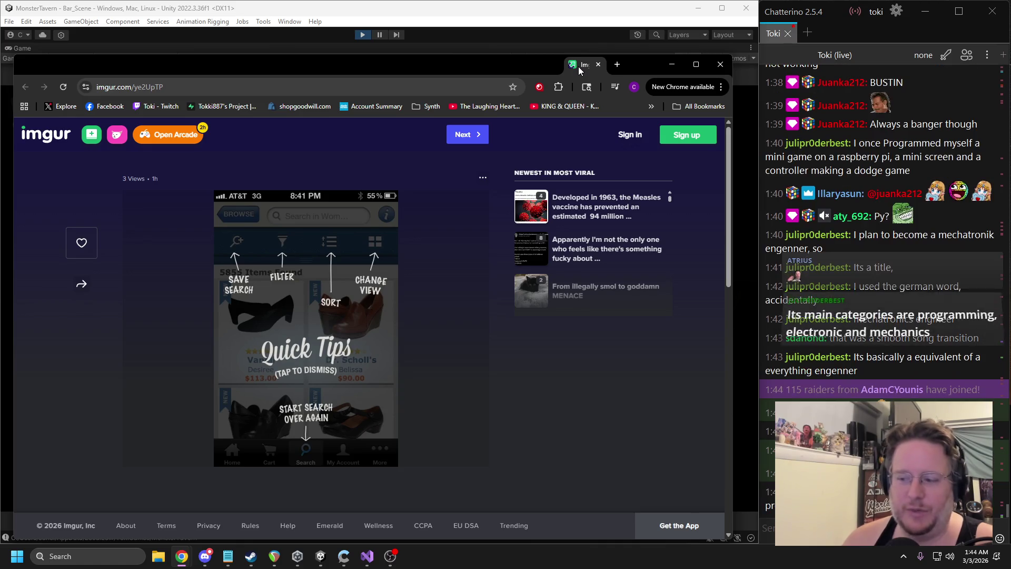
key("alt+Tab")
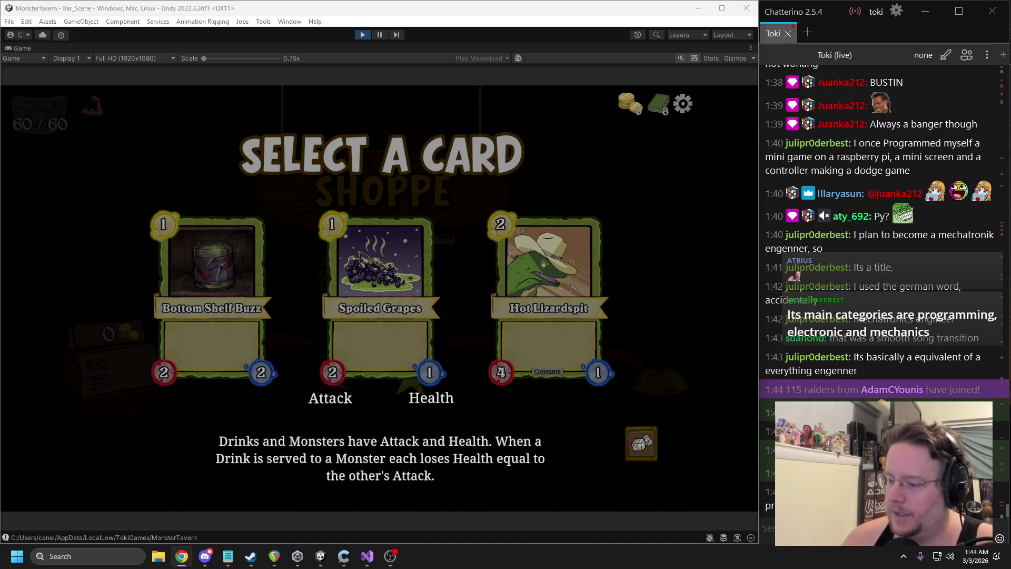
Close the Attack and Health tutorial popup, pick the Spoiled Grapes card, and stop play mode
left_click(895, 474)
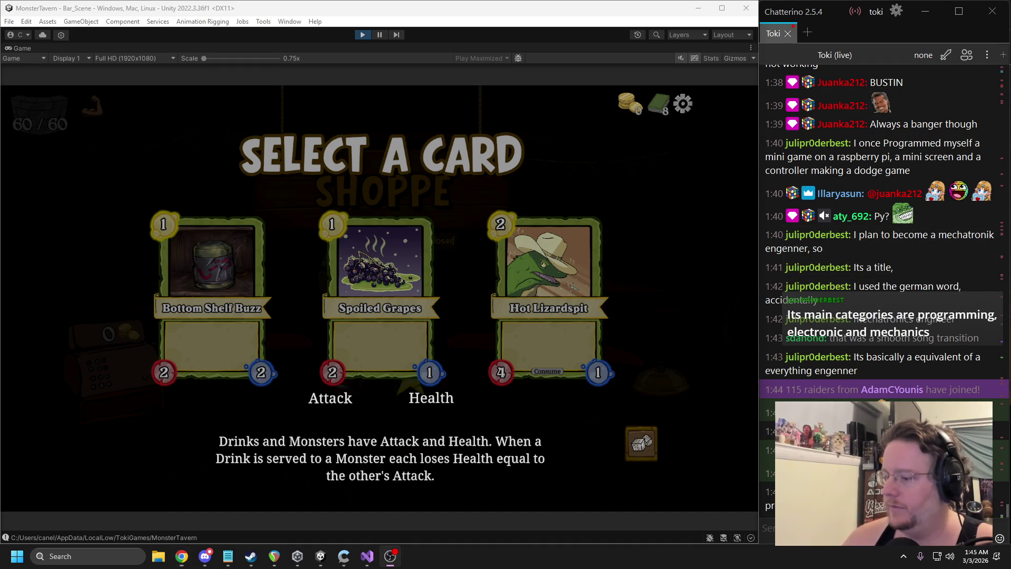
left_click(580, 190)
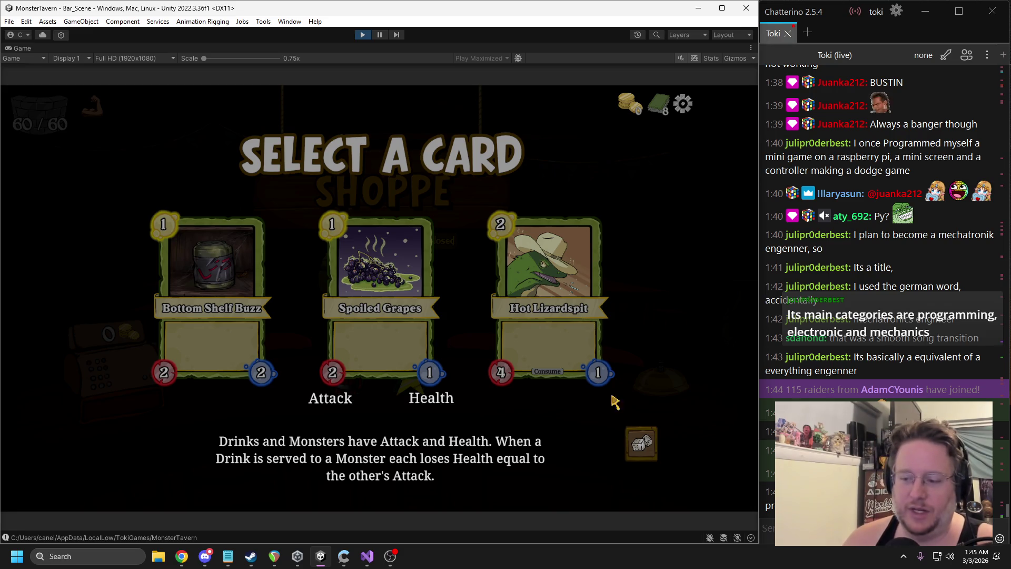
left_click(639, 448)
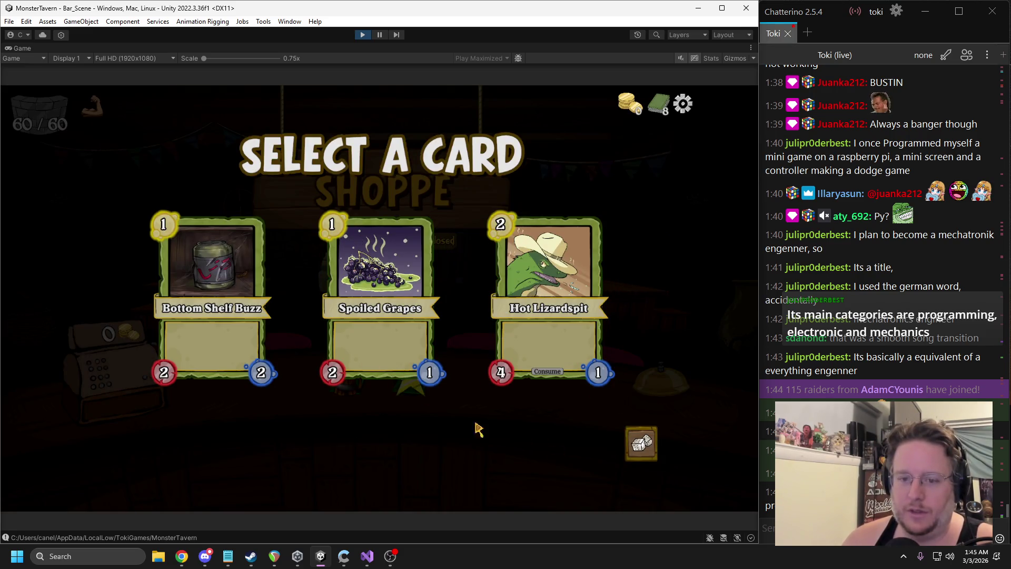
left_click(315, 311)
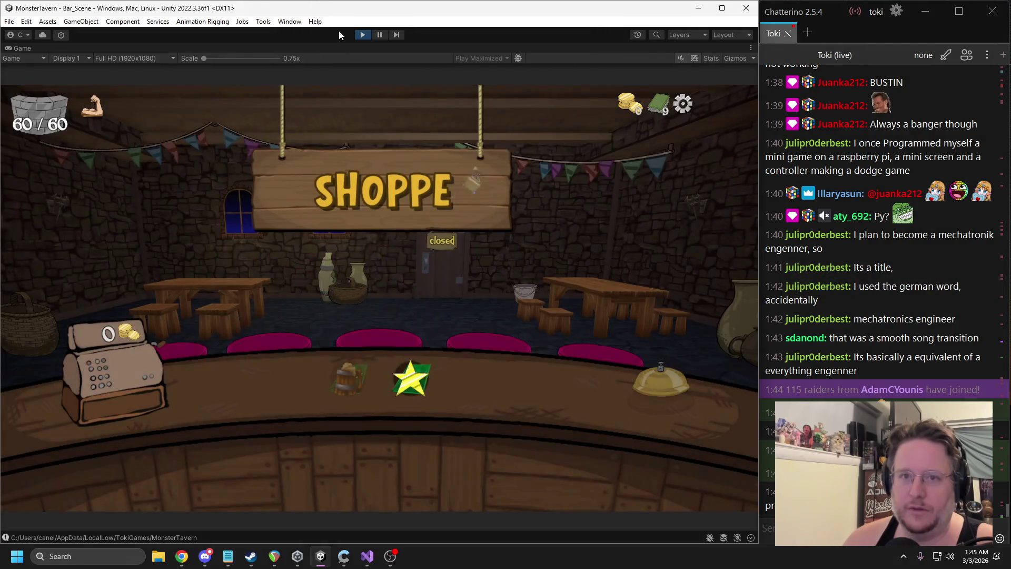
left_click(361, 34)
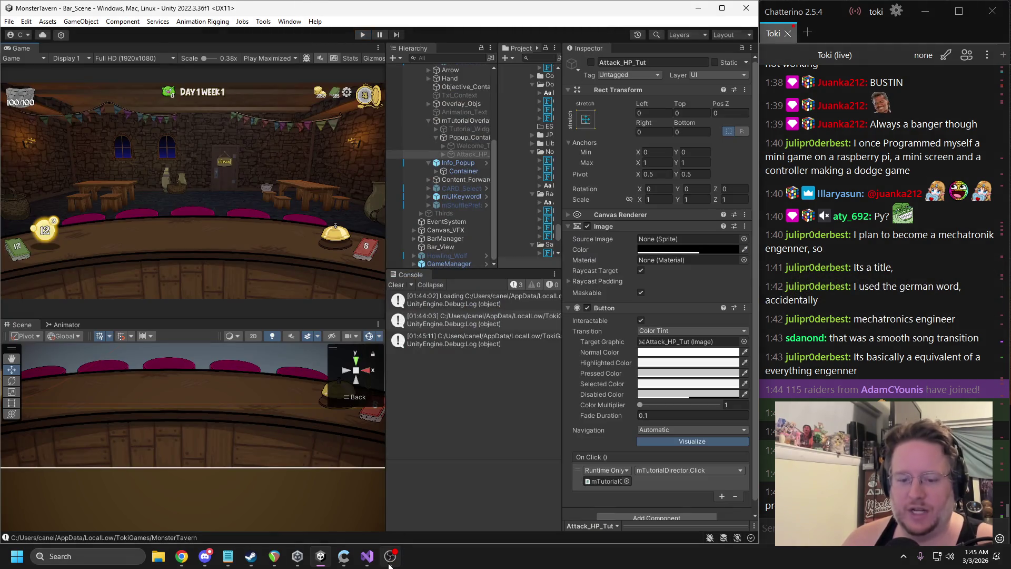
Expand StartEnergy in mTutorialDirector.cs and delete the STEP 2 Energy comment block
left_click(367, 556)
scroll(150, 308, "down", 6)
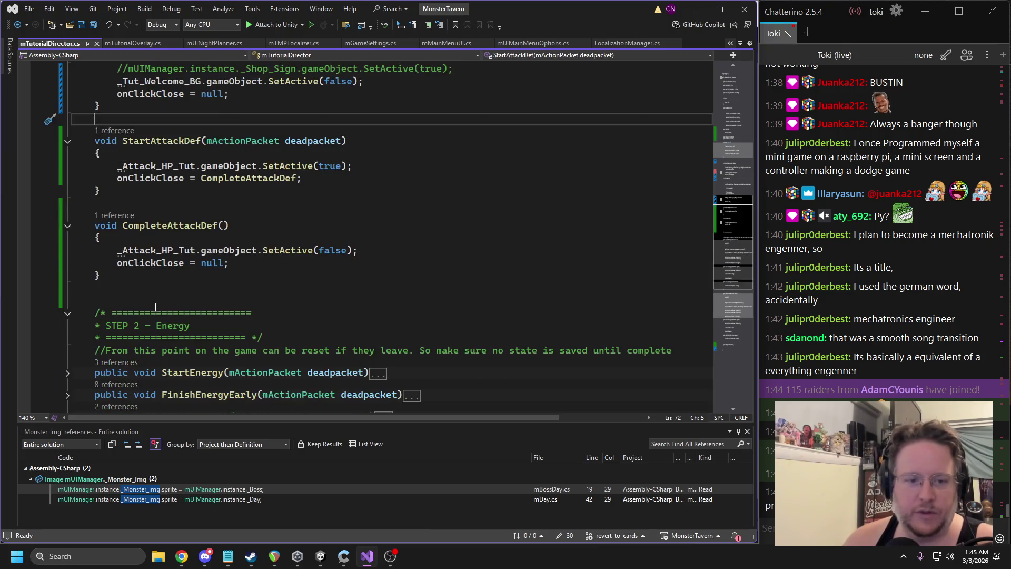
left_click(68, 297)
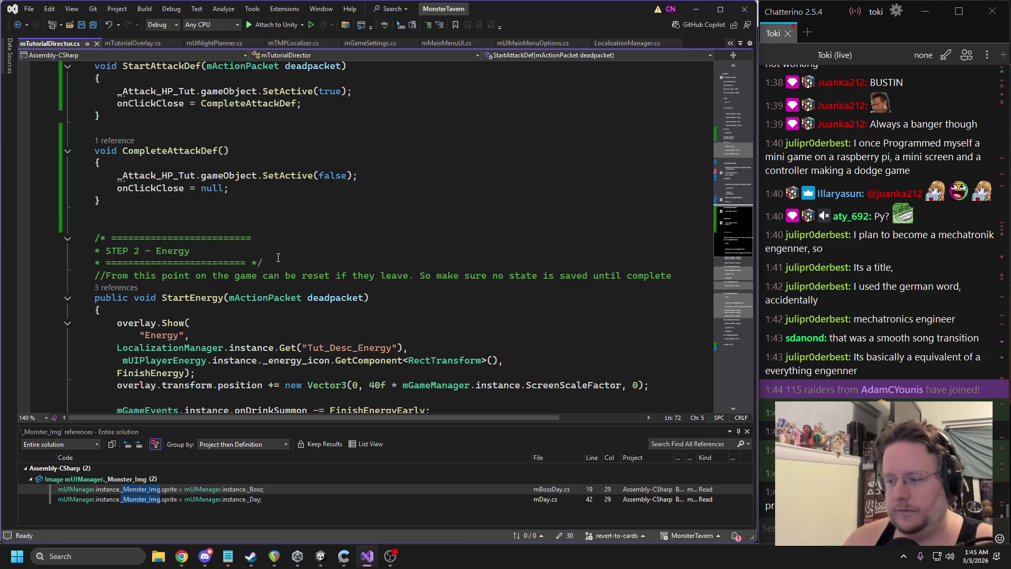
scroll(297, 252, "down", 1)
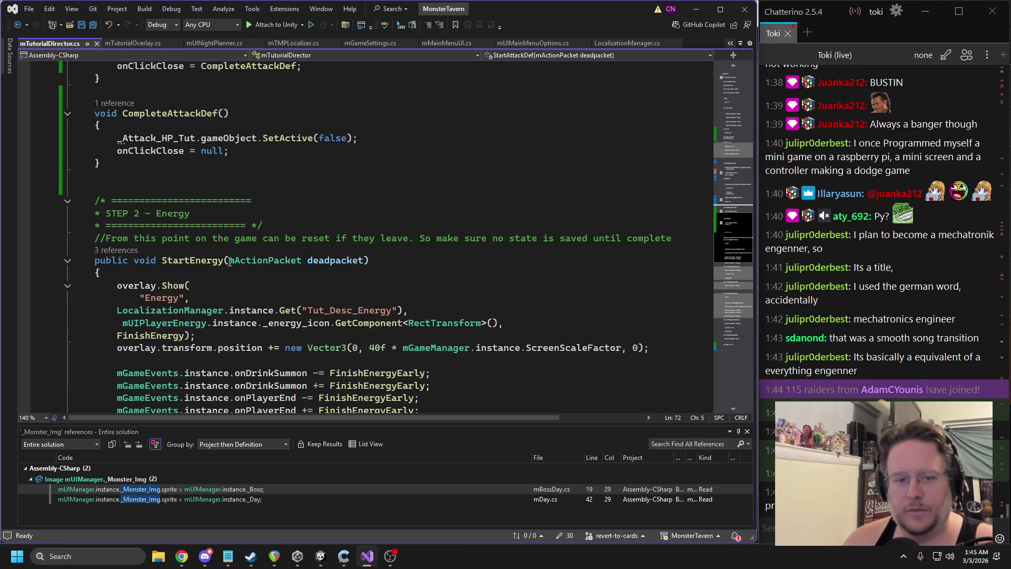
scroll(235, 255, "up", 11)
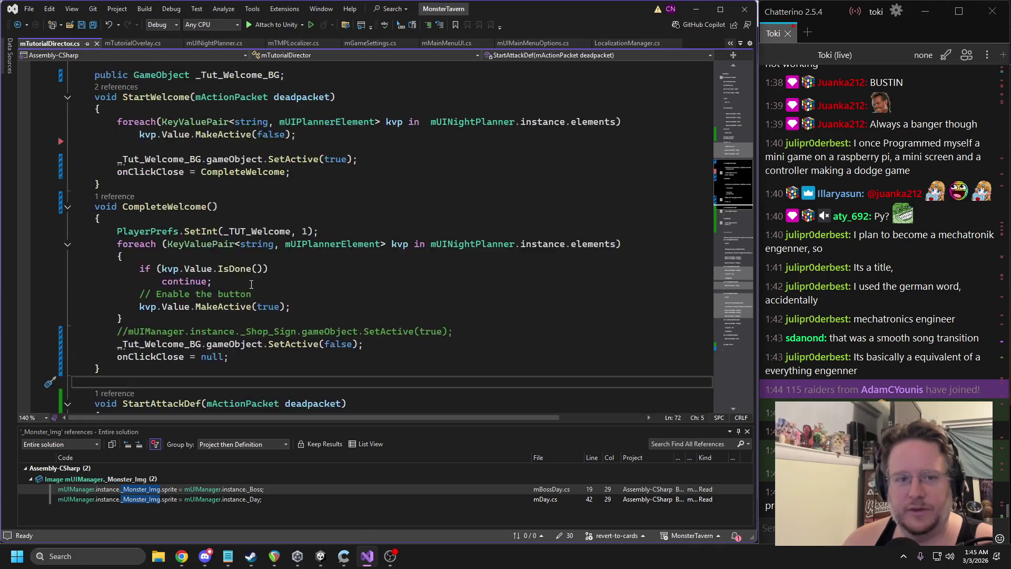
scroll(266, 292, "up", 1)
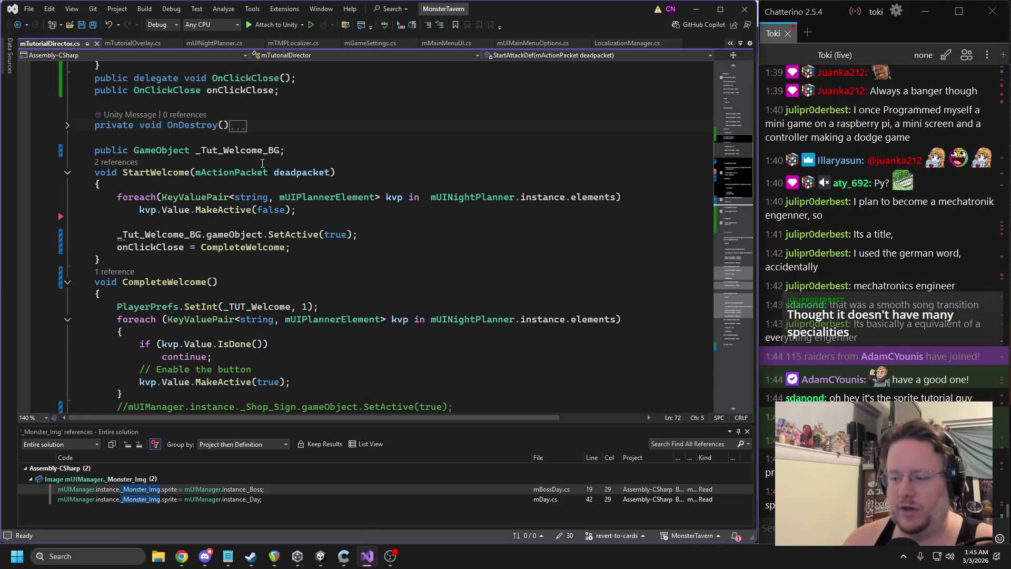
left_click_drag(301, 152, 95, 152)
key("ctrl+c")
scroll(299, 232, "down", 10)
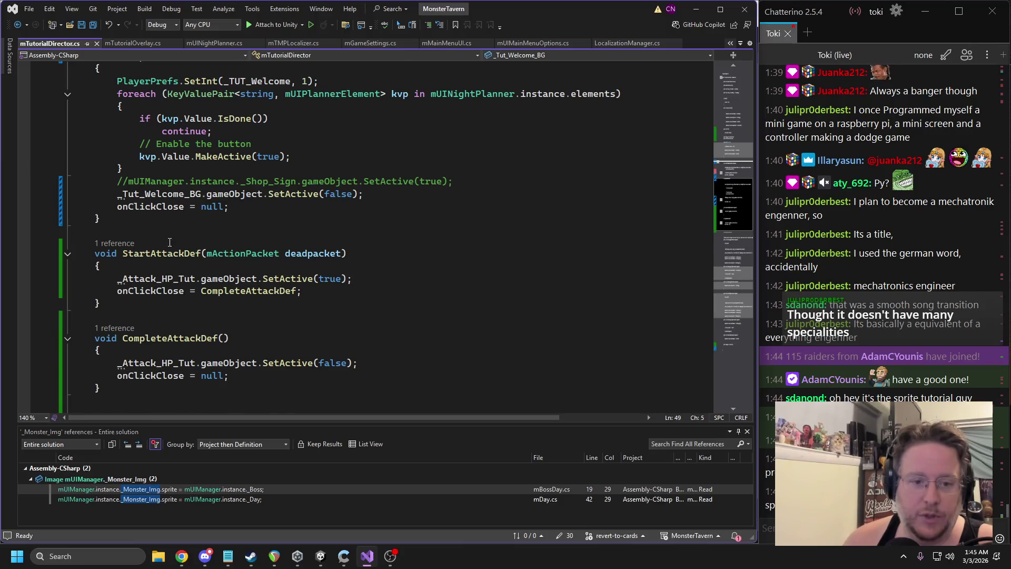
mouse_move(651, 240)
left_mouse_down()
mouse_move(79, 213)
mouse_move(71, 200)
left_mouse_up()
key("Delete")
Paste the _Tut_Welcome_BG field above StartEnergy and rename it _Tut_WEnergy_BG
left_click(115, 192)
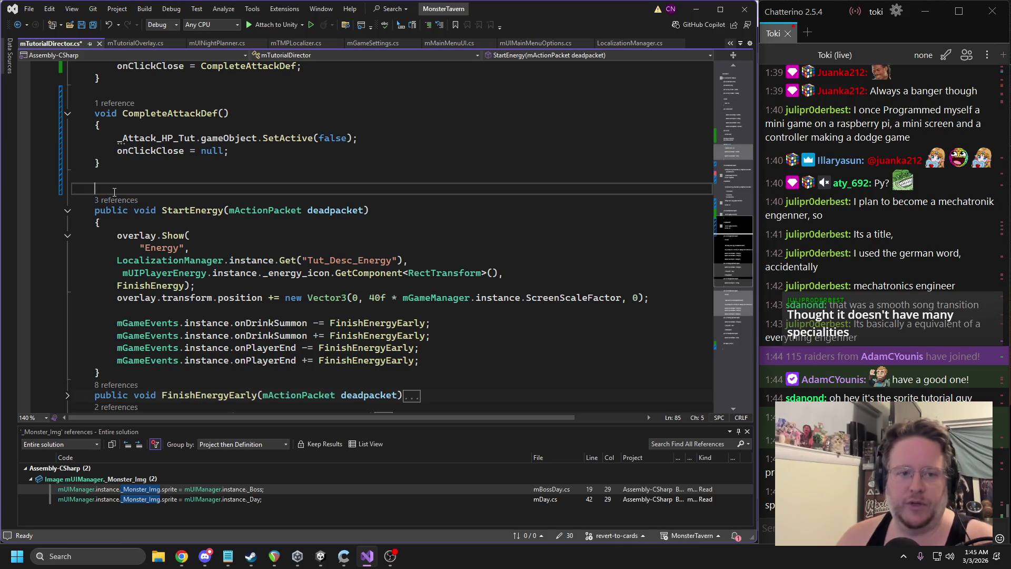
key("ctrl+v")
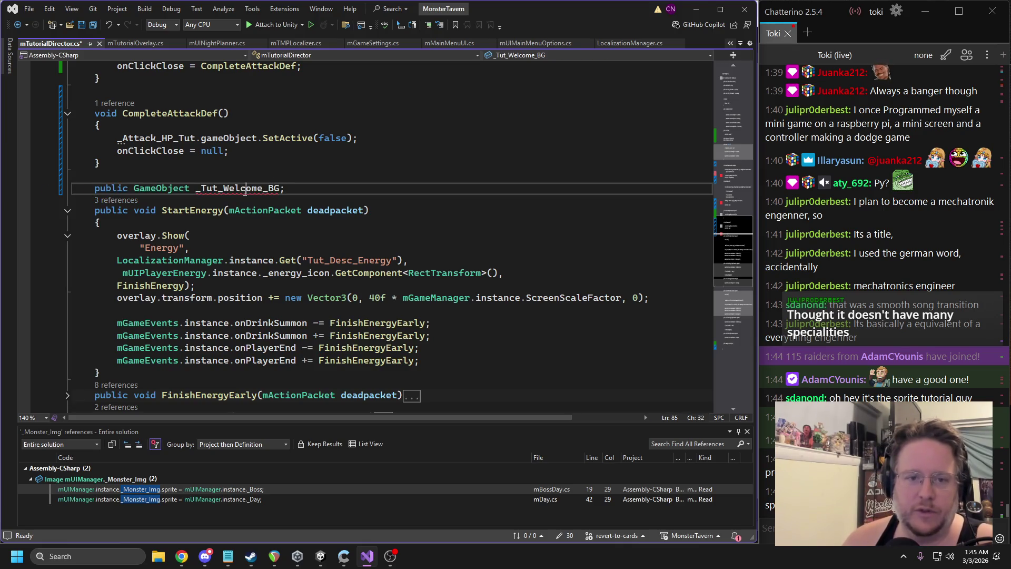
left_click_drag(228, 189, 263, 189)
type("Energy")
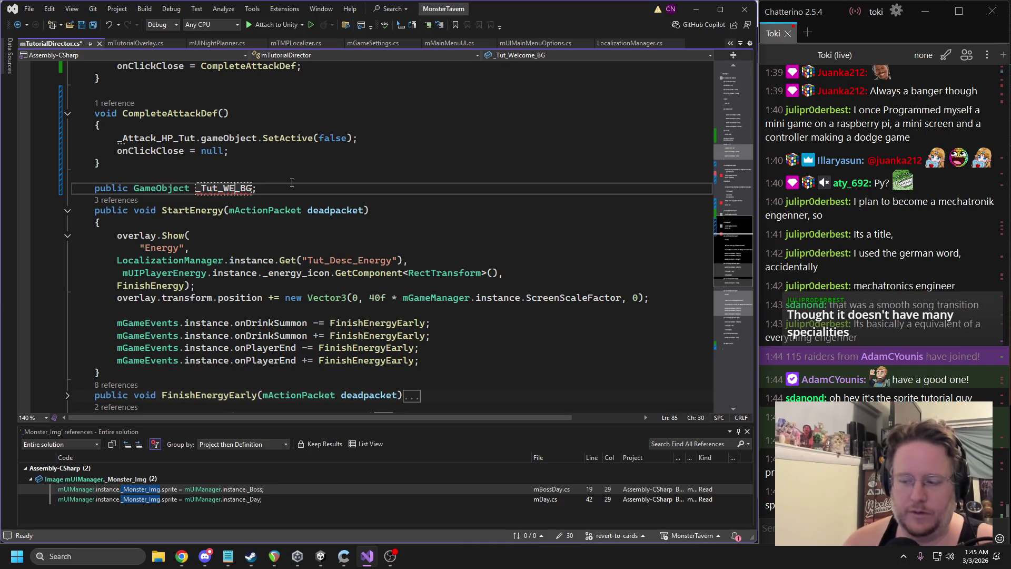
left_click(259, 252)
key("alt+Tab")
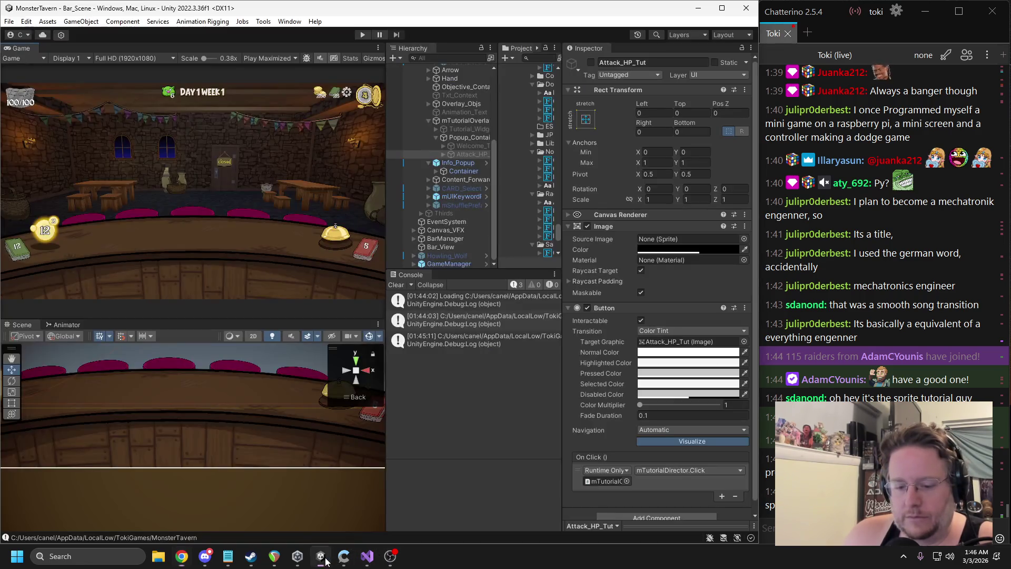
left_click(321, 556)
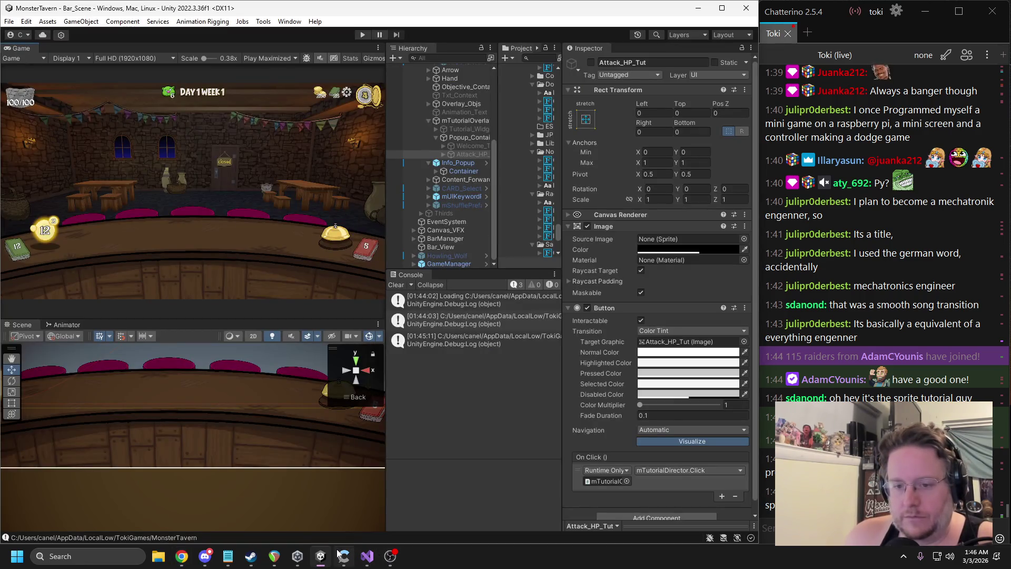
Duplicate the Attack_HP_Tut popup and name the copy Energy_Tut
left_click_drag(497, 168, 606, 179)
left_click(461, 152)
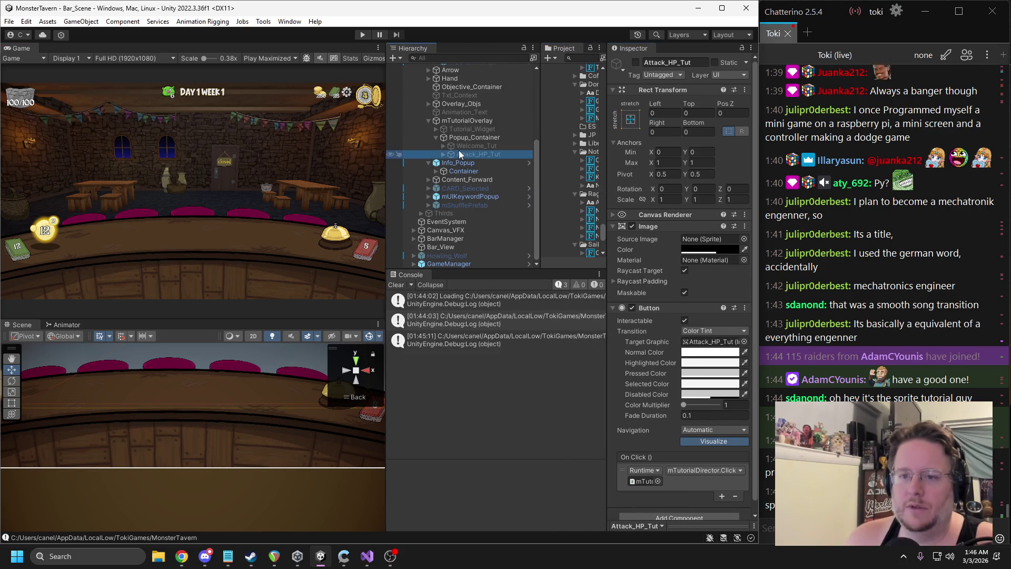
key("ctrl+d")
key("alt+shift+a")
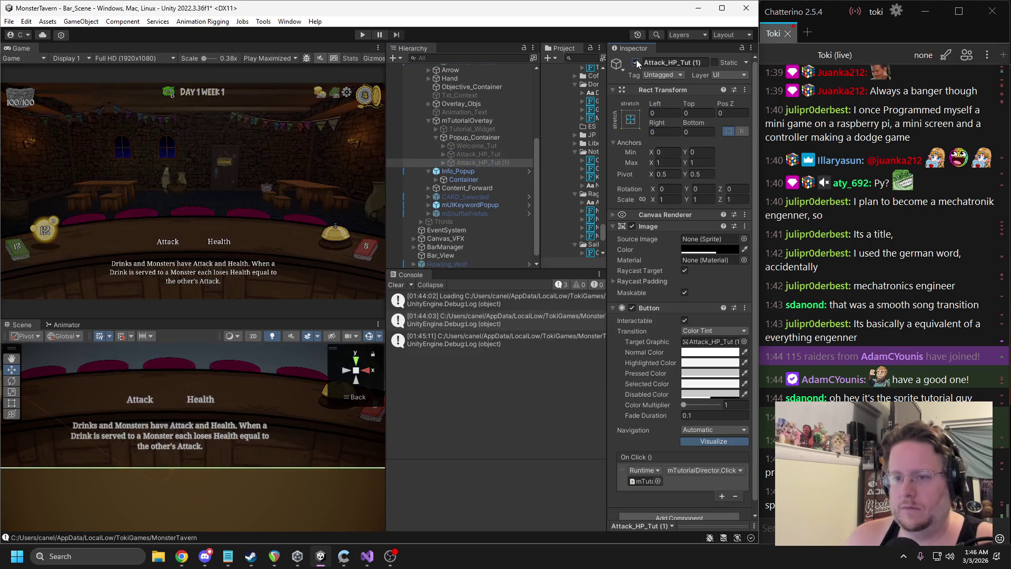
left_click(679, 62)
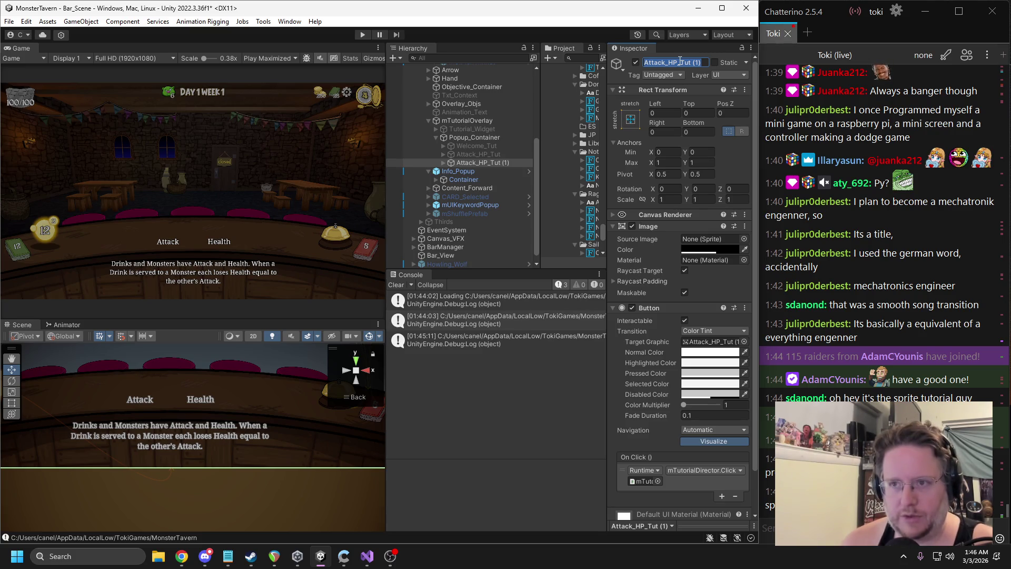
type("Energy_Tut")
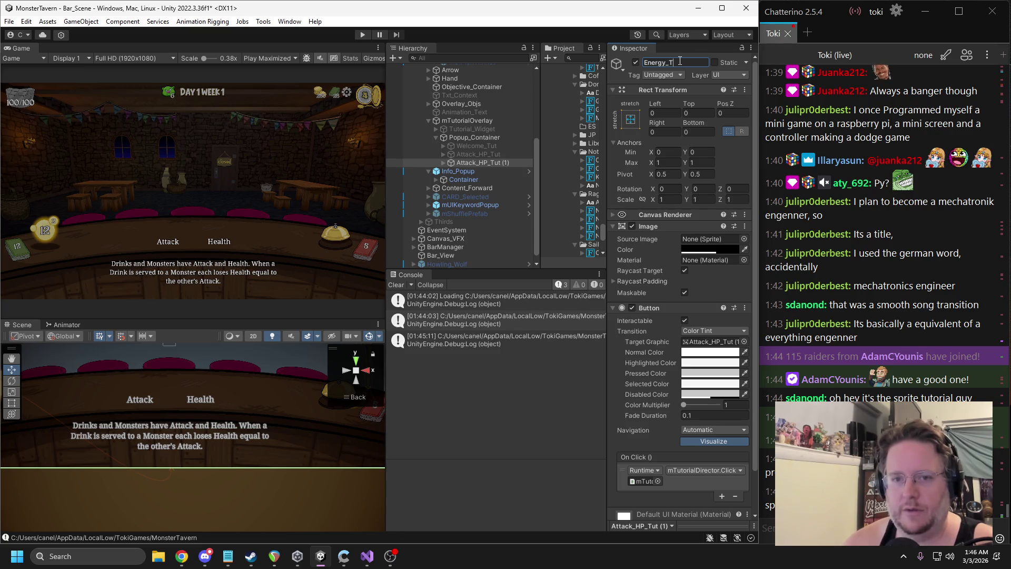
key("Return")
Move Energy_Tut's Txt_Welcome_Desc toward the upper left and replace its text with the energy explanation
left_click(443, 163)
left_click(464, 172)
left_click(451, 171)
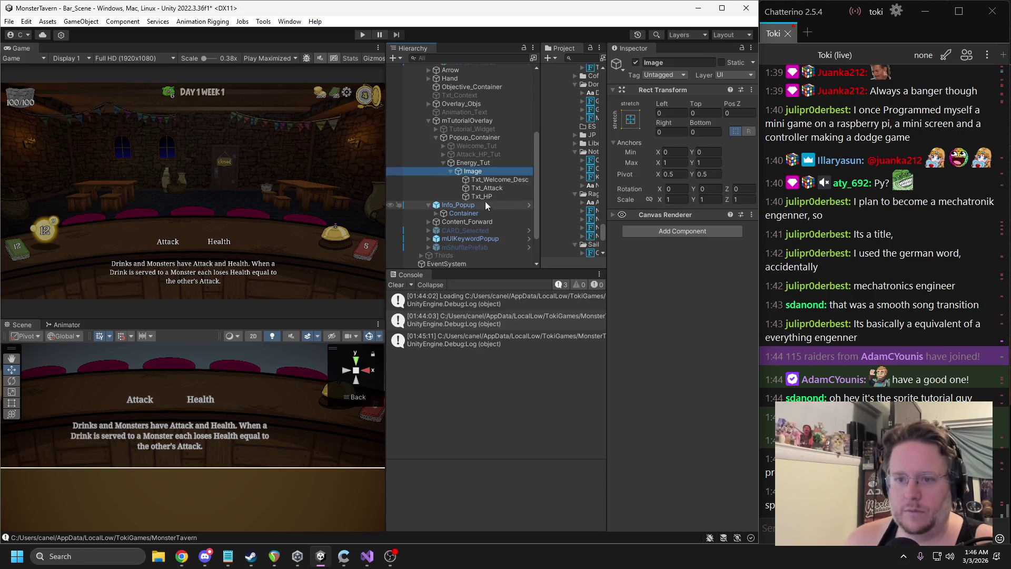
left_click(484, 179)
scroll(213, 470, "down", 1)
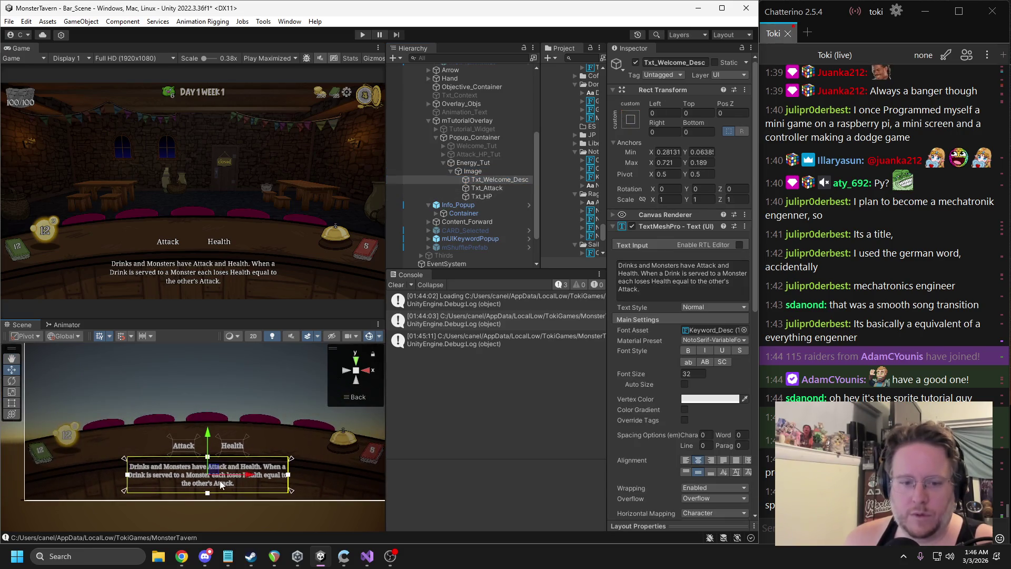
left_click_drag(214, 470, 116, 396)
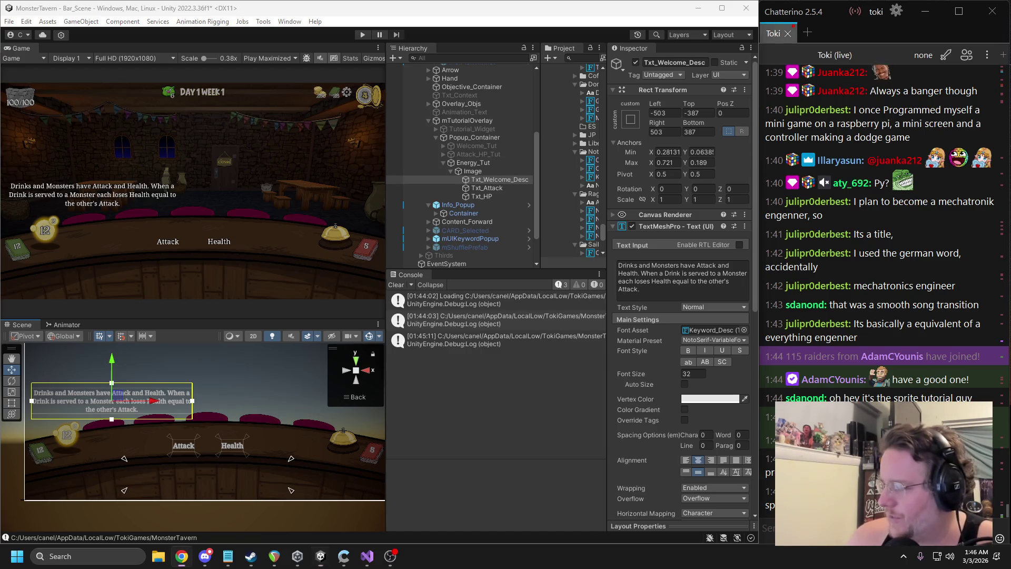
left_click(683, 285)
key("ctrl+a")
type("This is your Energy. Each turn your Energy increases by the number on the top. Use Energy to play Drinks and Actions with Energy Costs.")
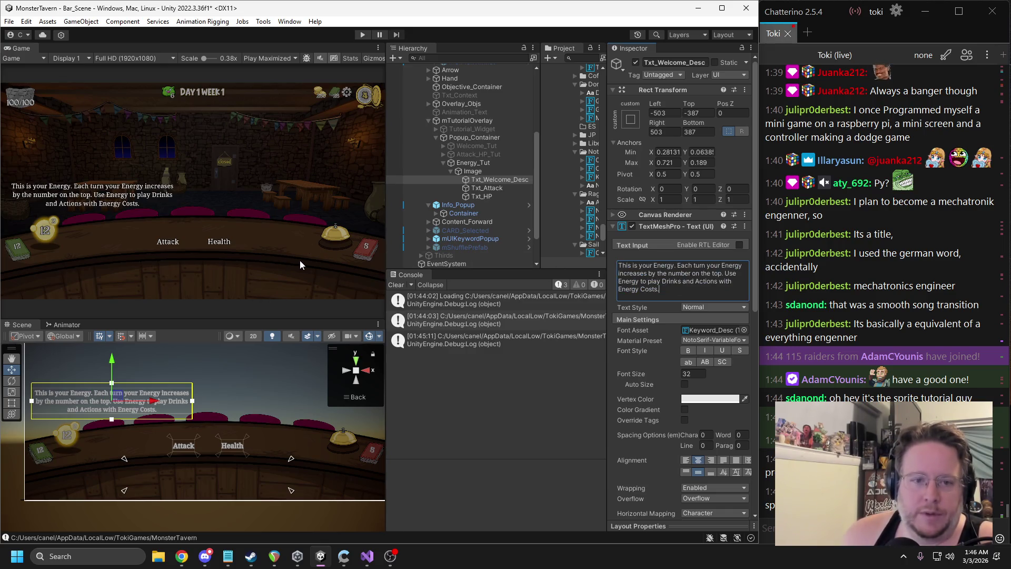
Delete the Txt_Attack label from Energy_Tut, keeping the Txt_HP Health label
left_click(502, 190)
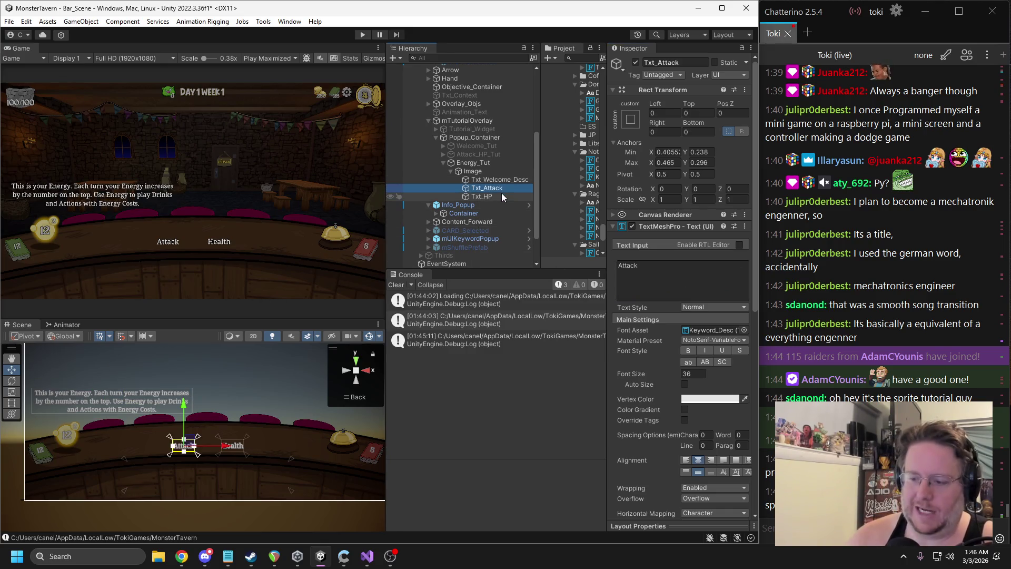
key("Delete")
left_click(497, 188)
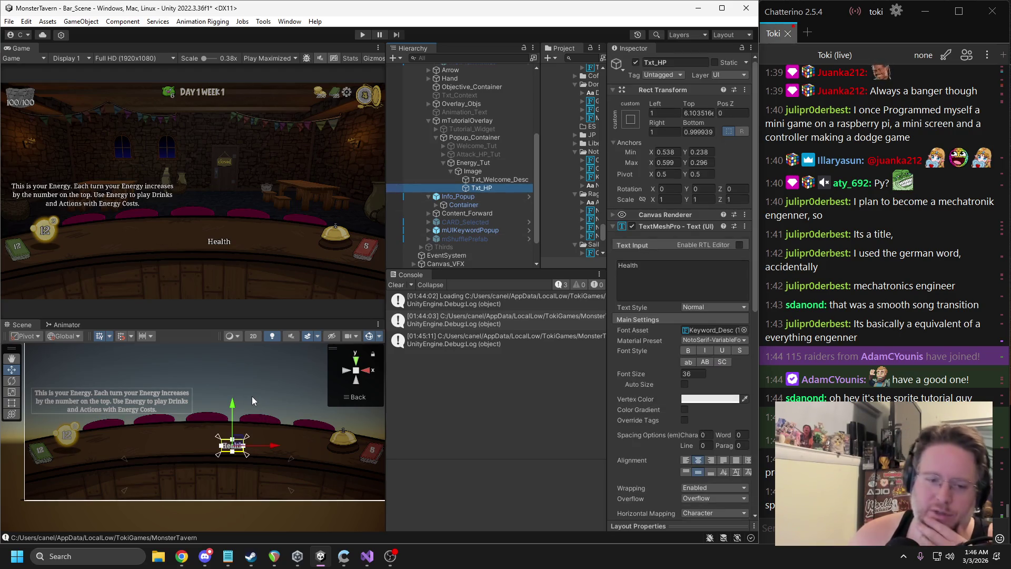
left_click(361, 35)
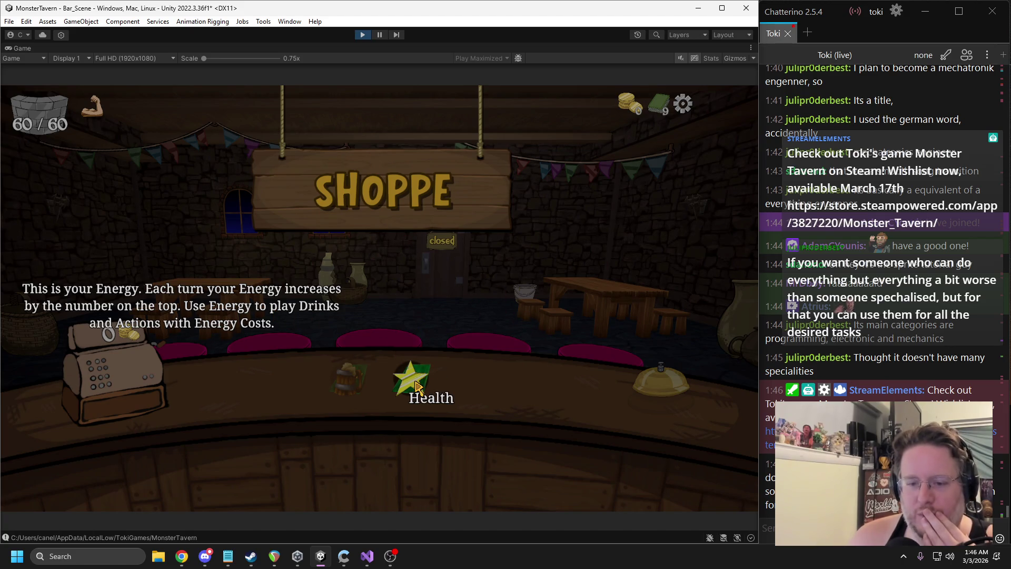
Stop the test run and deactivate the Energy_Tut popup so it starts hidden
left_click(362, 35)
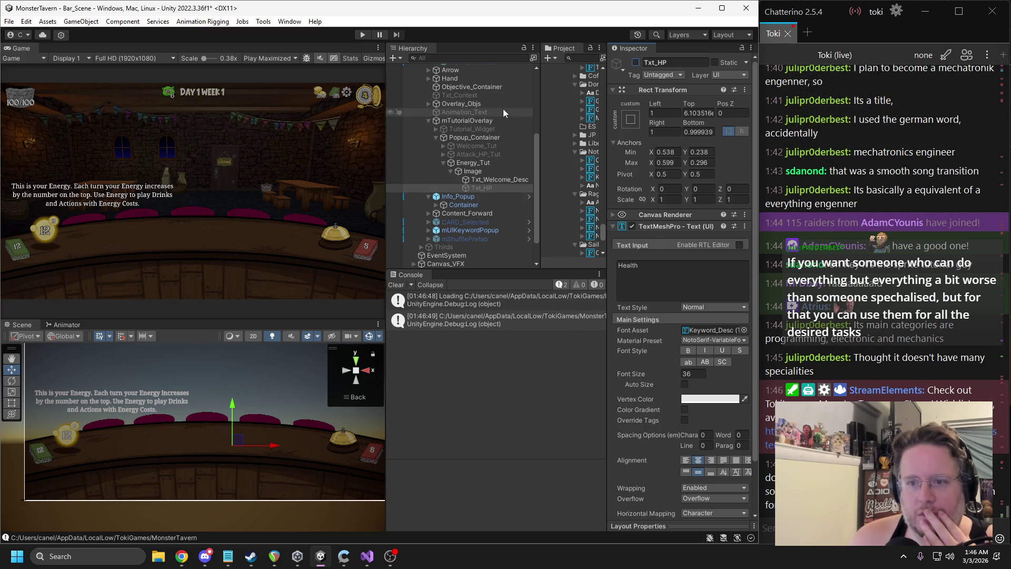
left_click(636, 63)
left_click(635, 62)
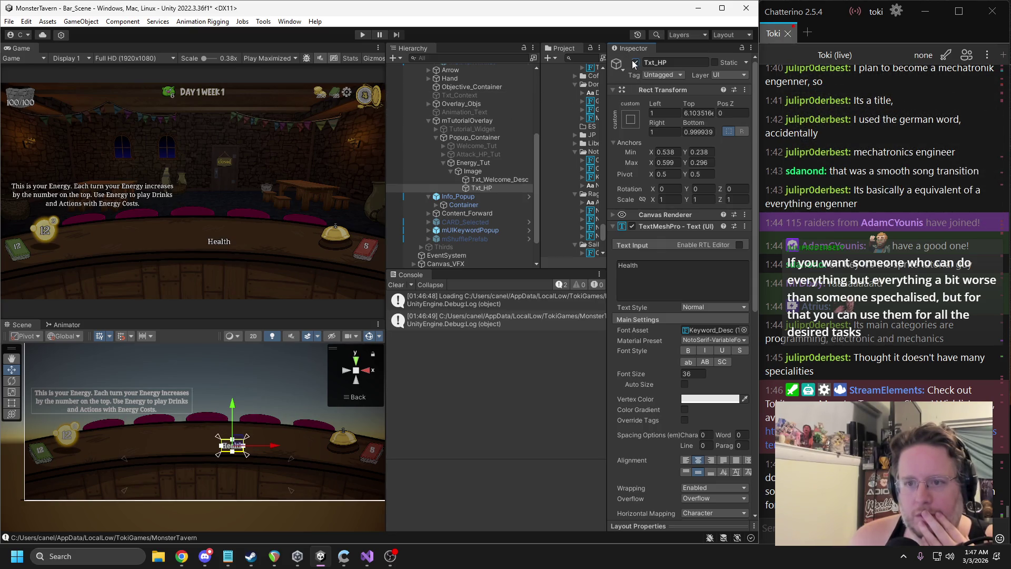
left_click(473, 163)
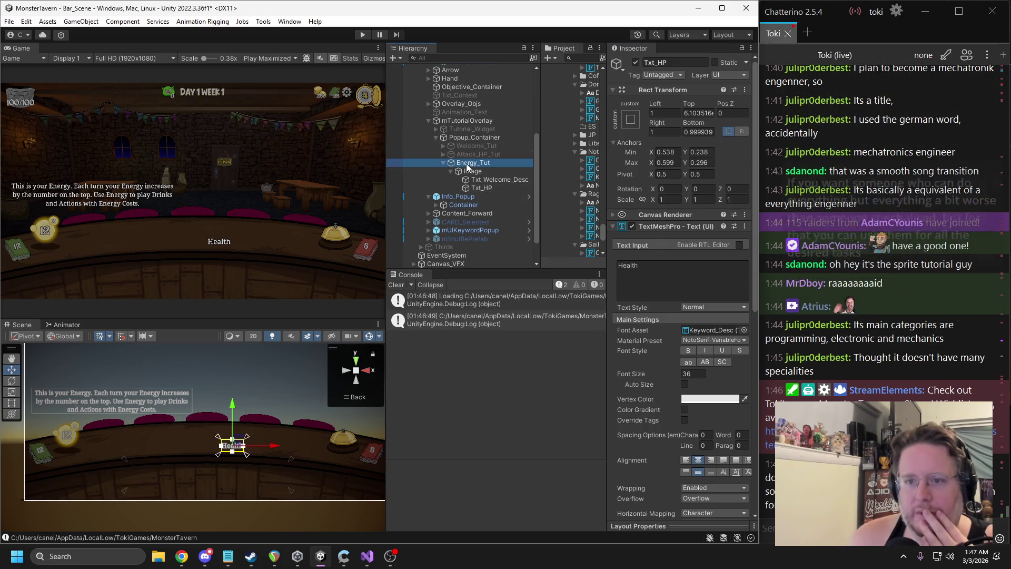
left_click(635, 63)
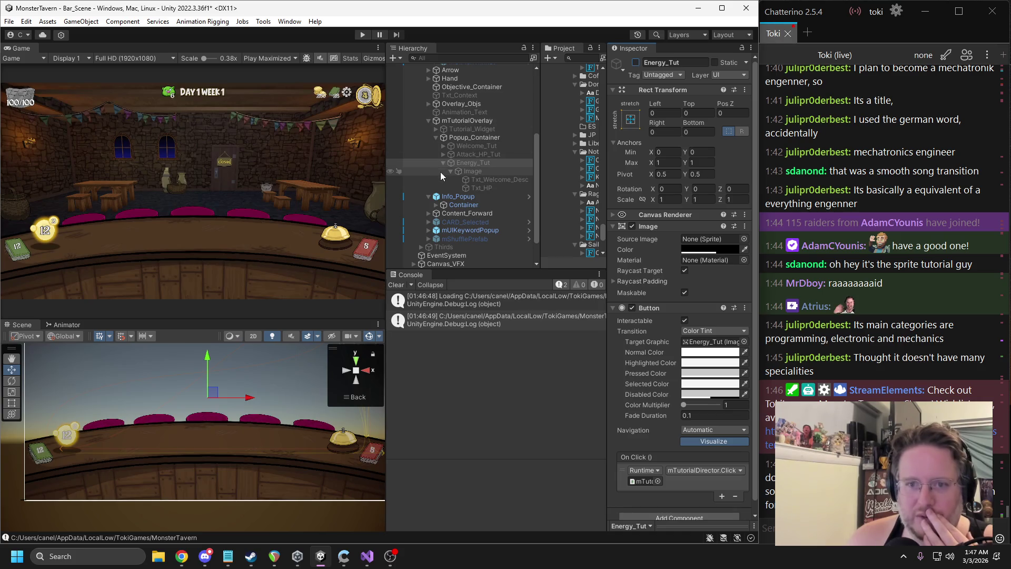
Choose Edit Script from the mTutorial Director component menu on mTutorialOverlay
left_click(473, 137)
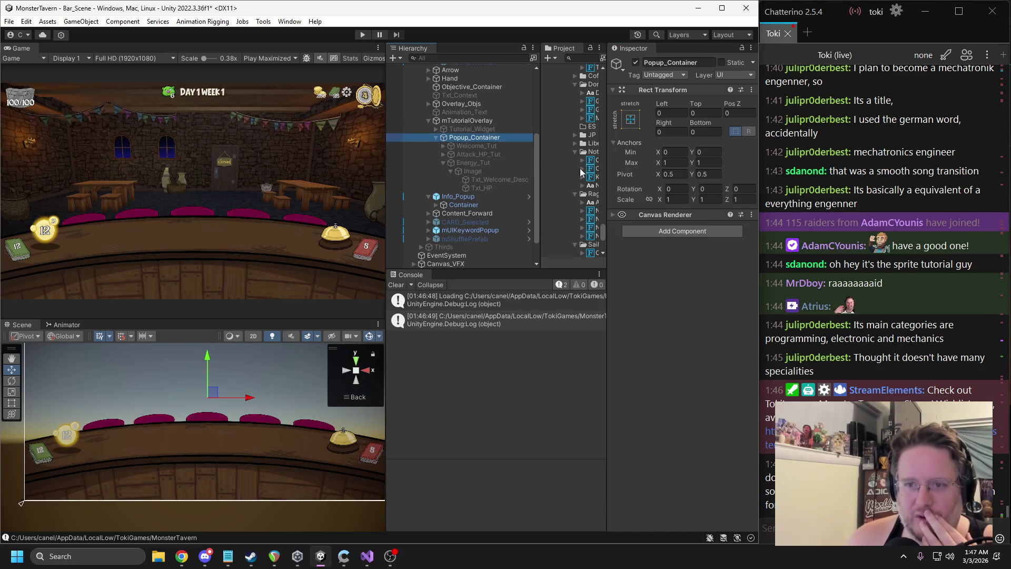
mouse_move(541, 164)
left_mouse_down()
mouse_move(512, 164)
mouse_move(521, 162)
left_mouse_up()
left_click(467, 121)
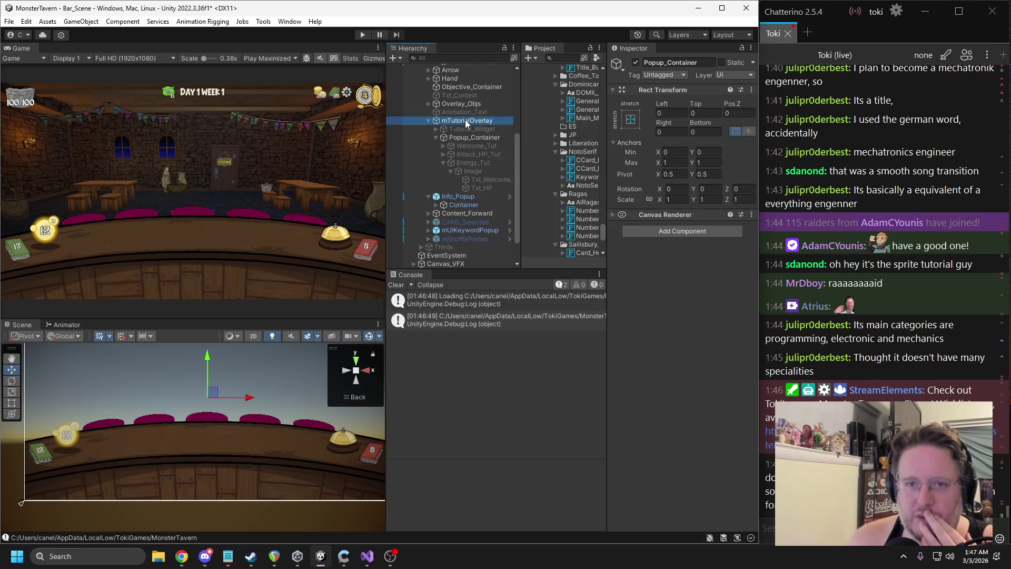
right_click(668, 231)
left_click(686, 359)
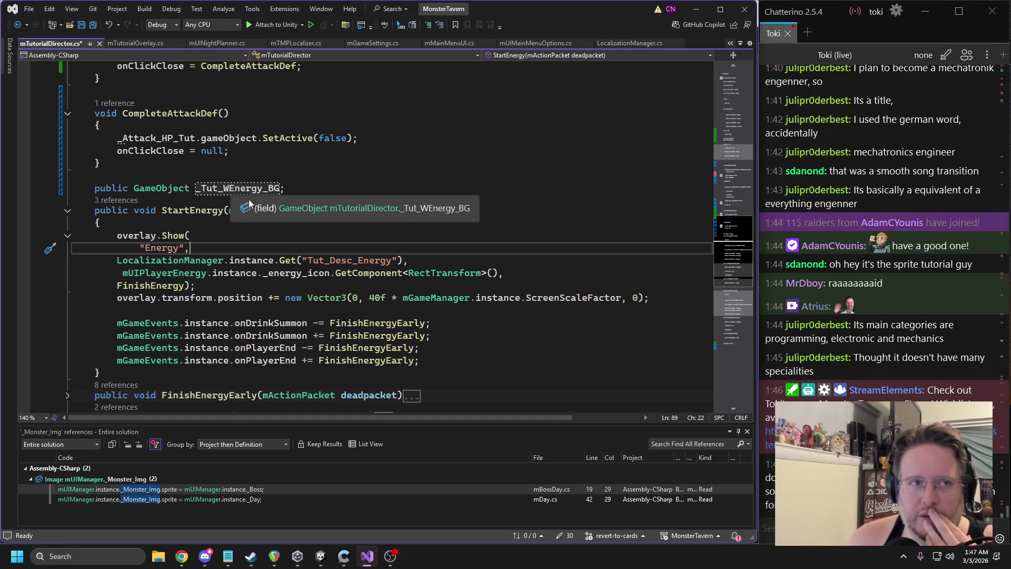
Rename the field _Tut_WEnergy_BG to _Tut_Energy_BG and save the script
left_click(235, 189)
key("BackSpace")
key("ctrl+s")
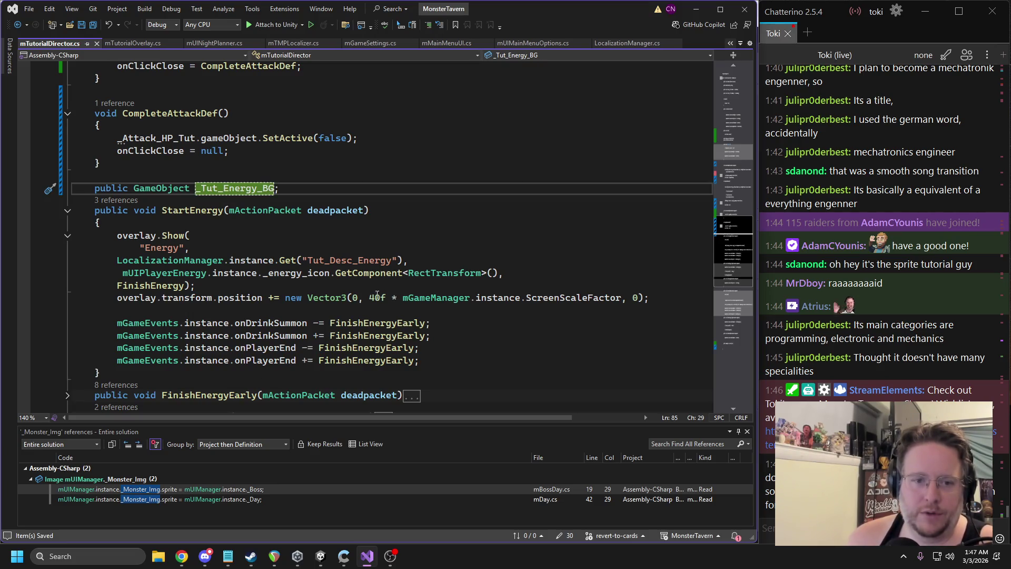
Delete the overlay setup lines and the four event subscription lines from StartEnergy's body
left_click_drag(655, 298, 68, 232)
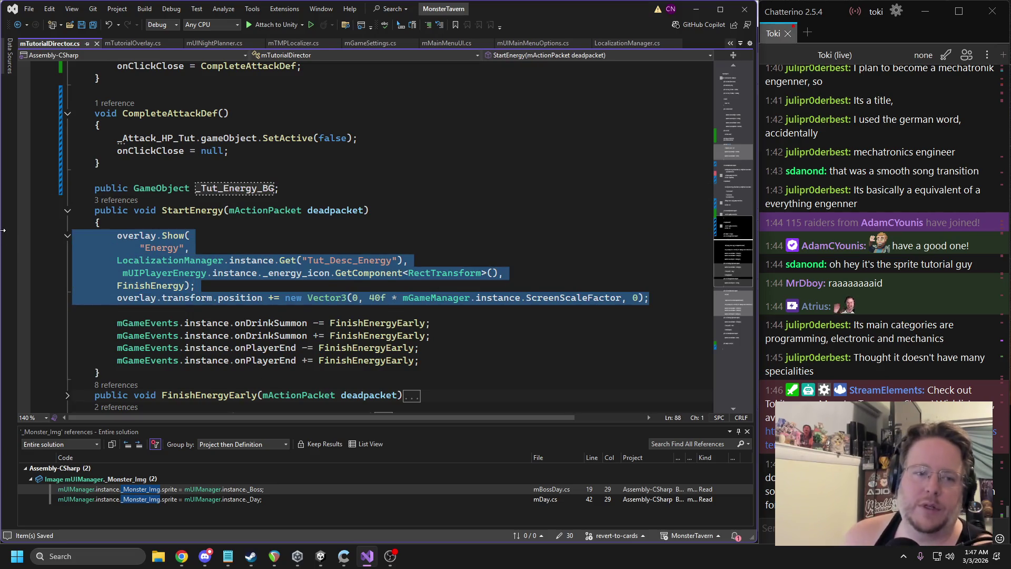
key("Delete")
mouse_move(479, 295)
left_mouse_down()
mouse_move(78, 224)
mouse_move(29, 246)
left_mouse_up()
key("Delete")
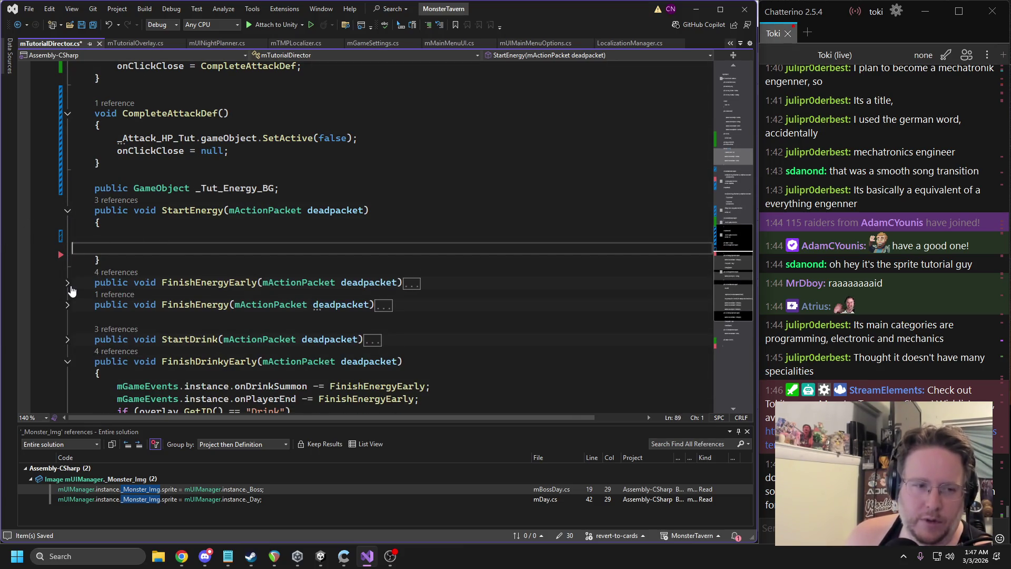
Delete the entire FinishEnergyEarly method
left_click(68, 283)
scroll(71, 299, "down", 1)
left_click(279, 315)
left_click_drag(279, 315, 49, 270)
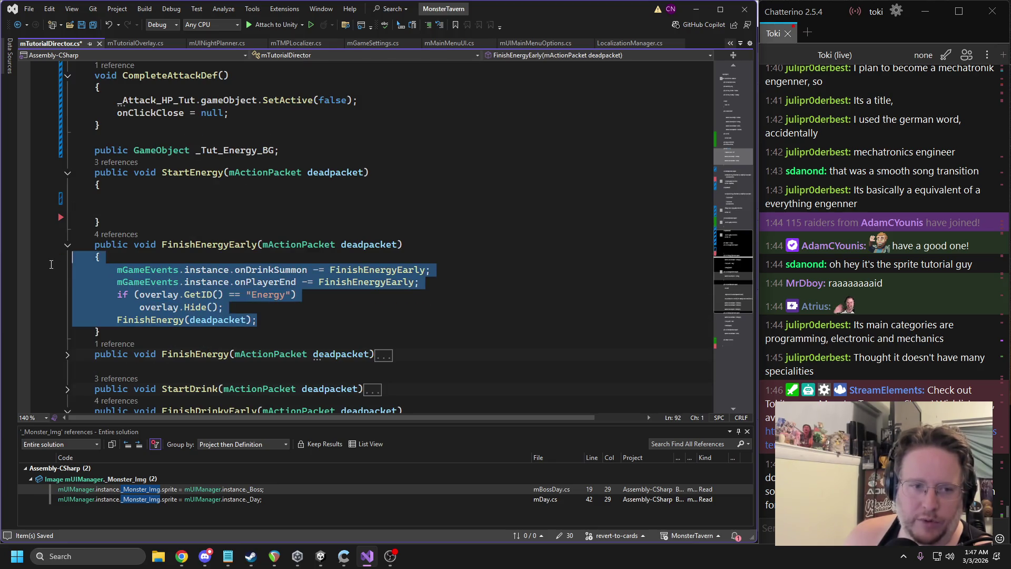
left_click_drag(124, 330, 91, 234)
key("Delete")
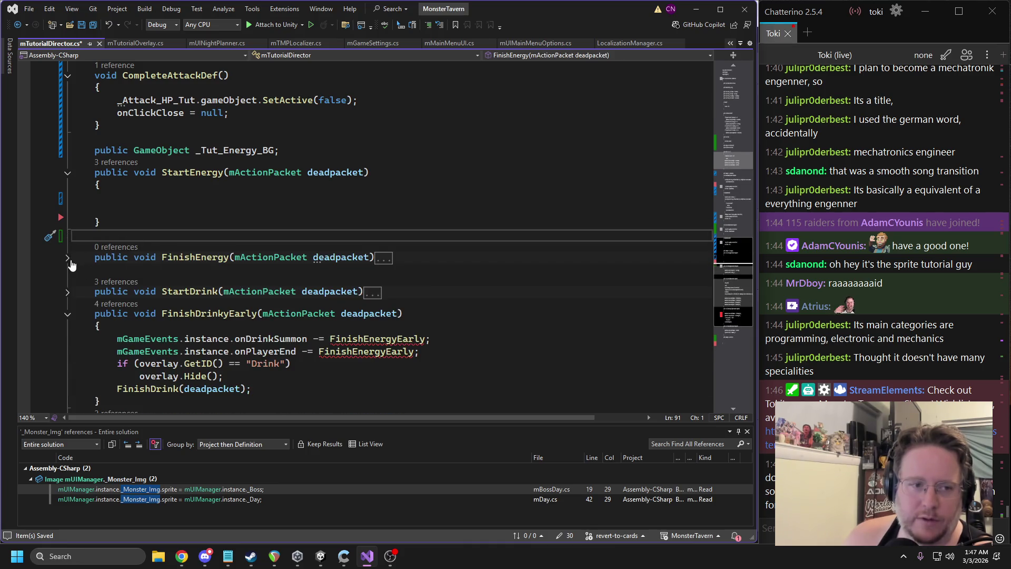
Inspect FinishEnergy's PlayerPrefs.SetInt line, then move to the end of StartAttackDef's code
left_click(68, 258)
left_click_drag(334, 299, 72, 283)
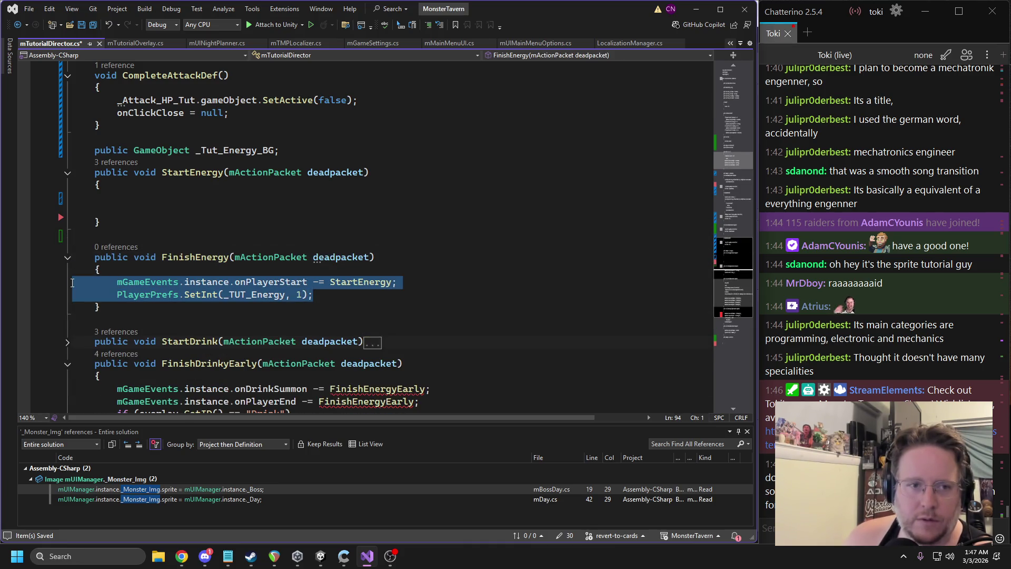
triple_click(237, 295)
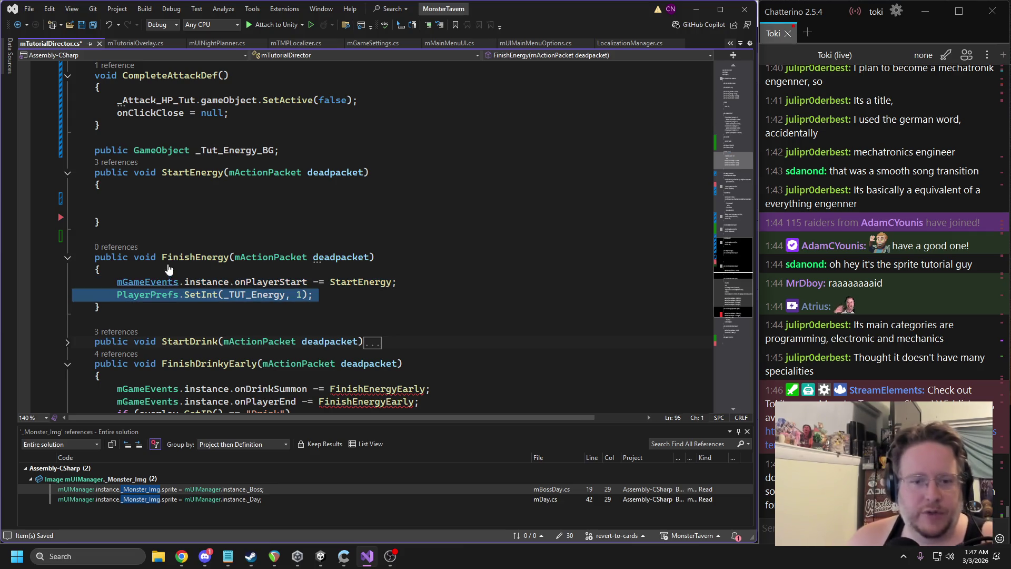
scroll(167, 270, "up", 7)
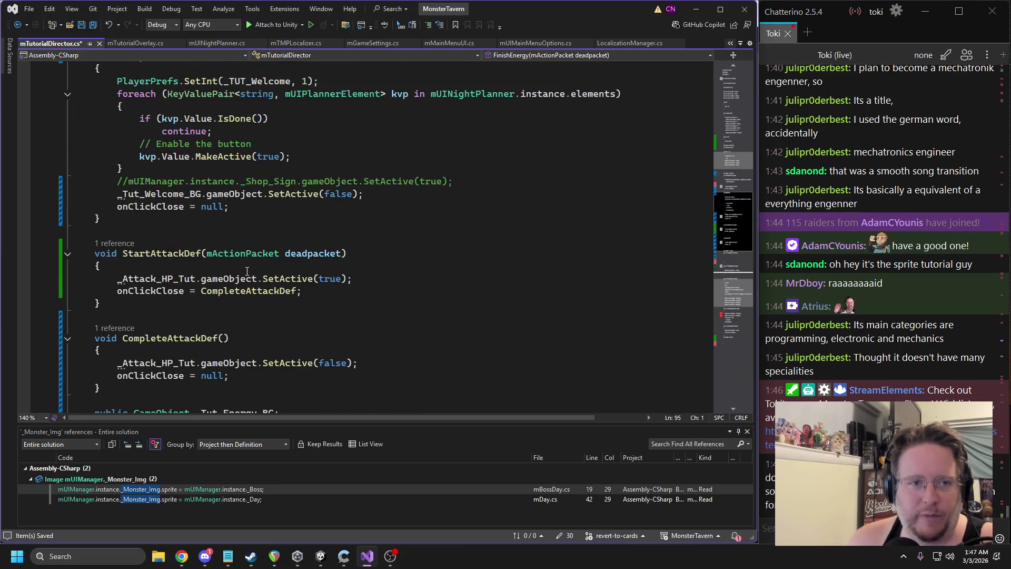
scroll(247, 271, "up", 3)
scroll(243, 263, "up", 2)
scroll(231, 236, "down", 4)
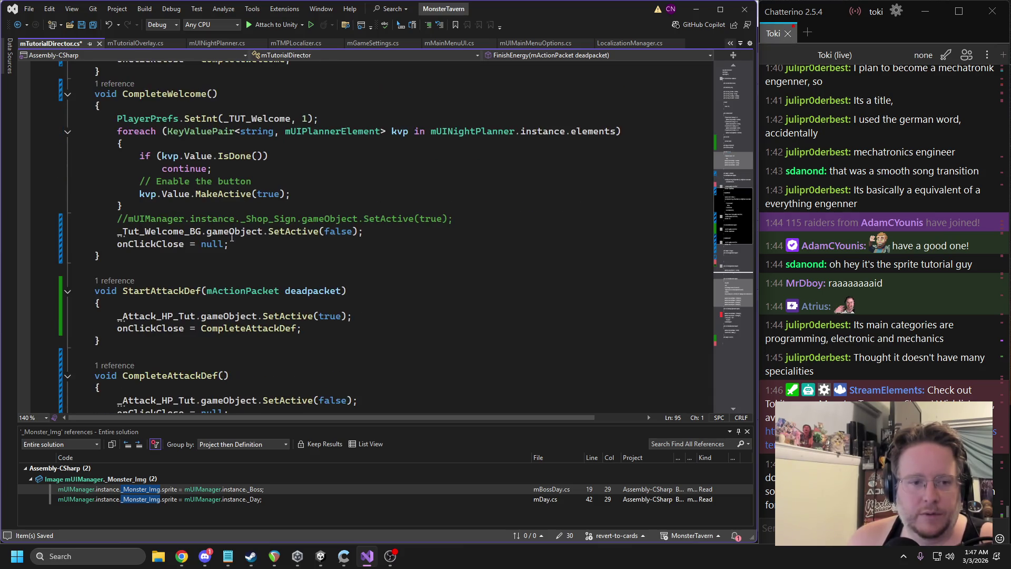
left_click(326, 328)
scroll(272, 279, "up", 2)
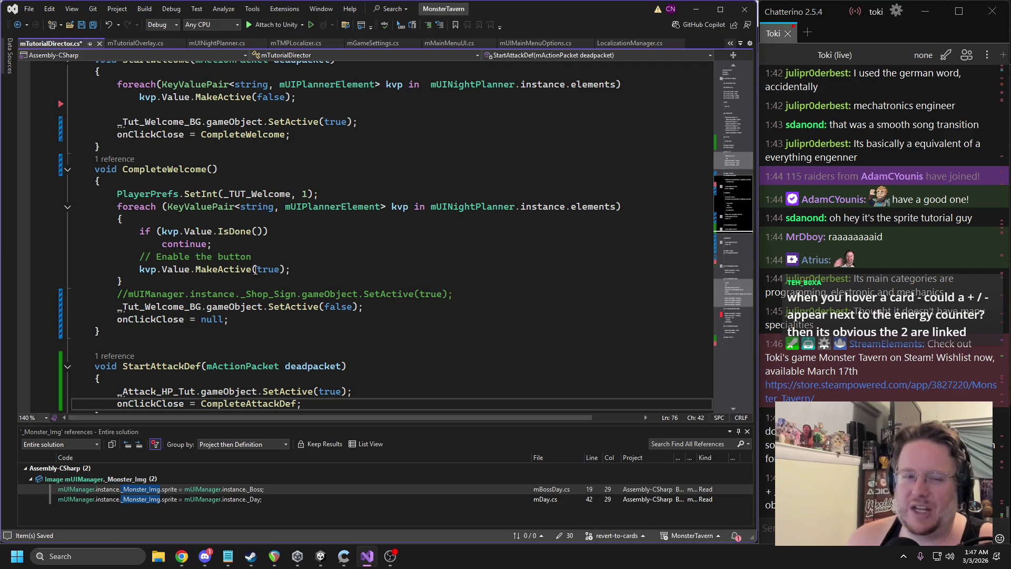
scroll(258, 250, "up", 3)
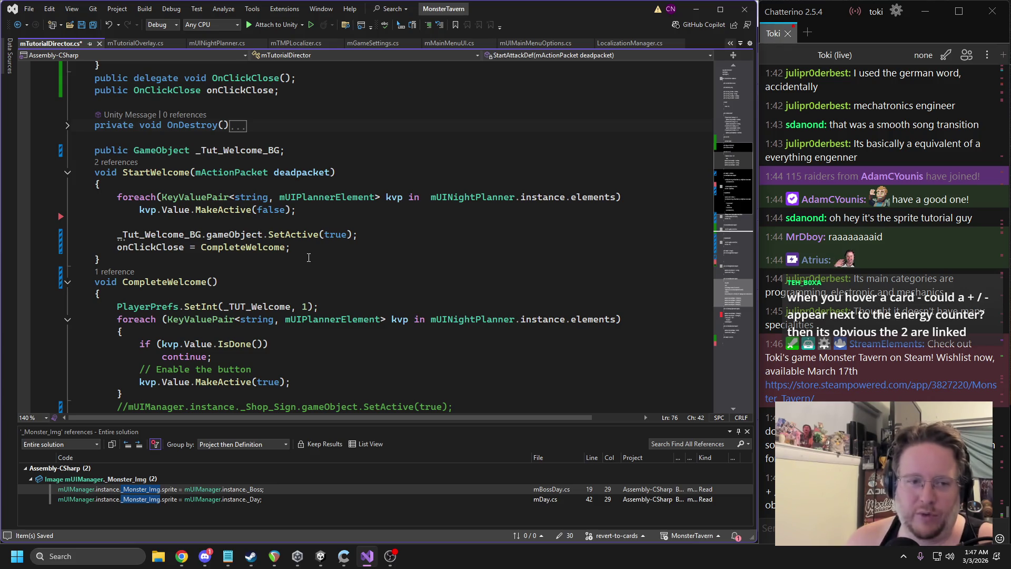
Copy the PlayerPrefs.SetInt(_TUT_Welcome, 1) line from CompleteWelcome
scroll(308, 270, "down", 2)
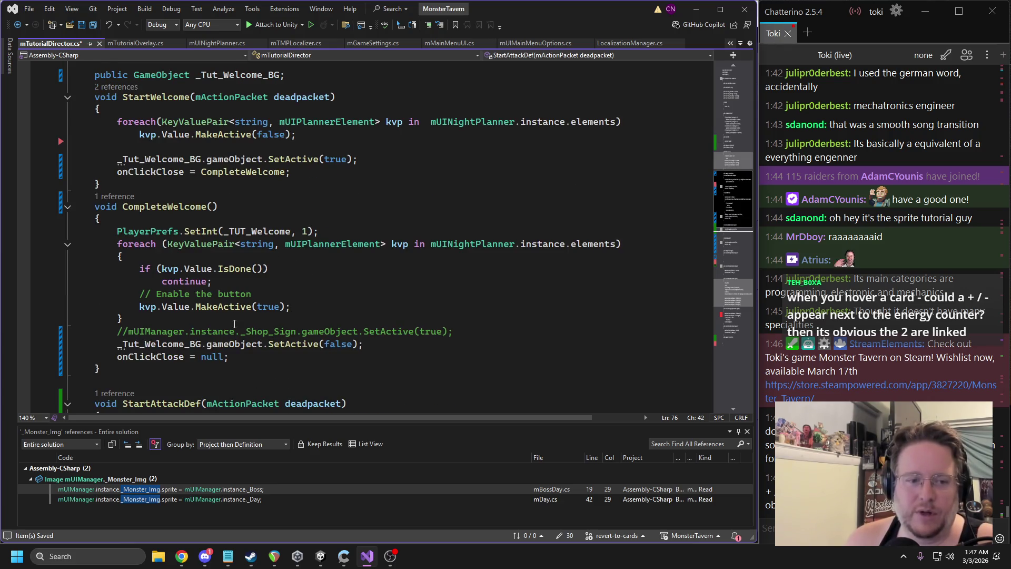
scroll(269, 318, "down", 1)
scroll(308, 306, "down", 2)
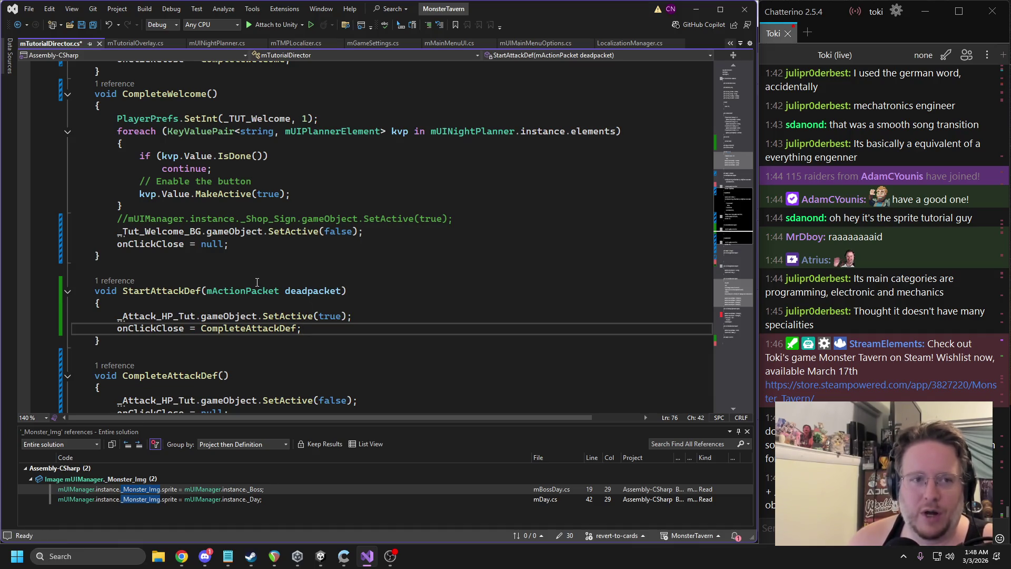
scroll(253, 256, "up", 1)
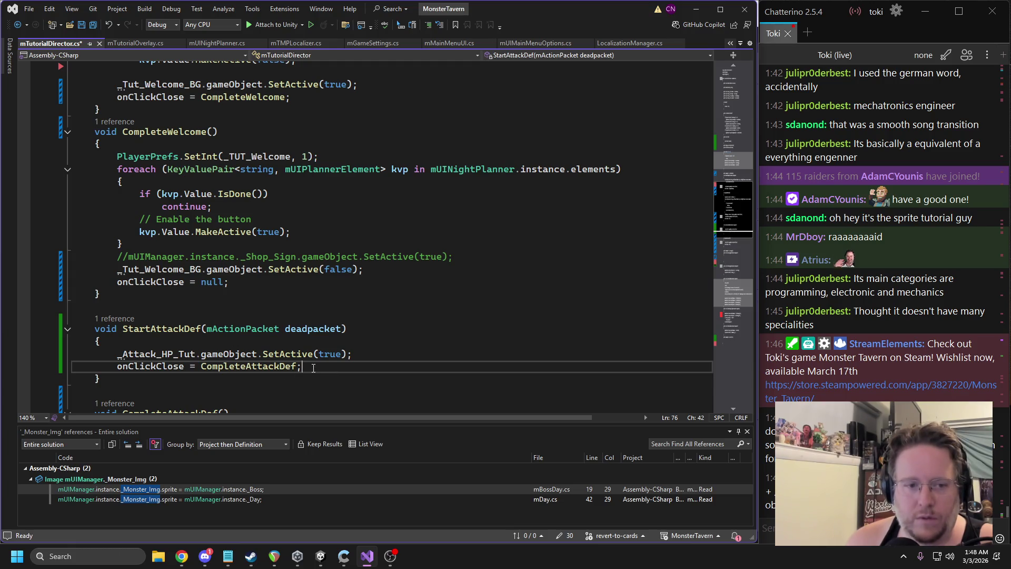
scroll(191, 238, "up", 2)
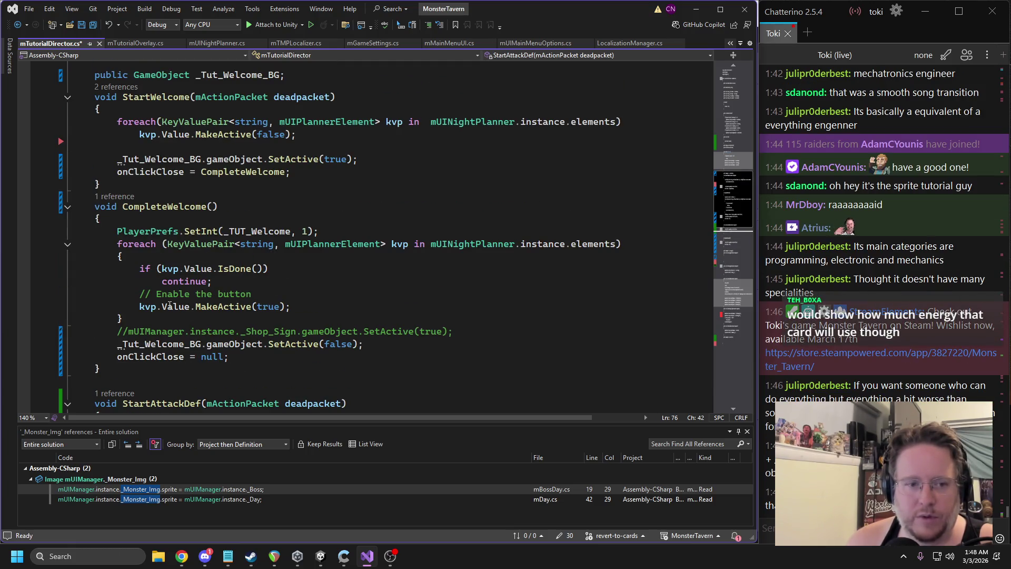
triple_click(206, 232)
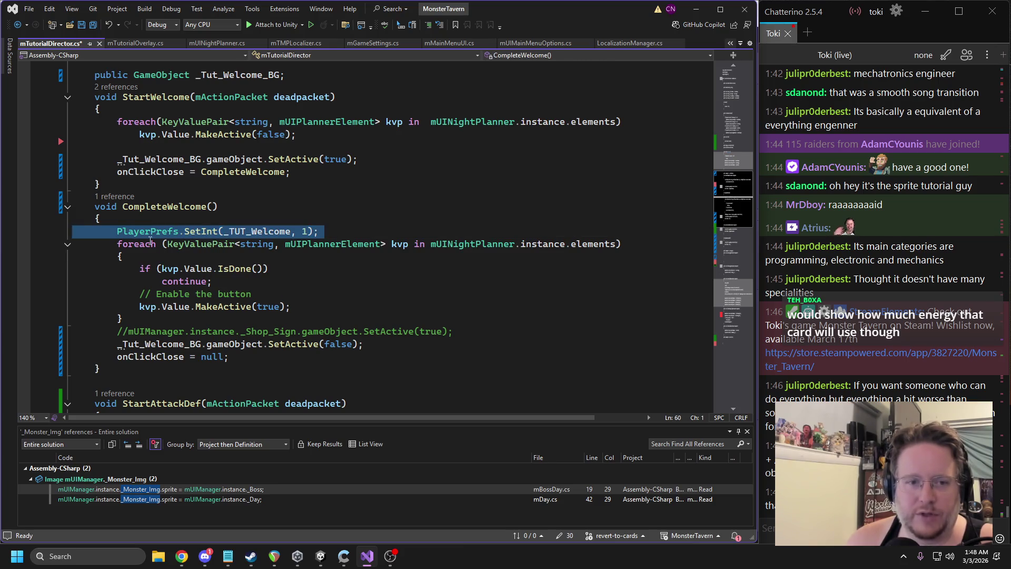
key("End")
key("shift+Home")
key("shift+Home")
key("ctrl+c")
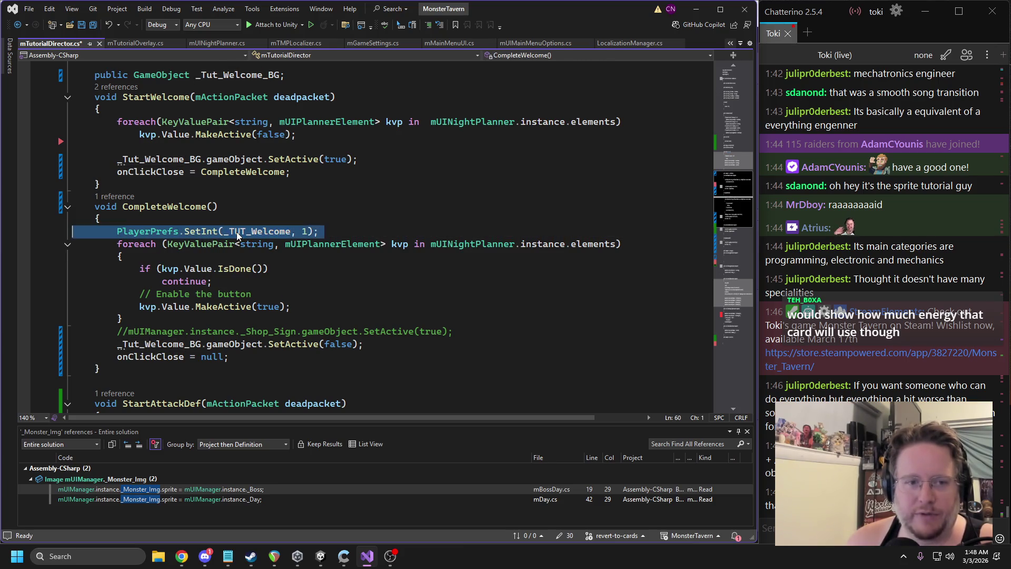
Paste the PlayerPrefs.SetInt line on a new line after CompleteAttackDef's null assignment
scroll(186, 269, "down", 4)
scroll(186, 269, "down", 1)
left_click(232, 337)
key("Return")
key("ctrl+v")
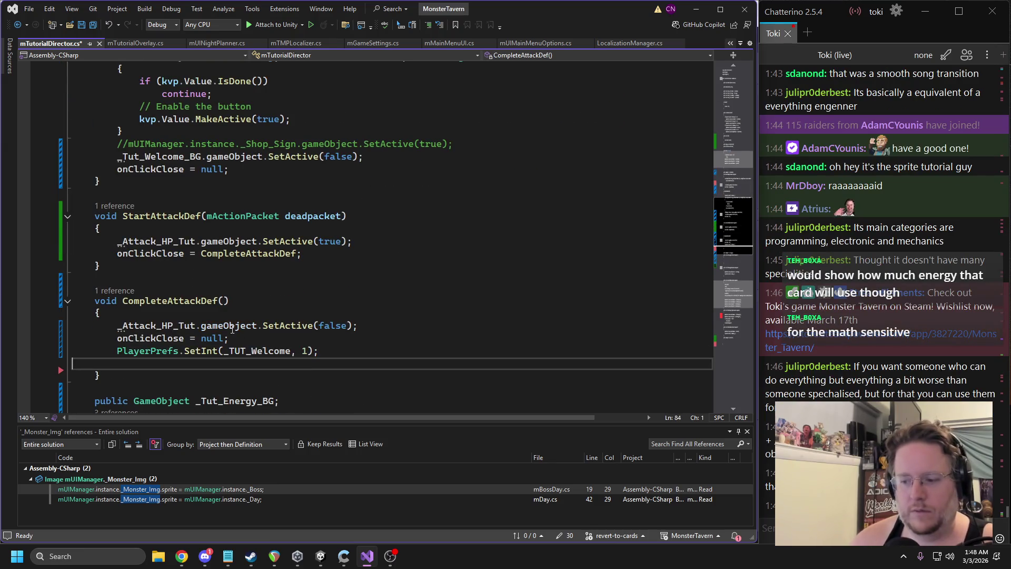
Pick up the _TUT_Energy key name and select the pasted _TUT_Welcome argument to replace
scroll(285, 229, "up", 12)
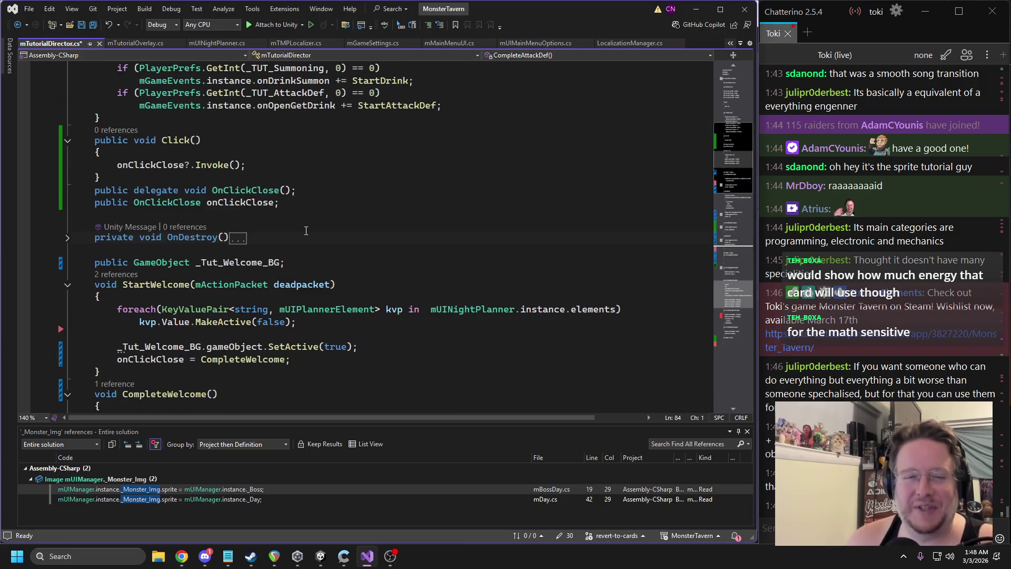
scroll(288, 233, "up", 5)
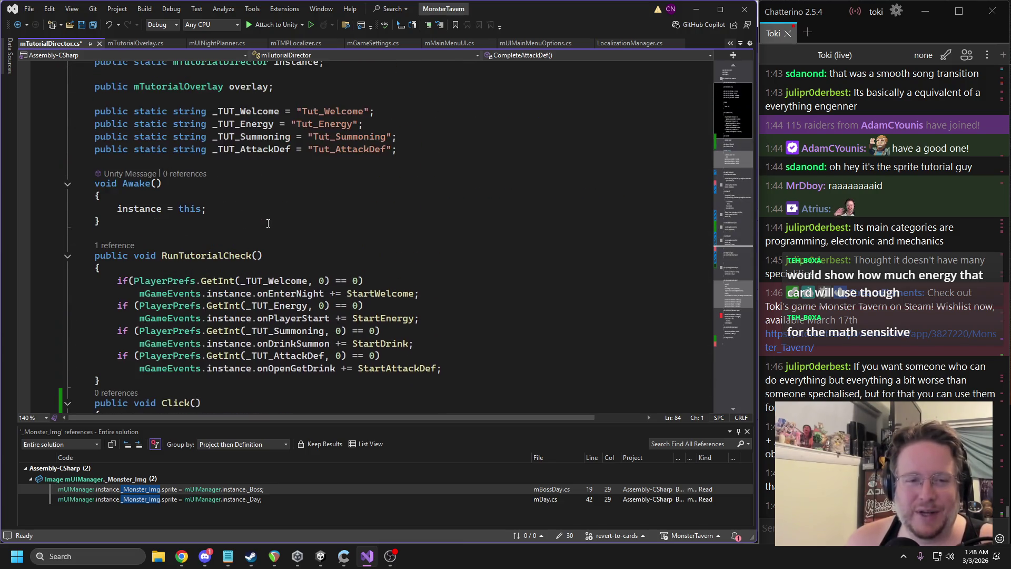
double_click(256, 131)
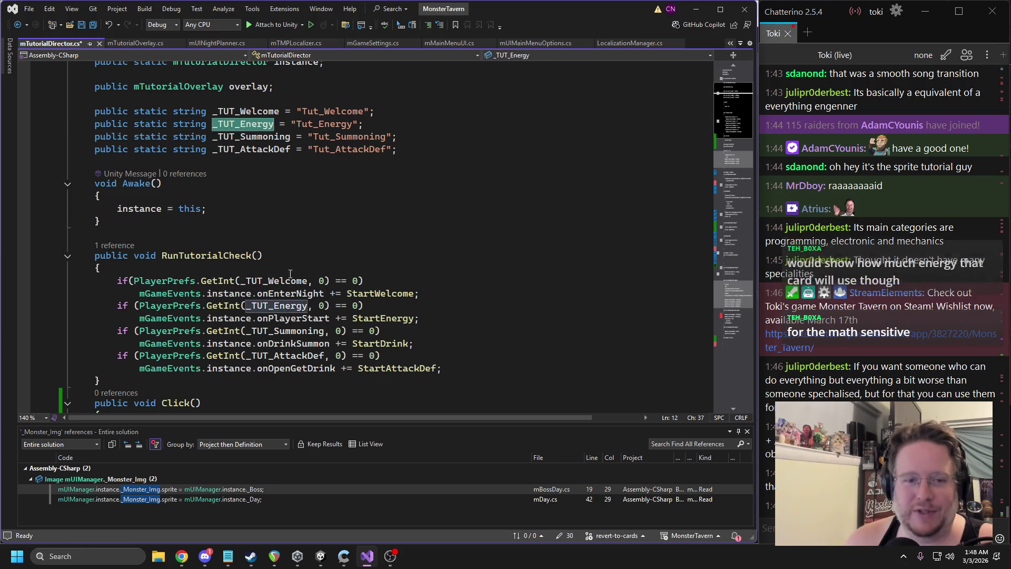
scroll(288, 270, "down", 15)
scroll(288, 269, "down", 4)
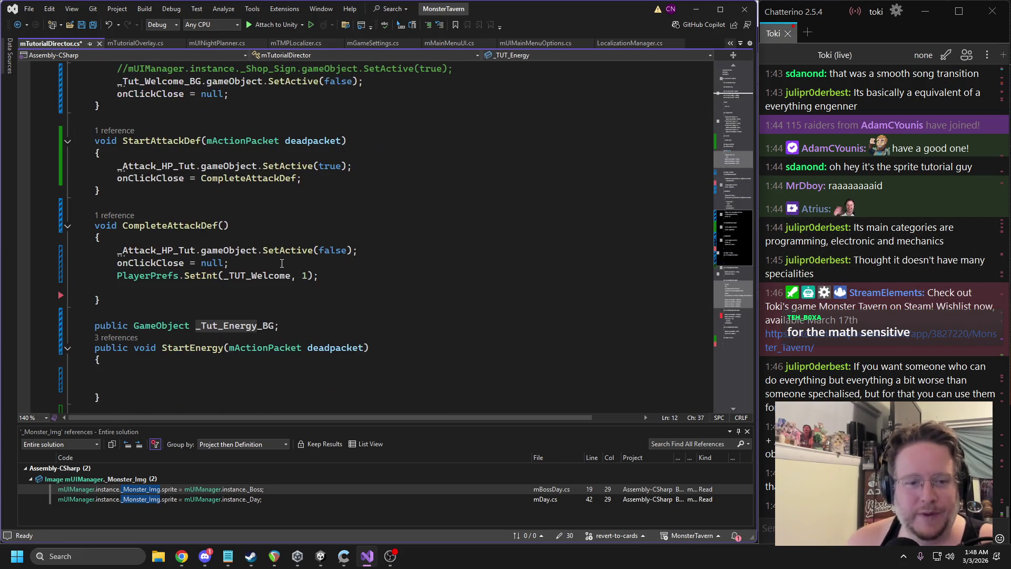
scroll(277, 270, "up", 8)
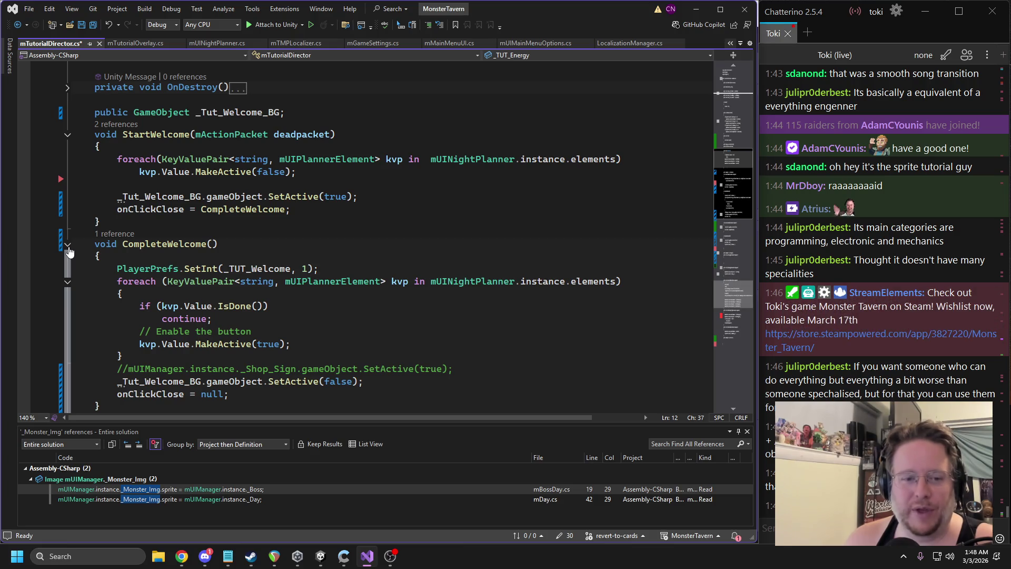
left_click(67, 245)
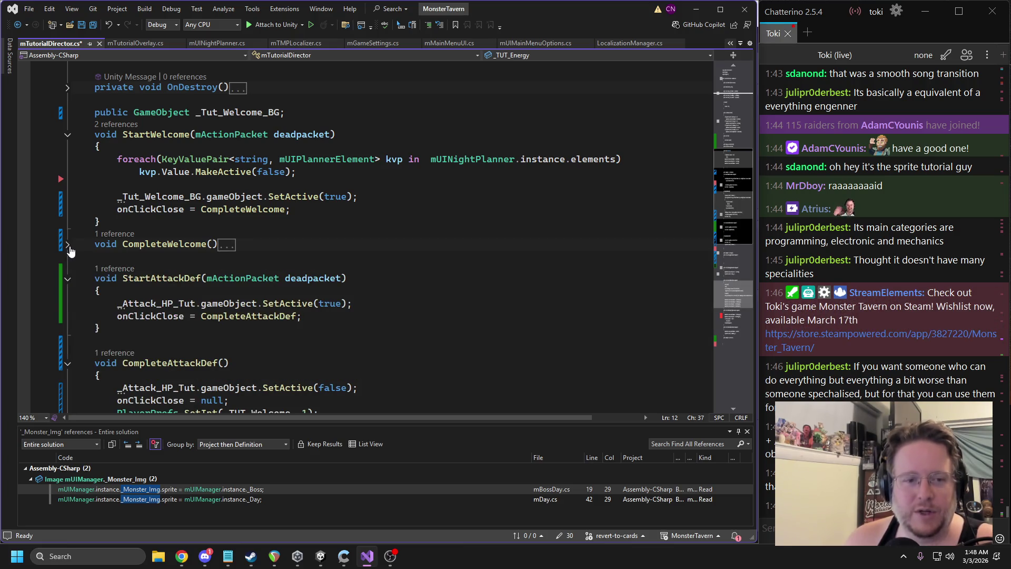
scroll(285, 297, "down", 1)
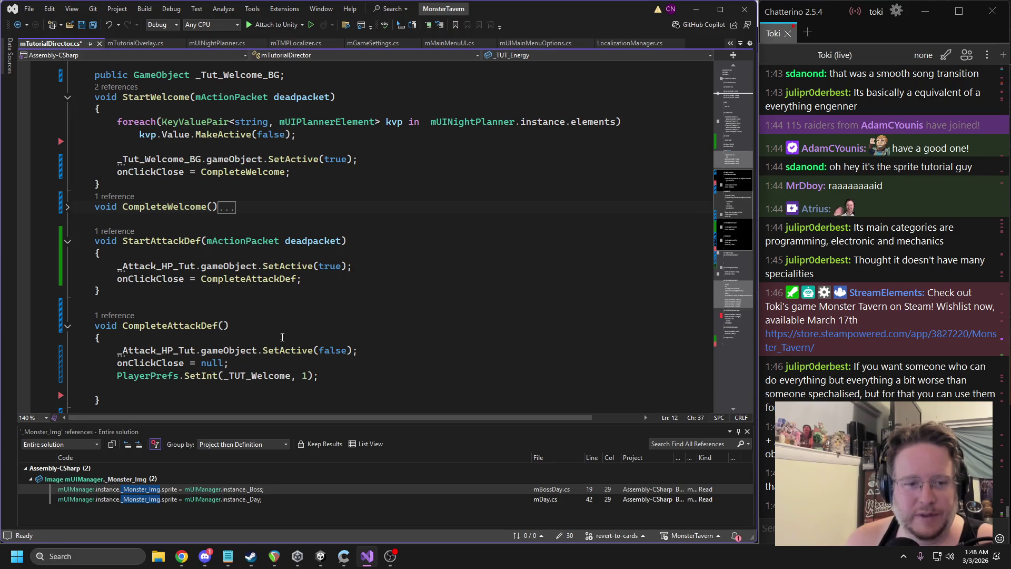
double_click(253, 375)
Change the pasted key to _TUT_Energy, save, and remove the blank line after it
type("_TUT_Energy")
key("ctrl+s")
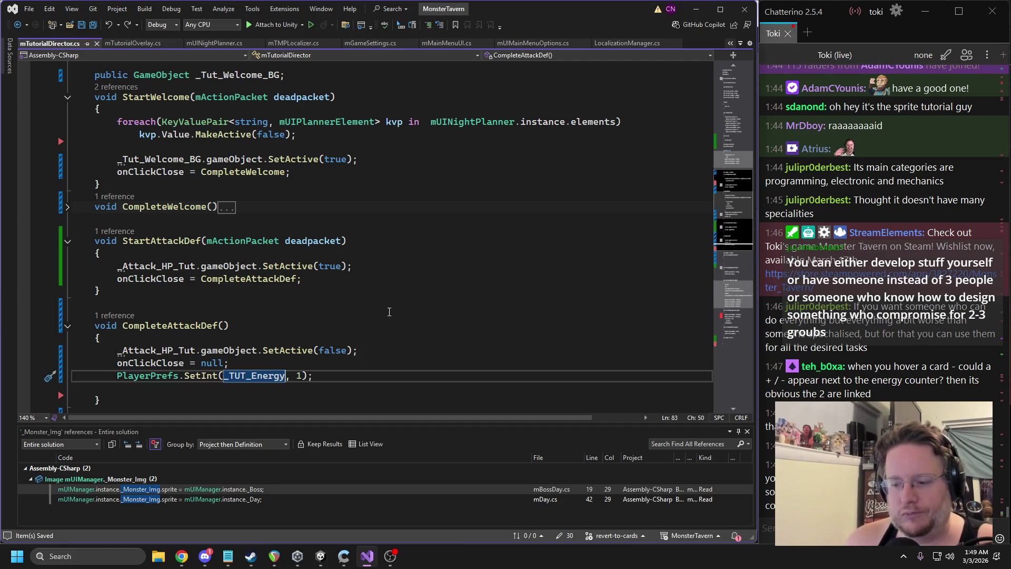
scroll(389, 312, "down", 1)
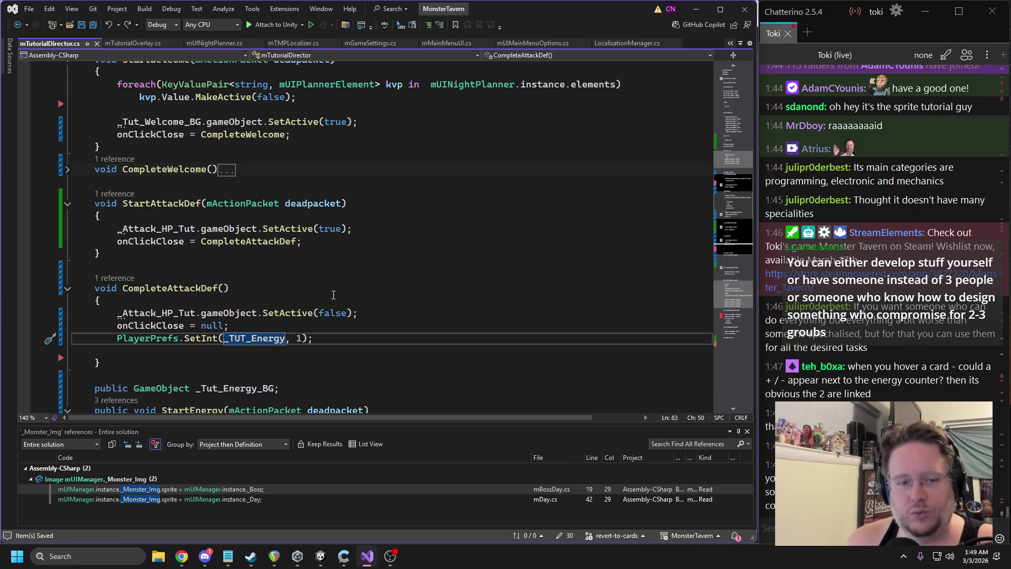
left_click(103, 352)
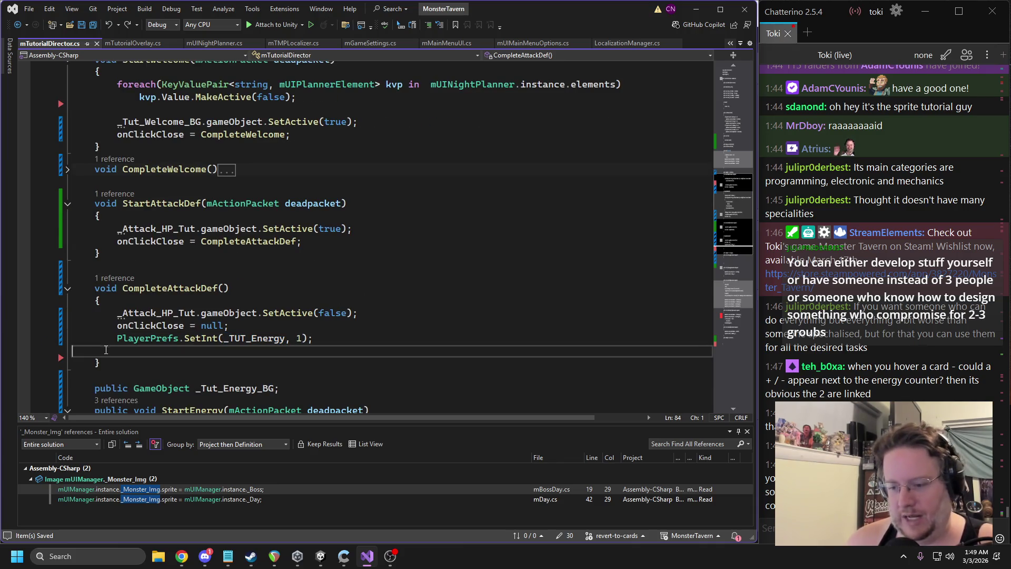
key("BackSpace")
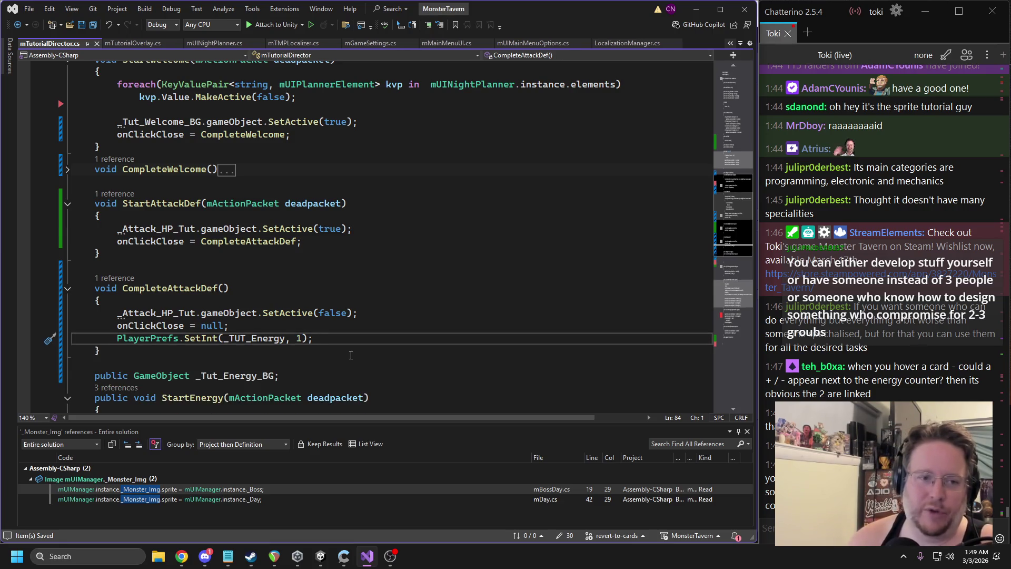
Replace _TUT_Energy with _TUT_AttackDef in CompleteAttackDef's SetInt call
double_click(258, 340)
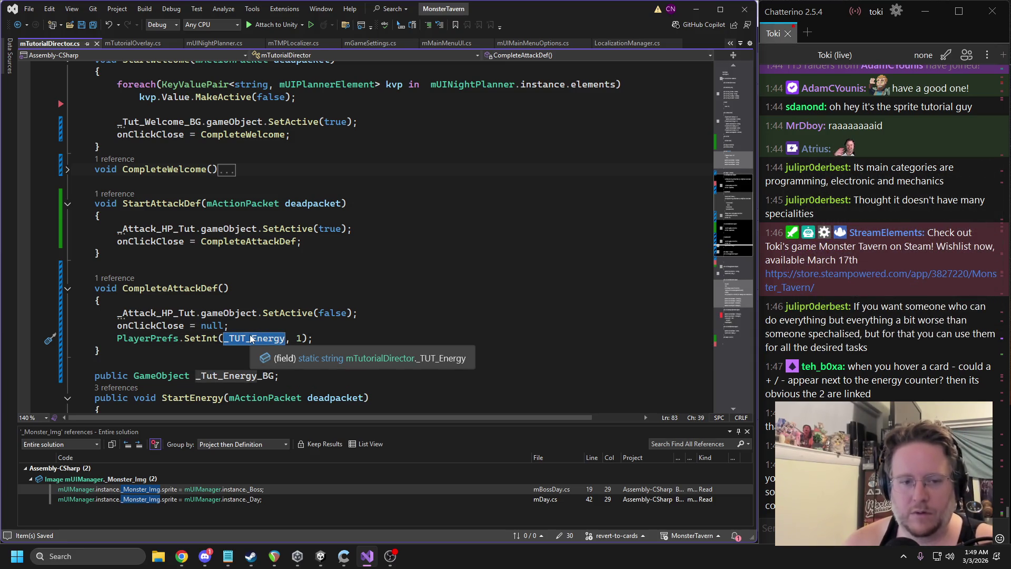
type("_TUT_A")
key("Tab")
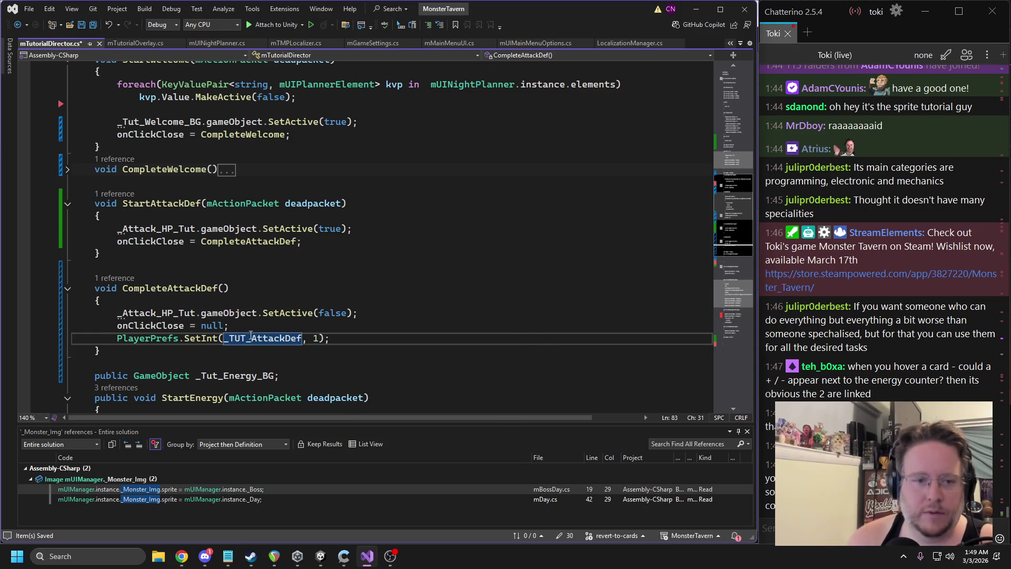
key("End")
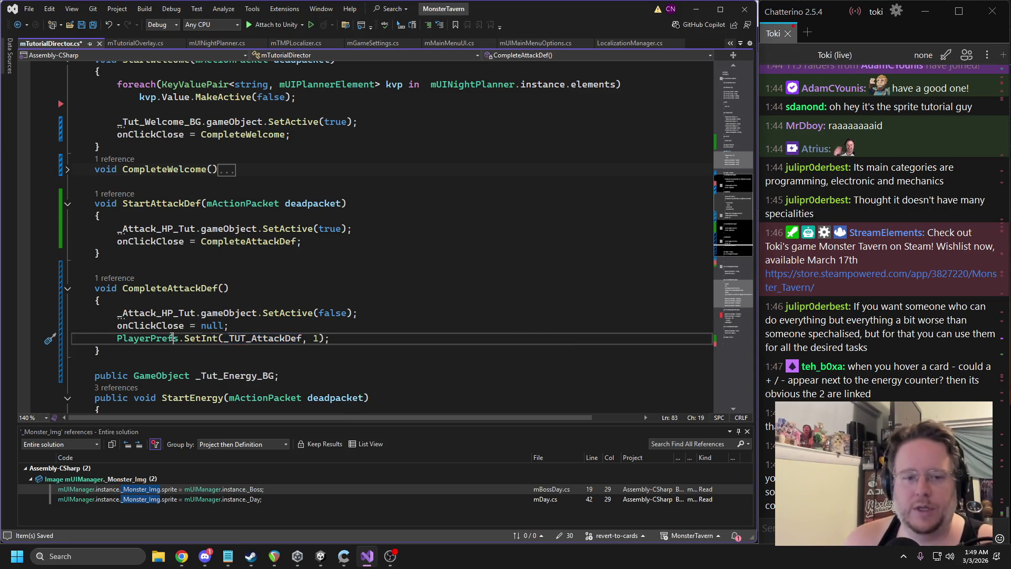
key("shift+Home")
key("shift+Home")
Locate FinishEnergy's _TUT_Energy SetInt line and its onPlayerStart line
scroll(180, 305, "down", 2)
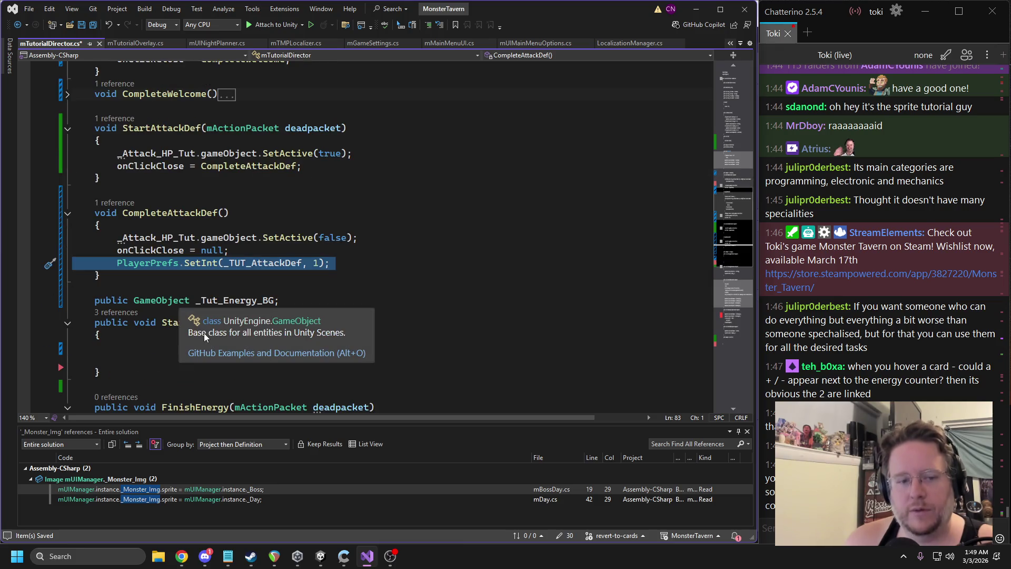
scroll(165, 329, "down", 2)
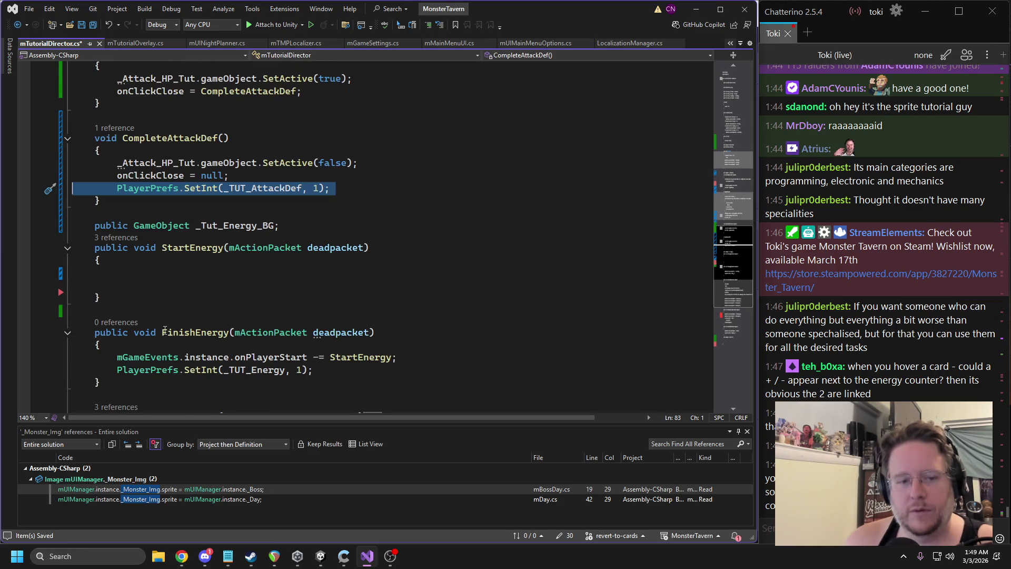
triple_click(266, 371)
left_click(269, 357)
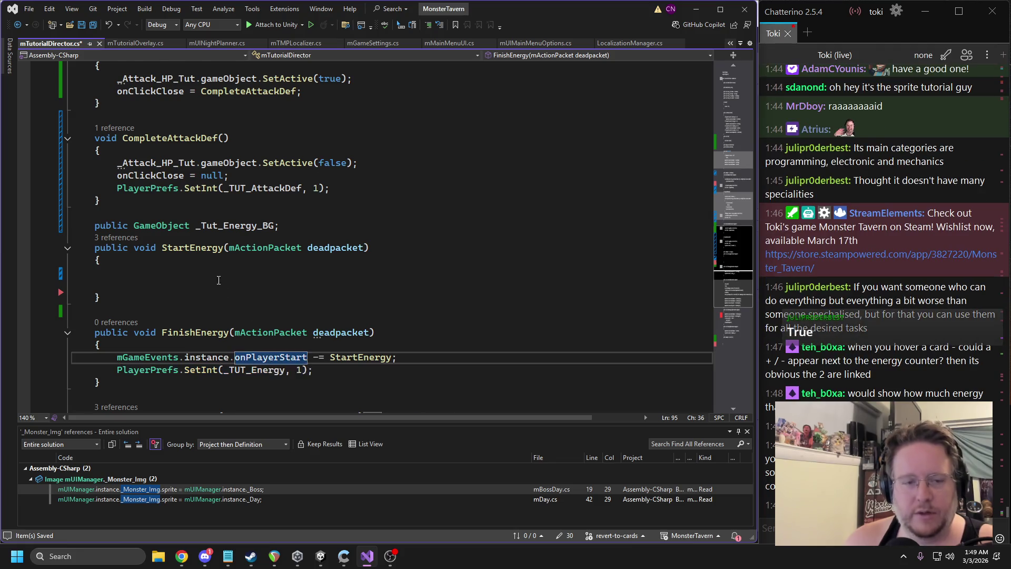
scroll(216, 219, "up", 3)
Copy 'onClickClose = CompleteAttackDef;' into the empty StartEnergy body, removing surrounding blank lines
left_click_drag(308, 204, 72, 205)
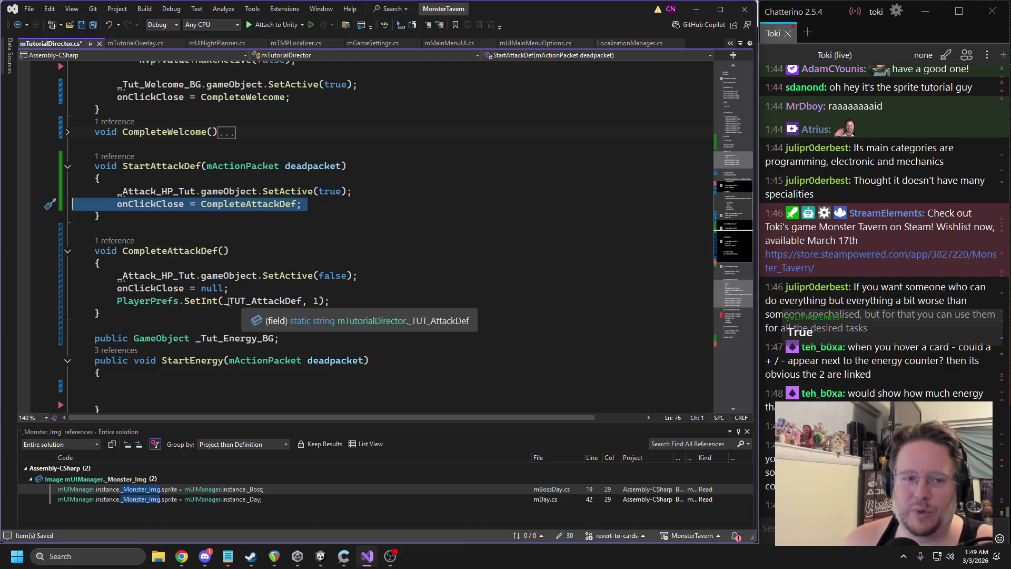
key("ctrl+c")
scroll(232, 300, "down", 1)
left_click(158, 360)
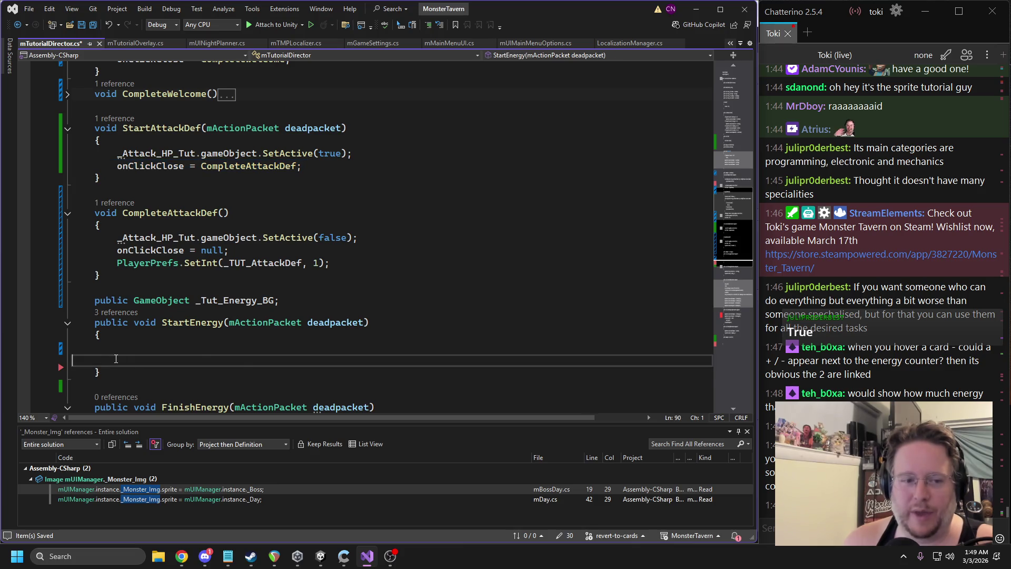
key("ctrl+v")
key("BackSpace")
key("Up")
key("BackSpace")
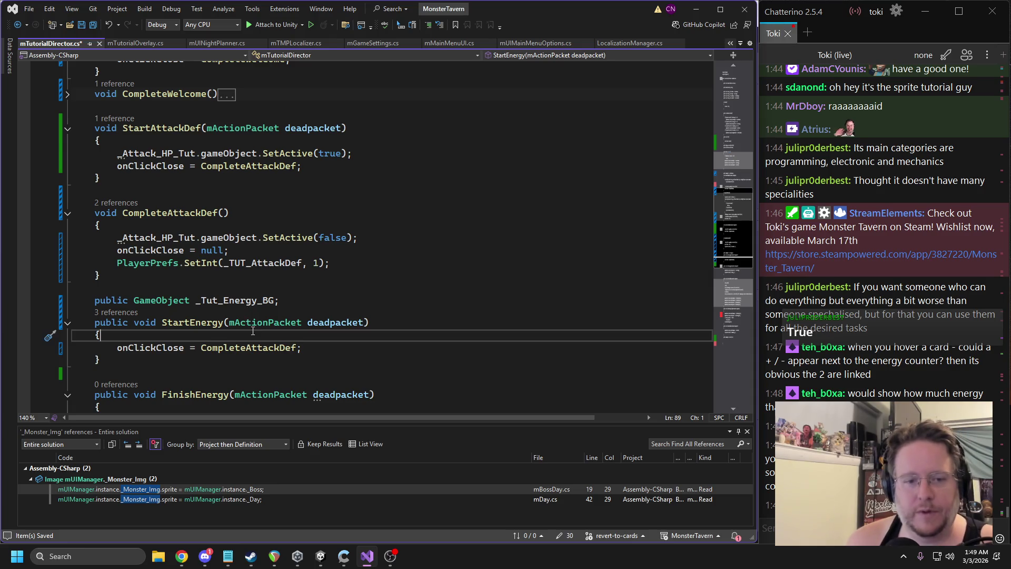
Change StartEnergy's assignment to 'onClickClose = FinishEnergy'
scroll(257, 309, "down", 1)
left_click(195, 356)
left_click(229, 310)
double_click(229, 310)
type("FinishEnergy")
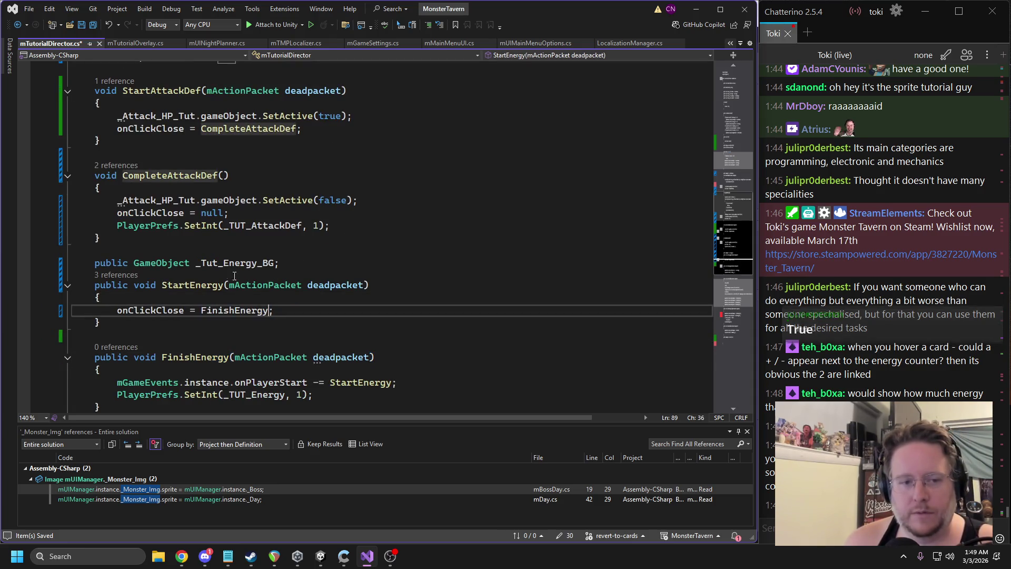
Remove the mActionPacket parameters from both StartEnergy and FinishEnergy
left_click_drag(229, 284, 364, 285)
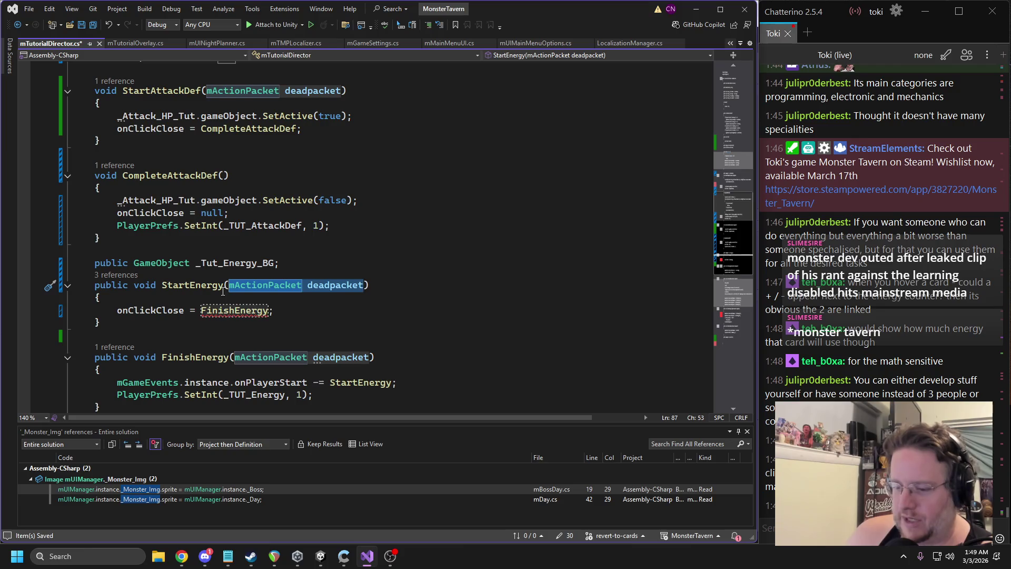
key("Delete")
left_click(352, 356)
key("Tab")
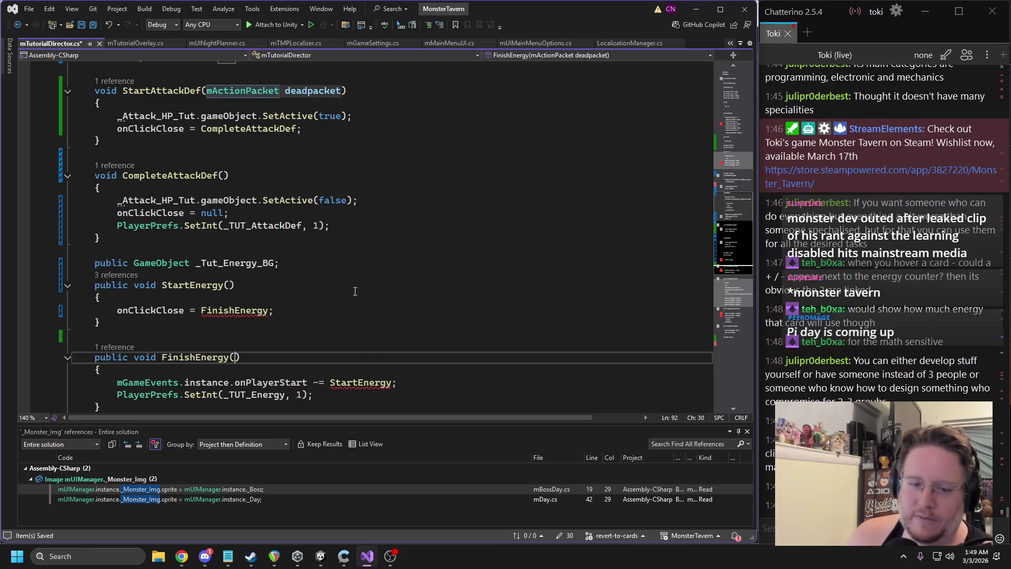
left_click(321, 285)
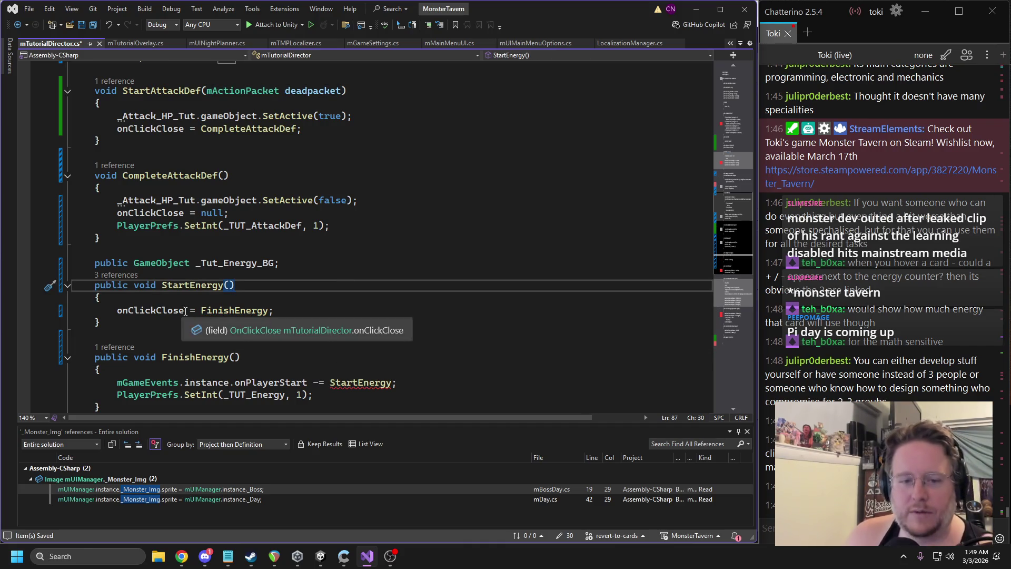
double_click(150, 310)
left_click_drag(398, 382, 192, 374)
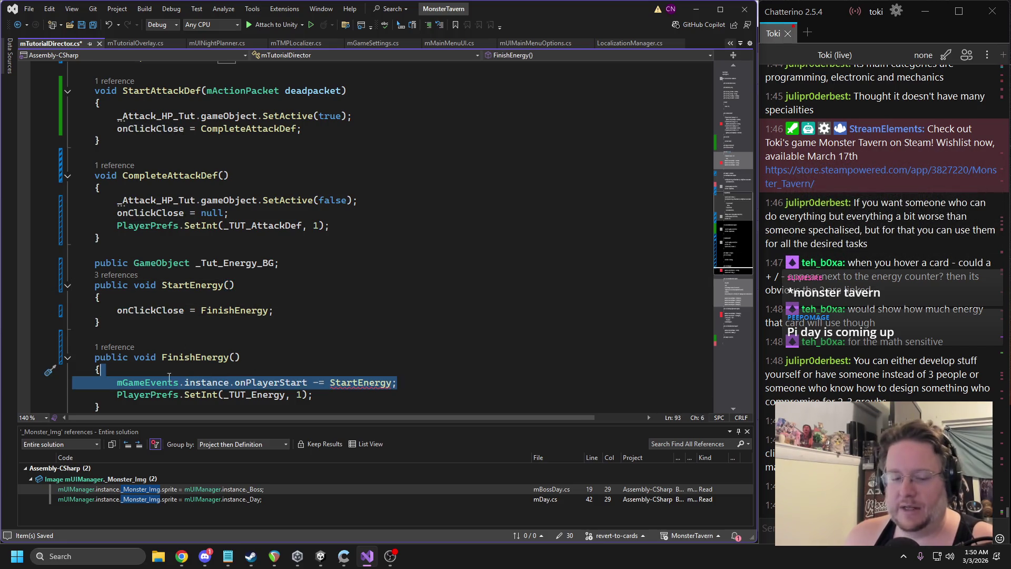
Replace FinishEnergy's onPlayerStart unsubscription with 'onClickClose = null;'
key("Return")
type("onClickClose")
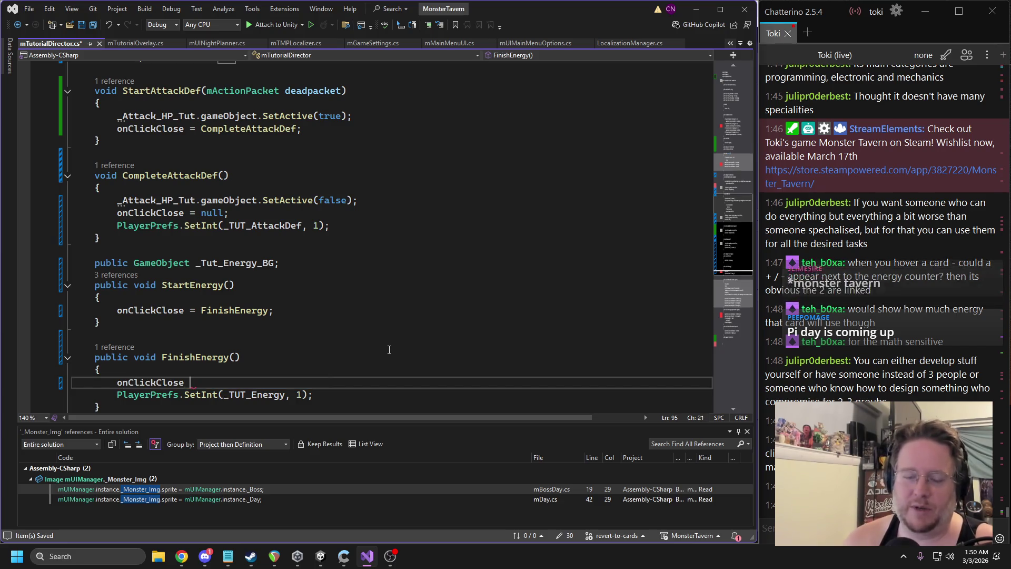
type("  =")
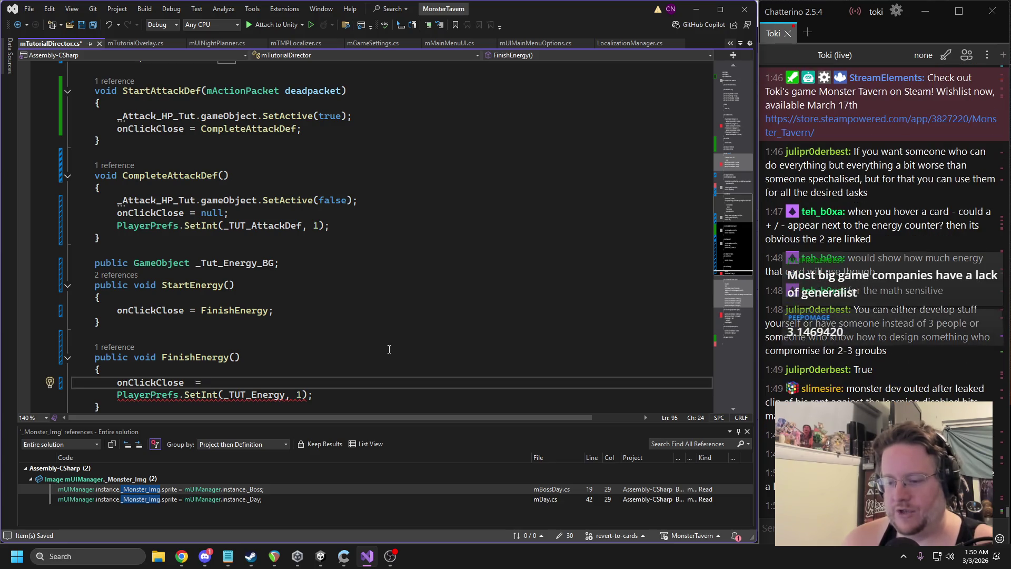
type("null;")
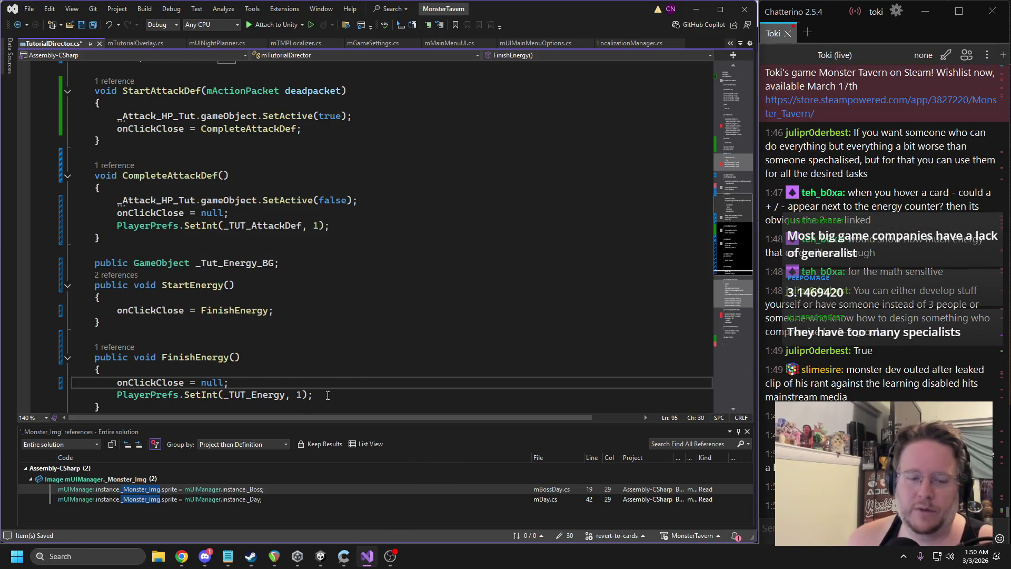
Move 'onClickClose = null;' below FinishEnergy's PlayerPrefs.SetInt(_TUT_Energy, 1) line
double_click(256, 395)
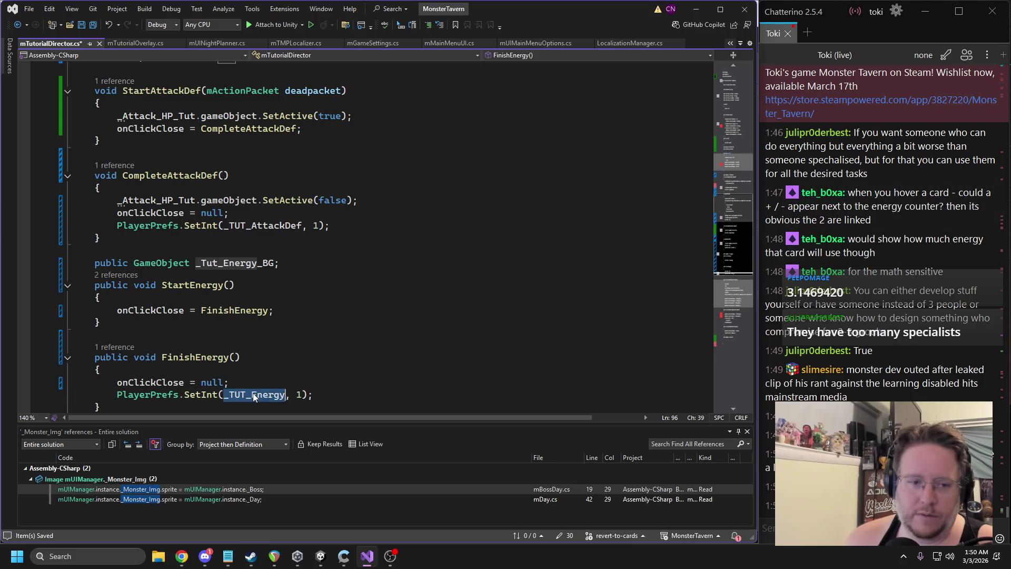
left_click_drag(235, 383, 117, 383)
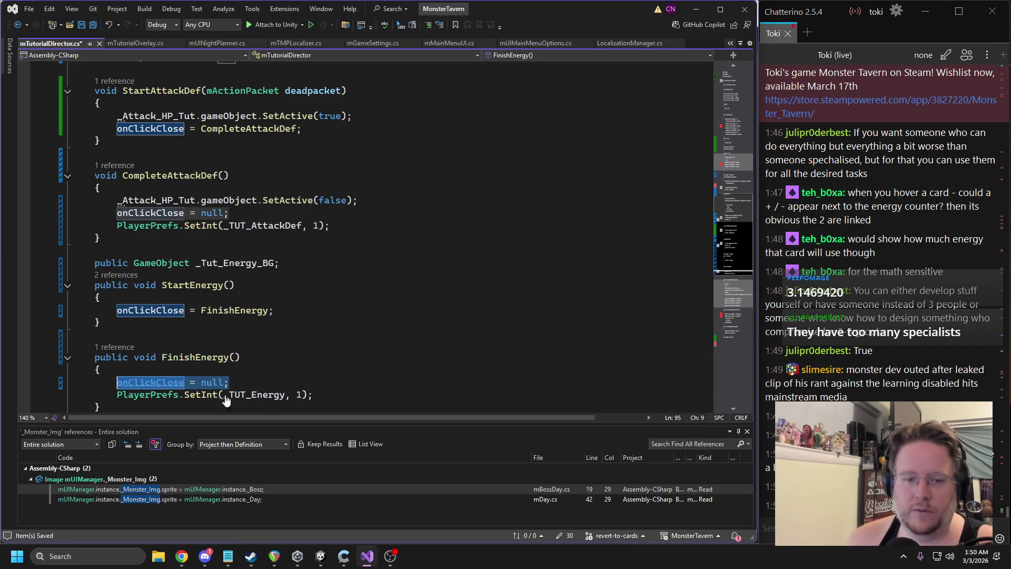
key("BackSpace")
left_click(338, 399)
key("Return")
key("Tab")
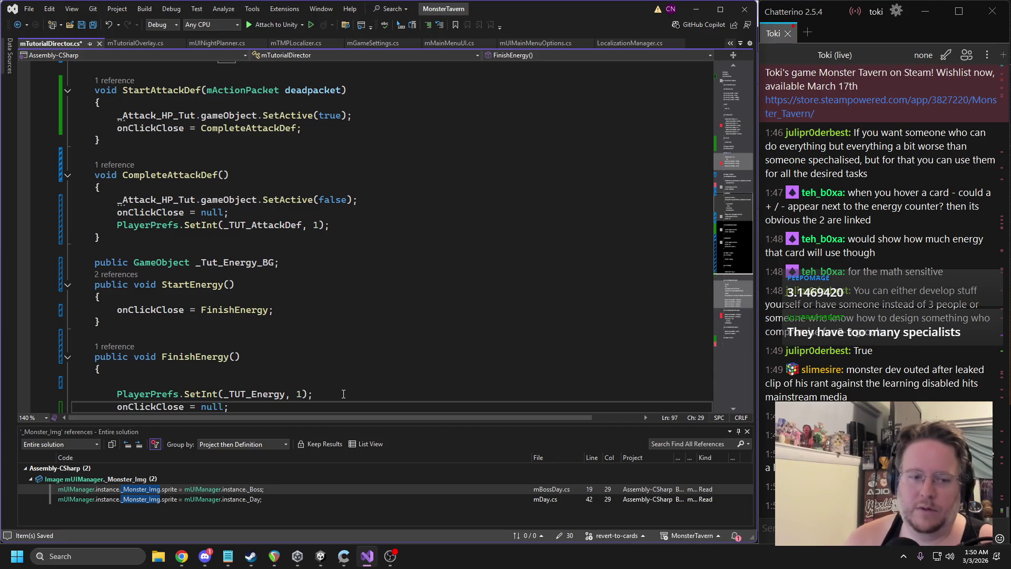
Save mTutorialDirector.cs and select the _Tut_Energy_BG field name
scroll(284, 342, "down", 1)
left_click(187, 348)
key("ctrl+s")
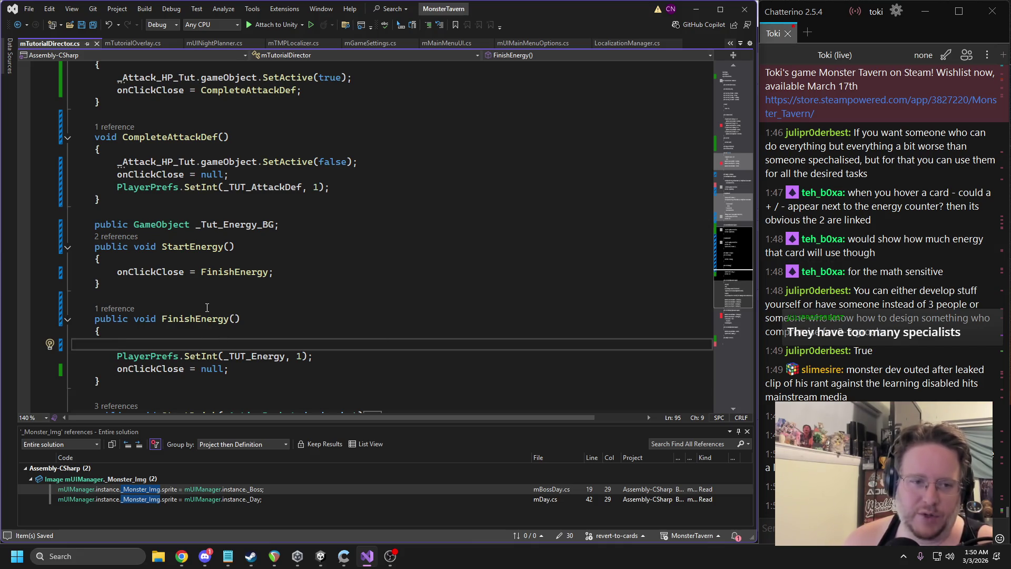
scroll(208, 308, "up", 1)
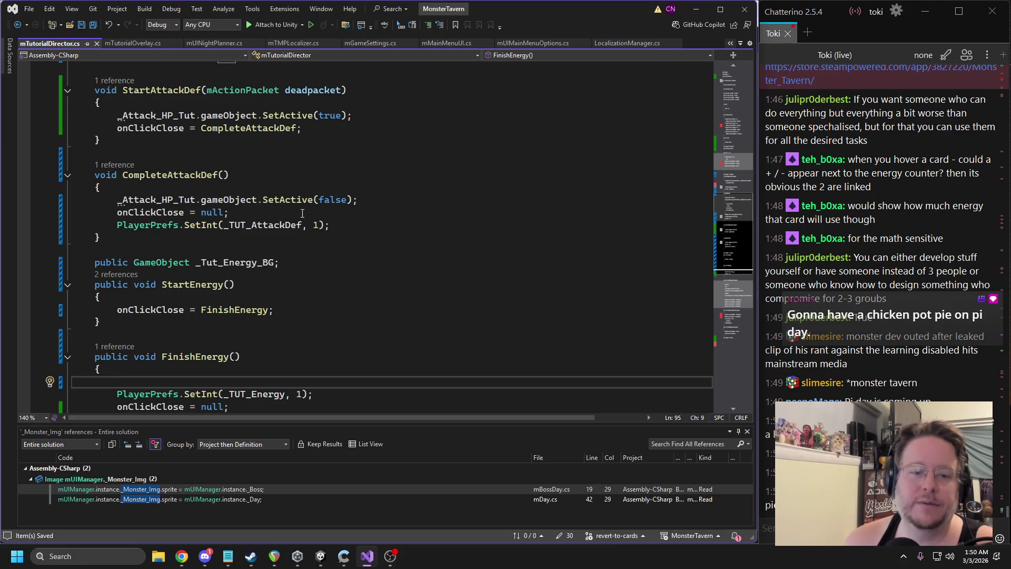
double_click(230, 261)
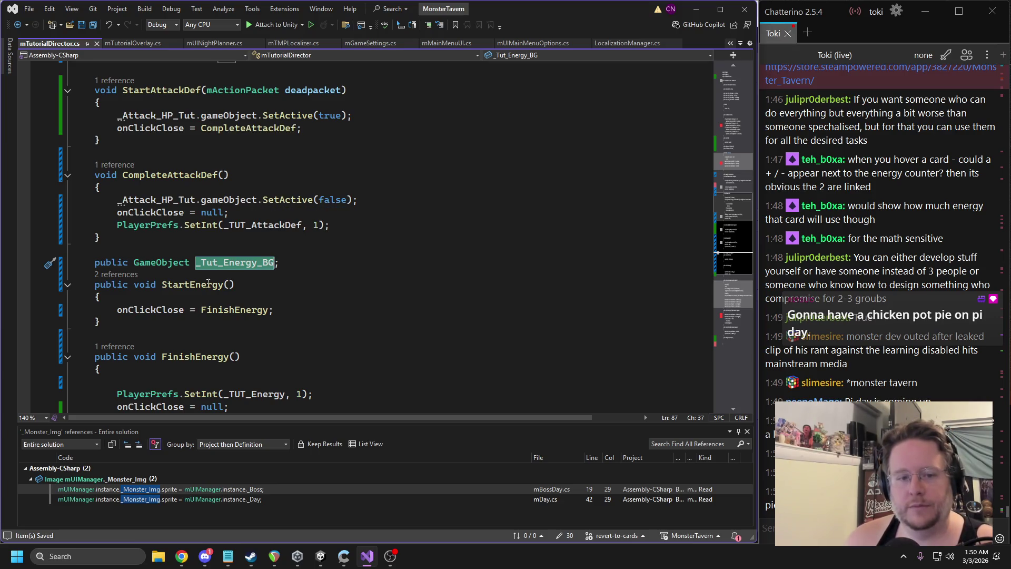
Add _Tut_Energy_BG.gameObject.SetActive(true) at the top of StartEnergy
left_click(232, 298)
key("Return")
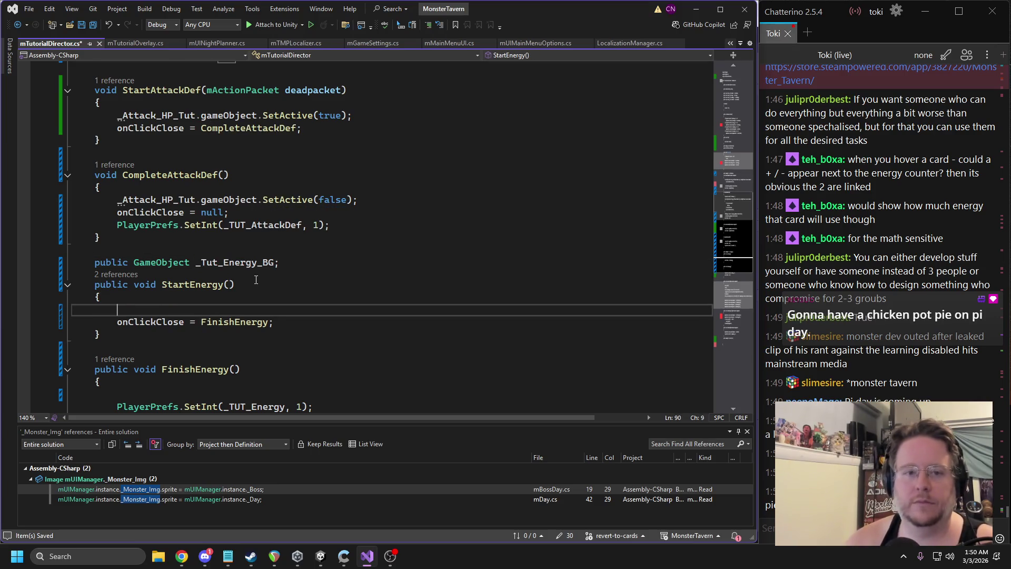
type("_Tut_Energy_BG.gameObject.SetActive(true)")
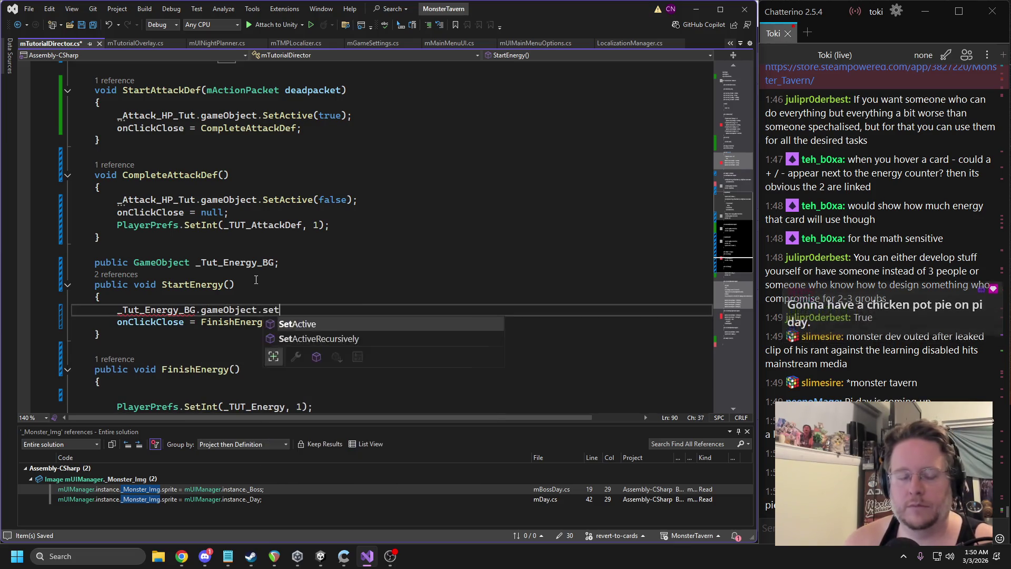
key("Tab")
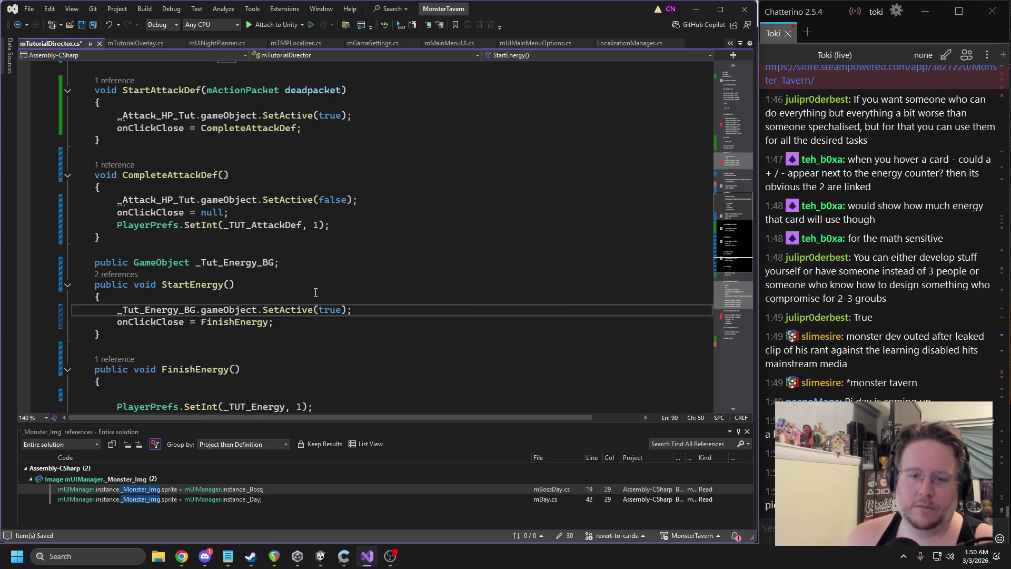
Copy that line into FinishEnergy as SetActive(false) and save the script
left_click_drag(352, 310, 117, 310)
key("ctrl+c")
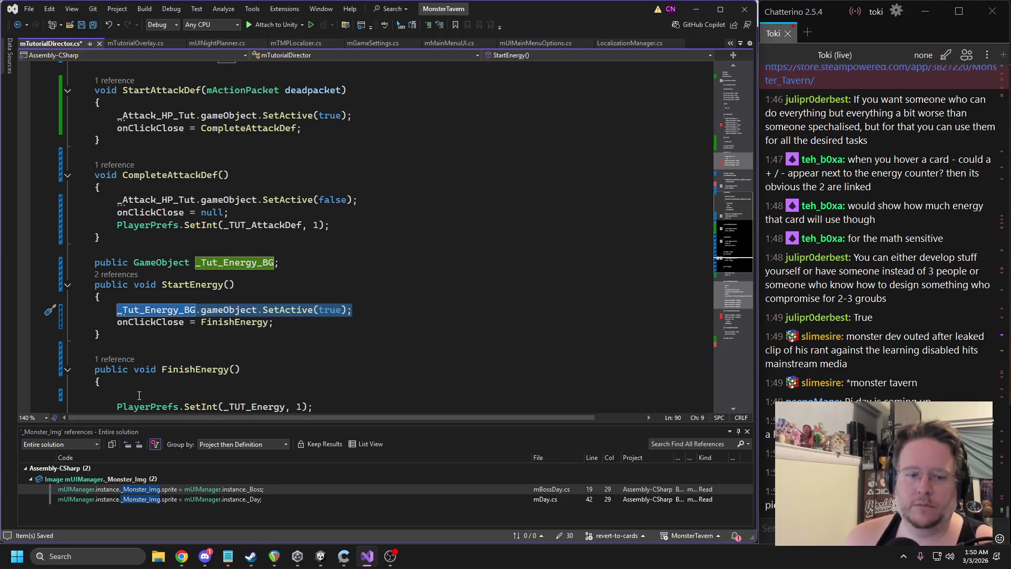
left_click(319, 394)
key("ctrl+v")
double_click(320, 394)
type("false")
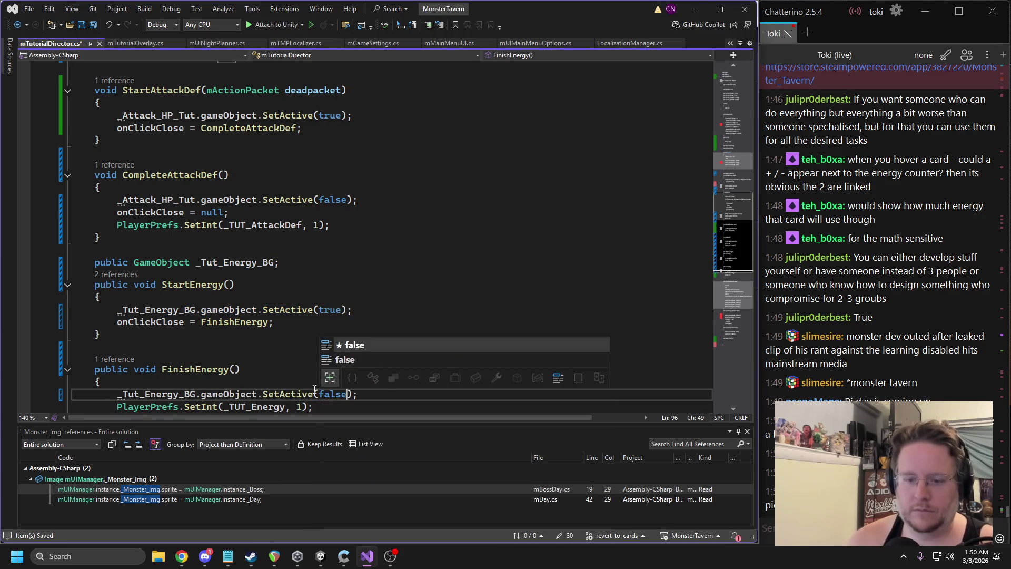
left_click(374, 333)
key("ctrl+s")
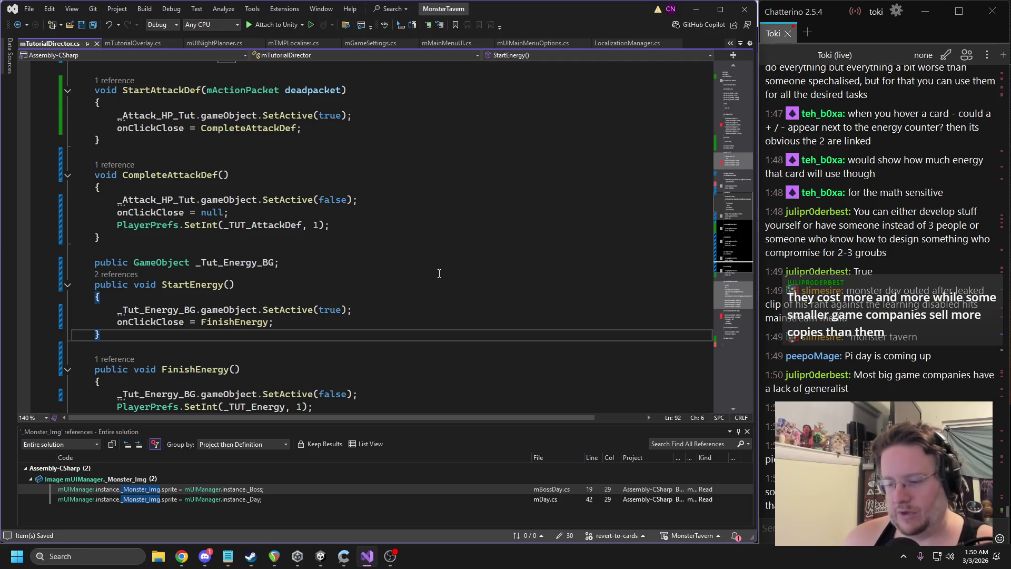
Expand StartDrink to review its FinishDrinkyEarly event hooks and the FinishDrink method
scroll(369, 303, "down", 2)
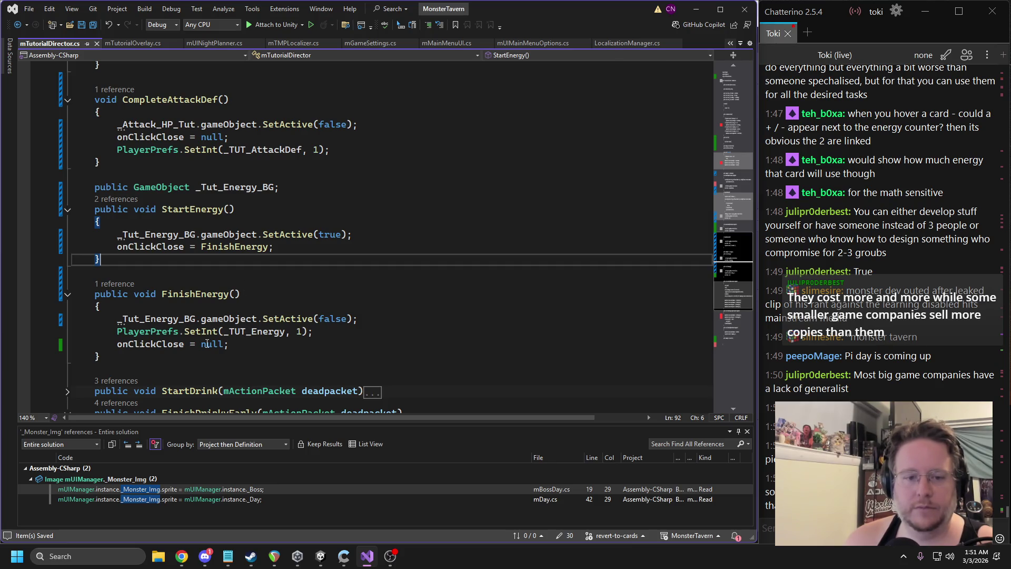
double_click(150, 343)
scroll(322, 319, "down", 2)
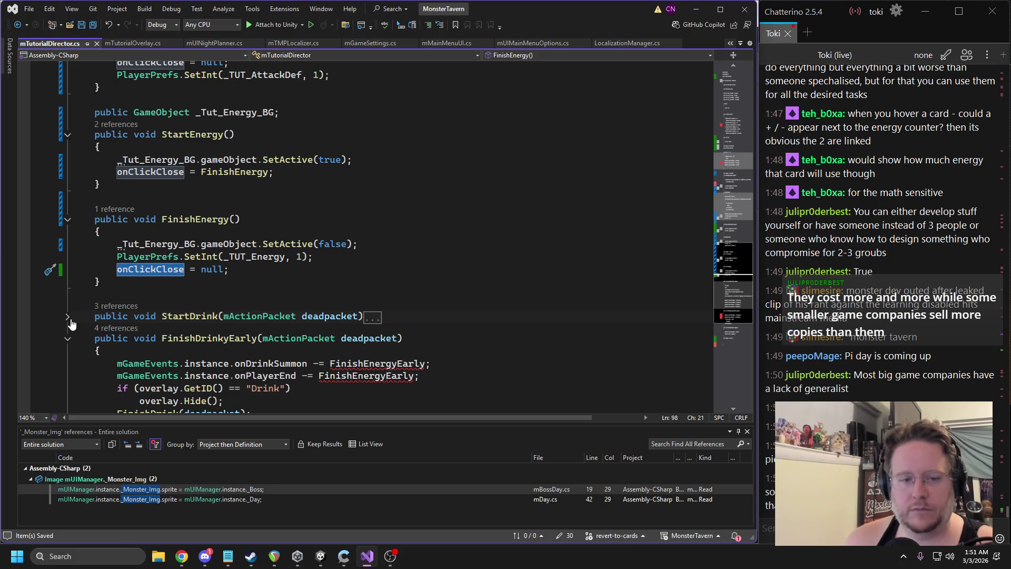
left_click(68, 317)
scroll(337, 269, "up", 3)
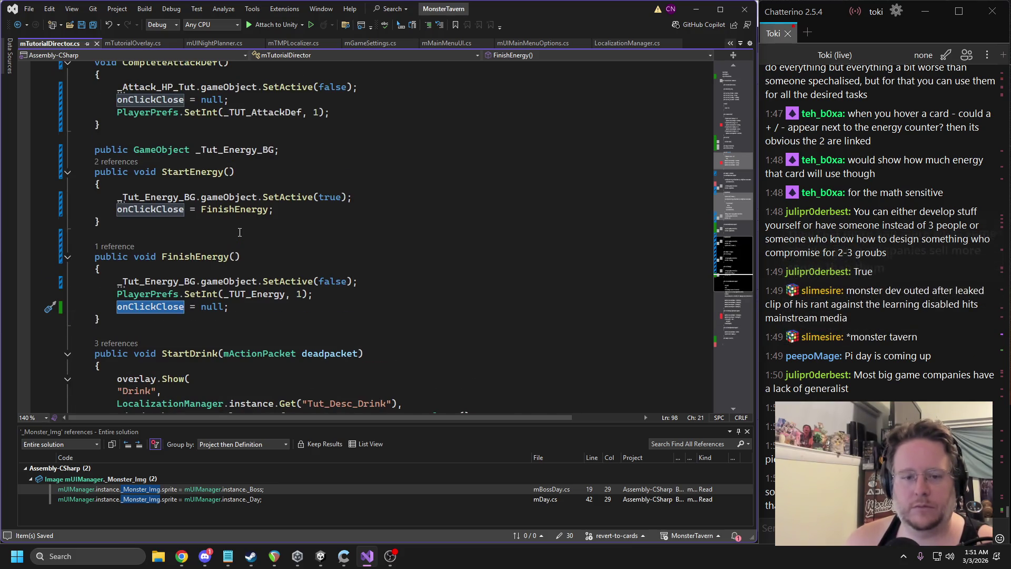
scroll(337, 269, "down", 6)
scroll(315, 265, "down", 3)
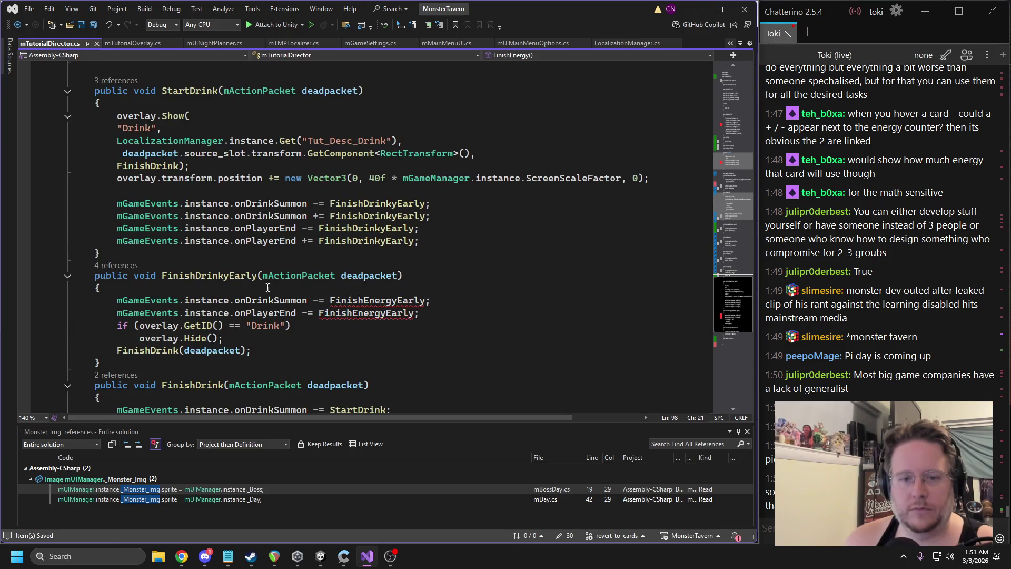
Delete the FinishDrinkyEarly method and its four event subscriptions in StartDrink
mouse_move(107, 354)
left_mouse_down()
mouse_move(78, 311)
mouse_move(74, 269)
left_mouse_up()
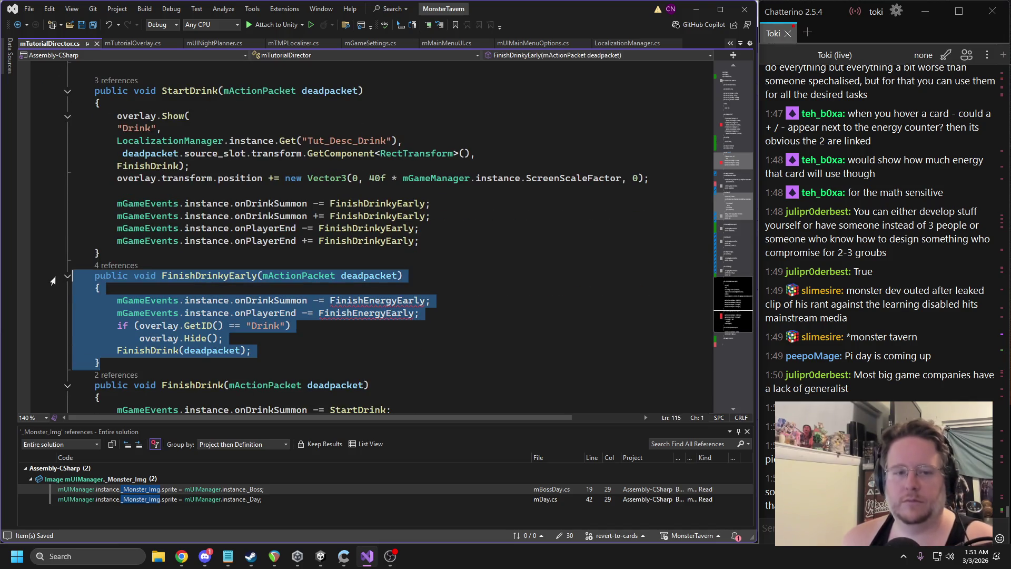
key("Delete")
left_click_drag(421, 243, 73, 200)
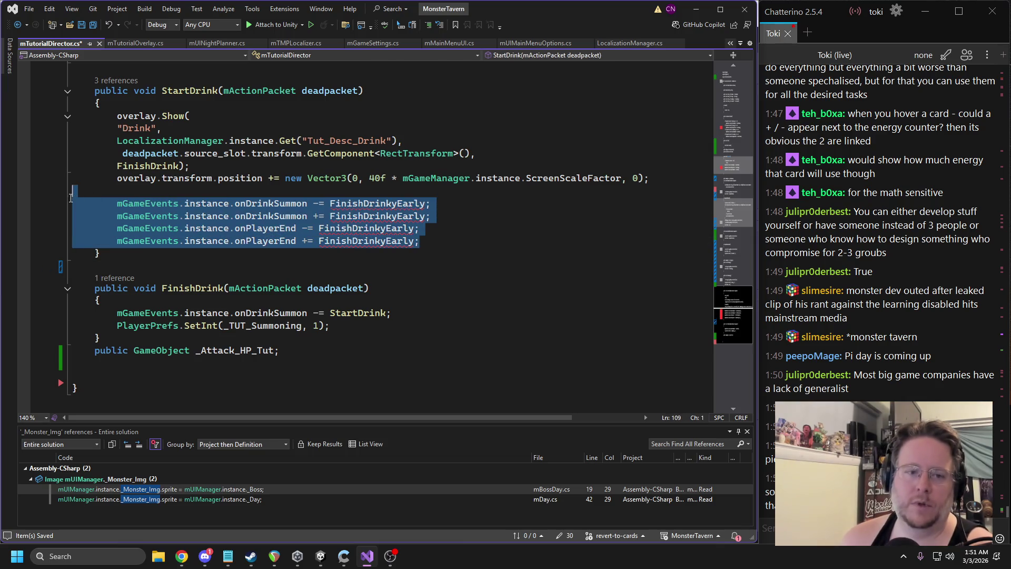
key("Delete")
Delete the StartDrink unsubscribe line from FinishDrink
left_click(353, 280)
triple_click(332, 263)
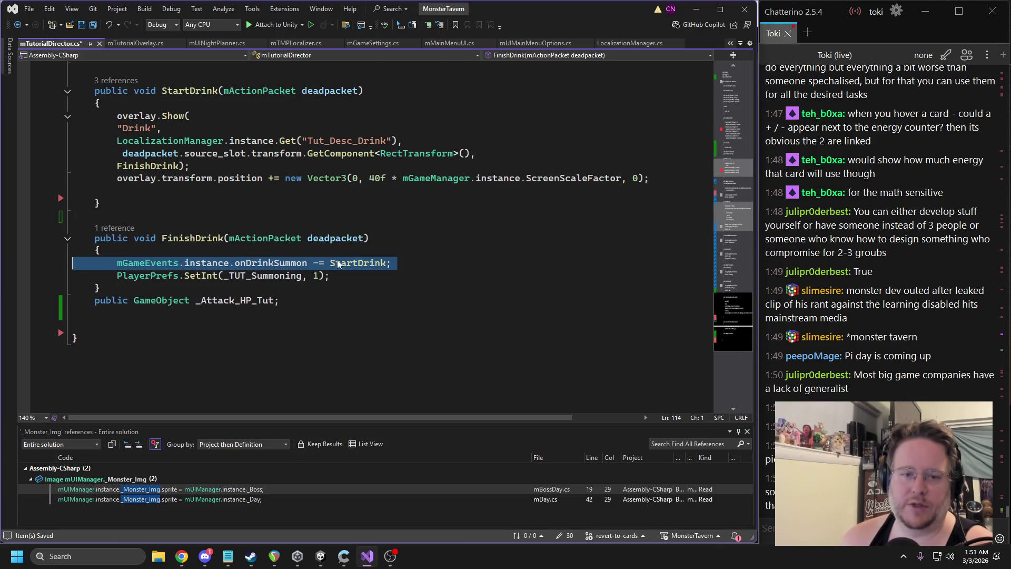
key("Delete")
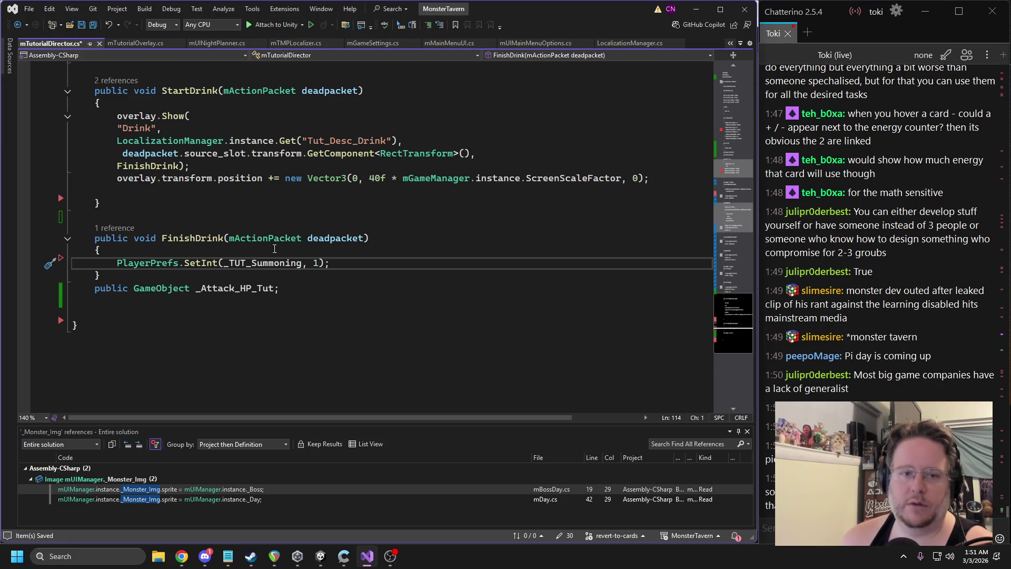
Add 'onClickClose = null;' below FinishDrink's PlayerPrefs line
scroll(263, 229, "up", 4)
scroll(263, 229, "up", 1)
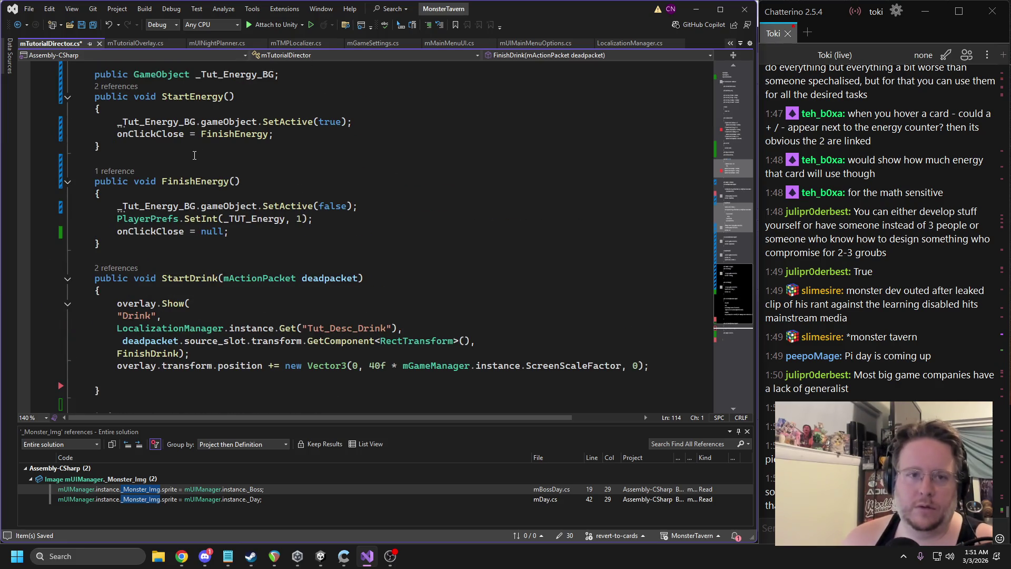
double_click(161, 135)
scroll(355, 218, "down", 6)
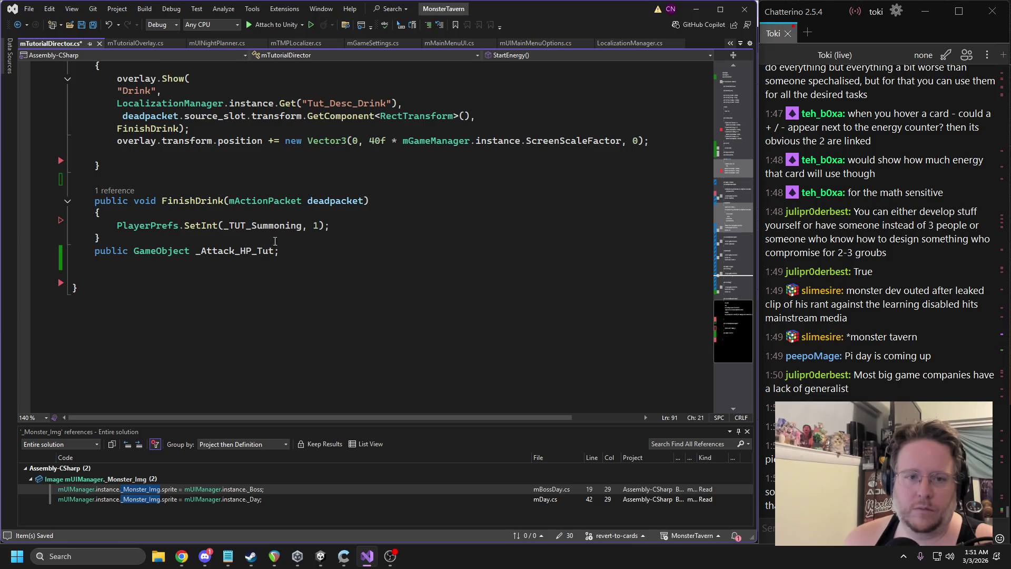
left_click(354, 219)
key("Return")
key("ctrl+v")
type("= null;")
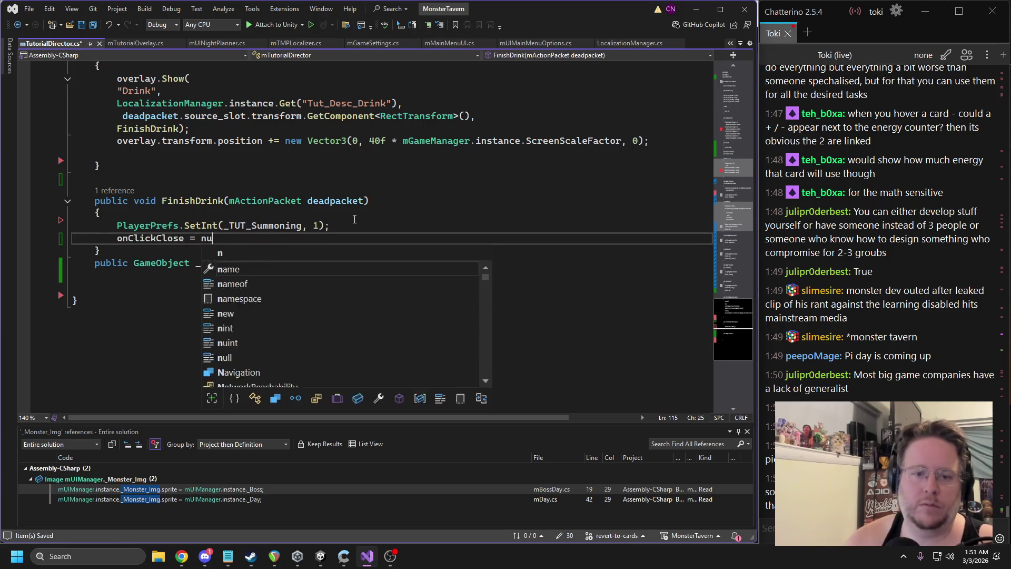
Cut the _Attack_HP_Tut declaration from the file's end and save
left_click(204, 262)
key("ctrl+x")
key("ctrl+s")
scroll(266, 225, "up", 9)
scroll(267, 225, "up", 7)
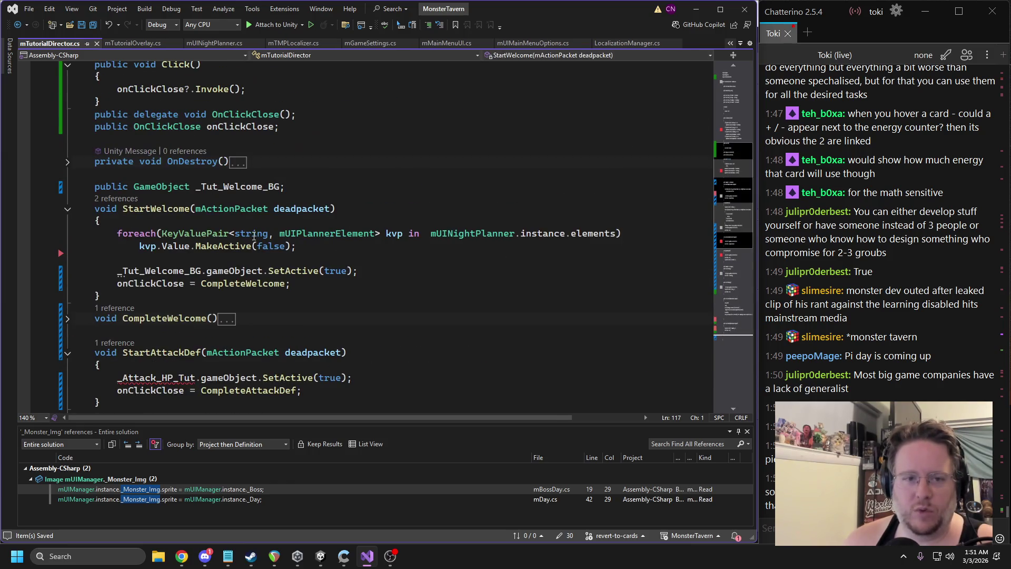
Paste the _Attack_HP_Tut declaration after CompleteWelcome, just above StartAttackDef, with a blank line before it
left_click(248, 281)
key("Return")
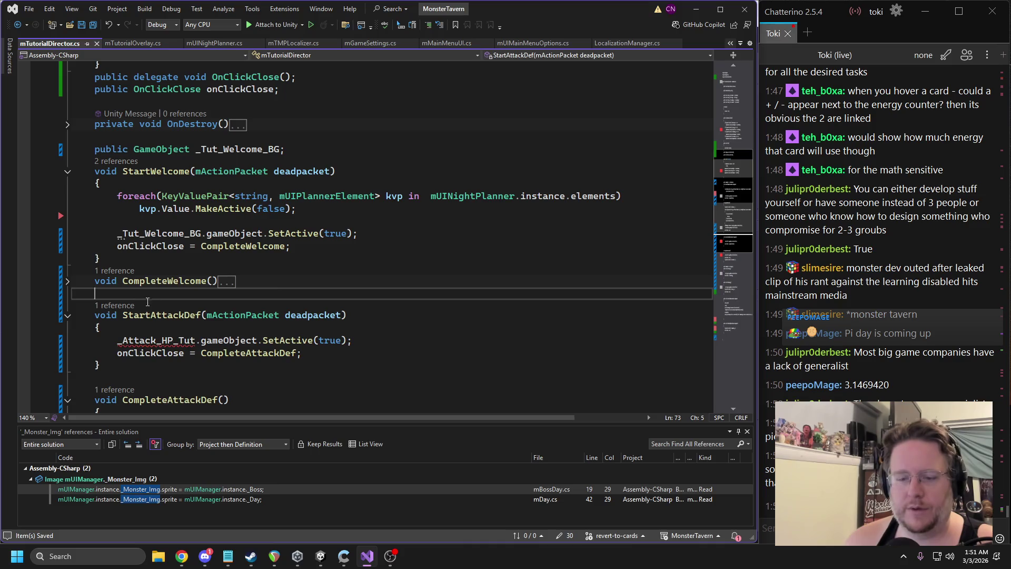
key("ctrl+v")
key("alt+Up")
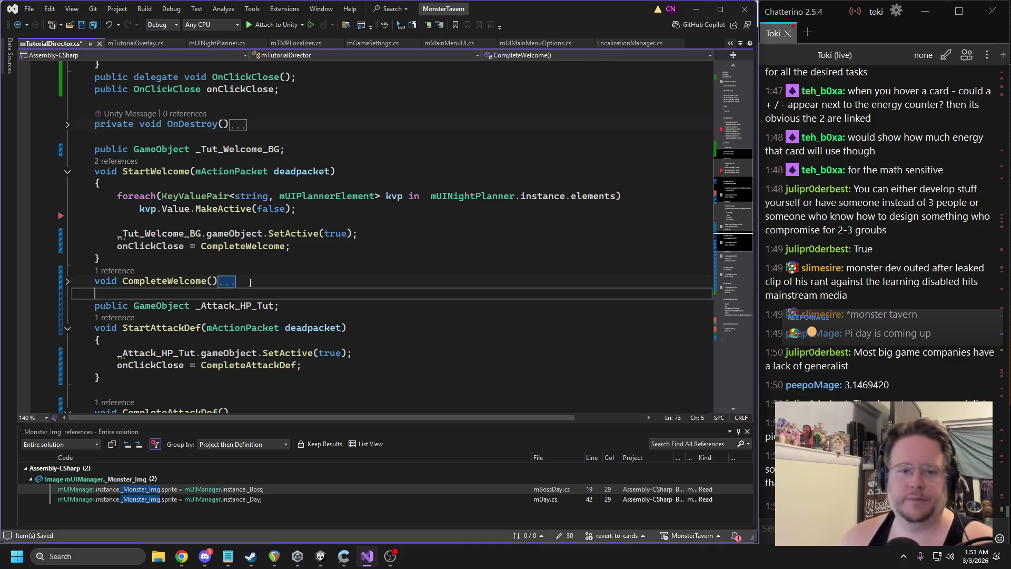
Check the methods' parameter lists, briefly removing then restoring StartAttackDef's deadpacket parameter
scroll(312, 252, "down", 1)
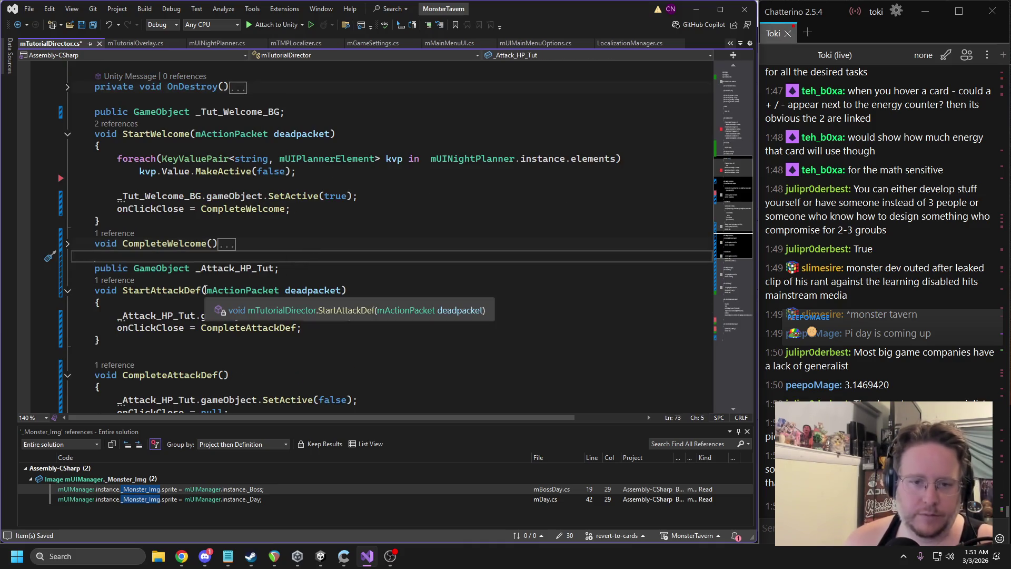
left_click_drag(206, 290, 343, 290)
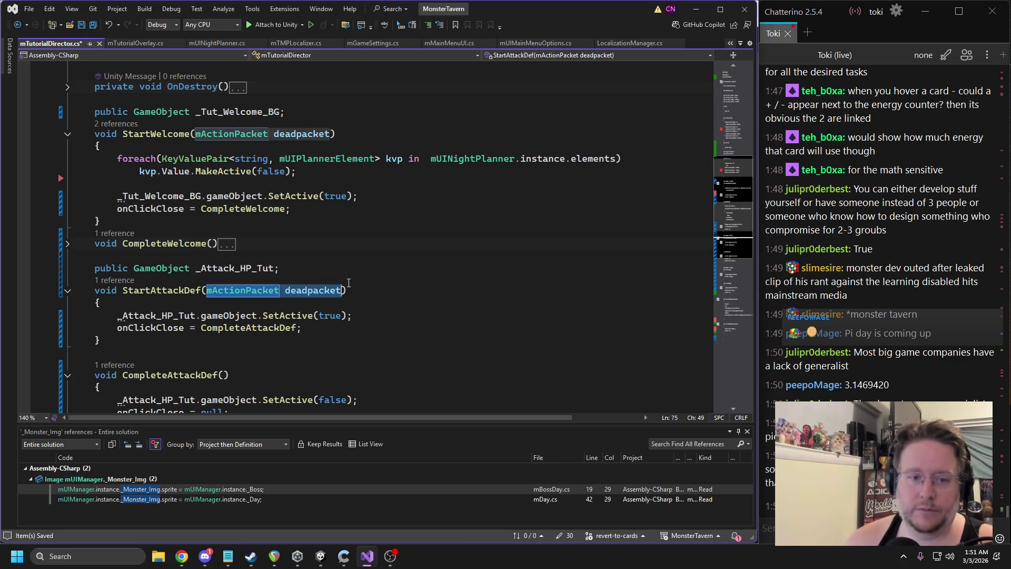
key("BackSpace")
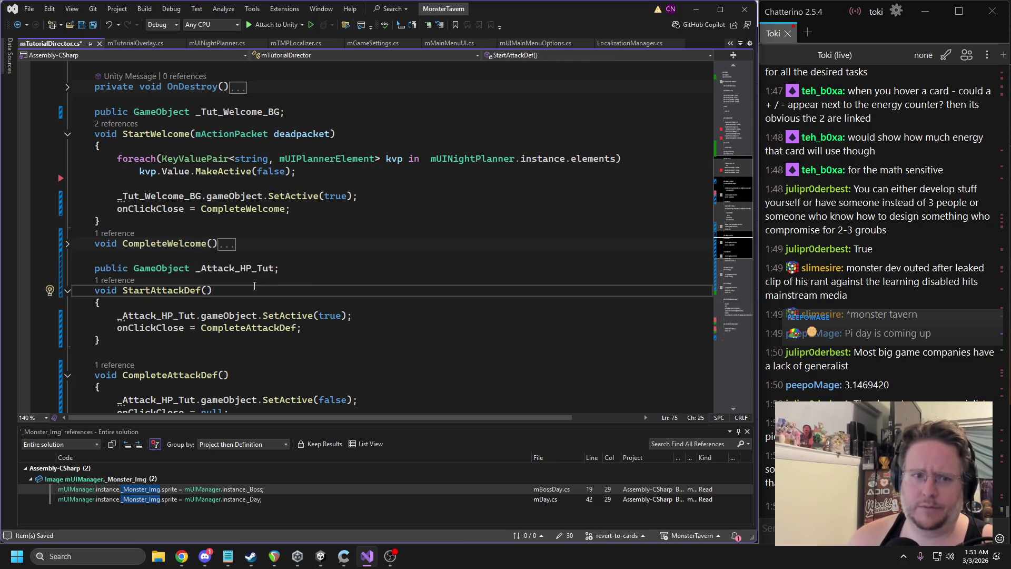
key("ctrl+z")
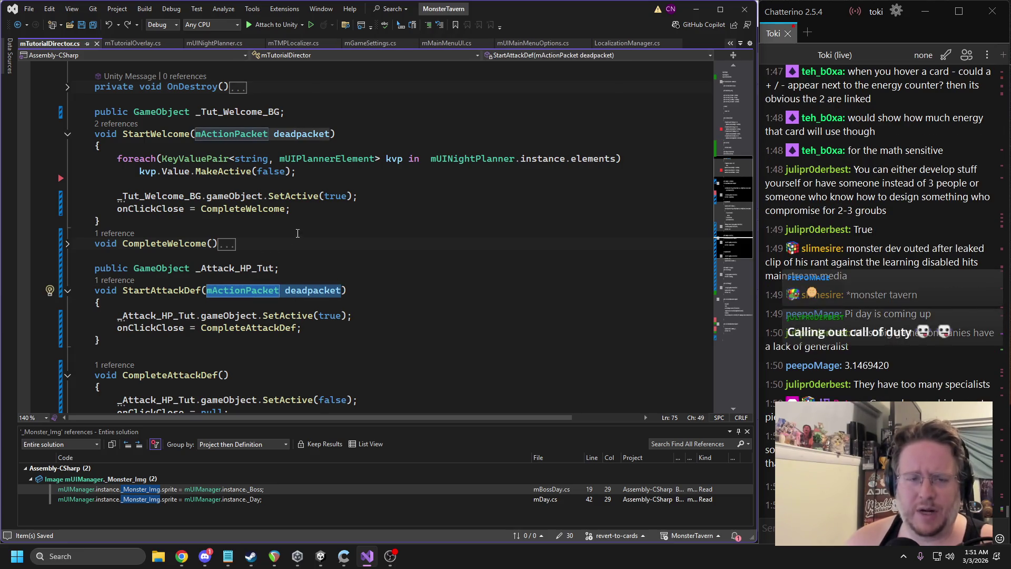
left_click(142, 138)
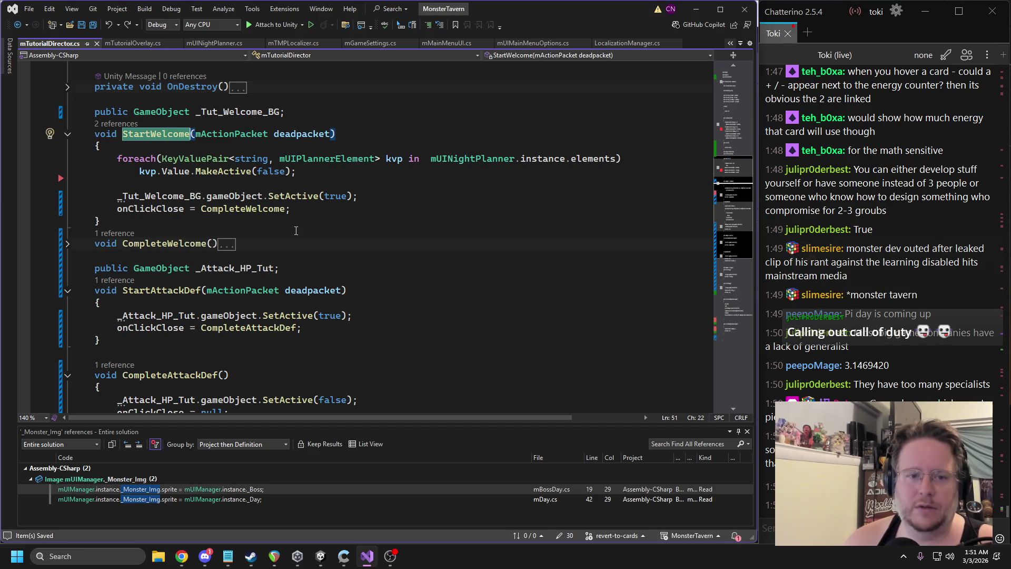
scroll(272, 286, "down", 5)
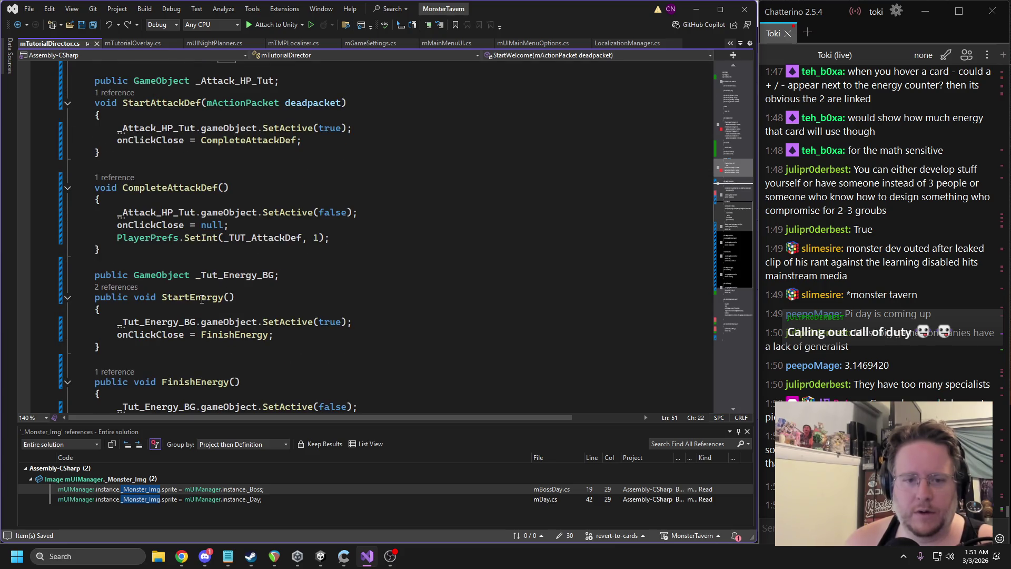
Give StartEnergy the mActionPacket deadpacket parameter copied from StartAttackDef
double_click(201, 298)
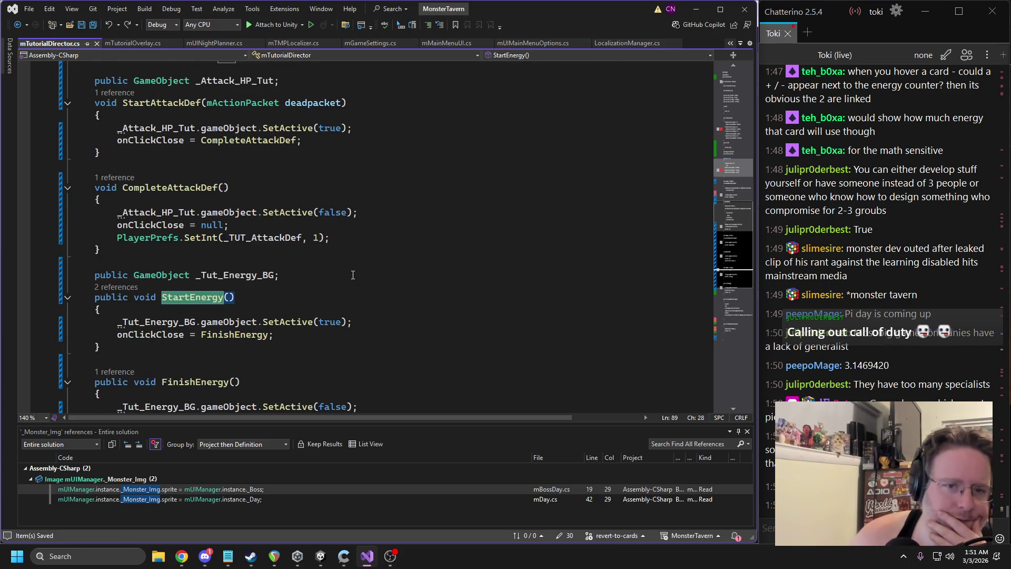
scroll(337, 274, "up", 3)
left_click_drag(207, 214, 345, 215)
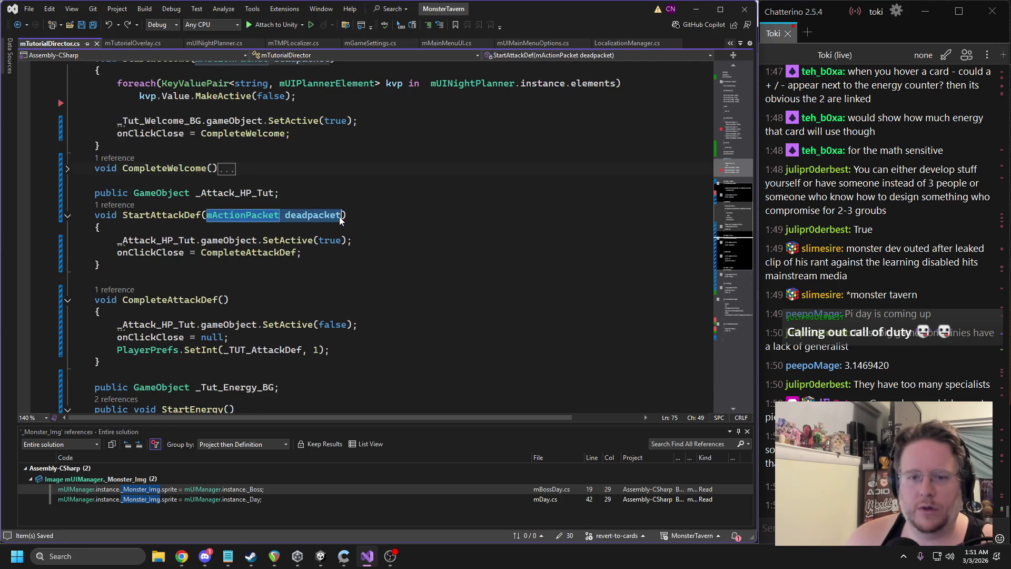
left_click(232, 408)
key("ctrl+v")
scroll(527, 263, "down", 2)
left_click(669, 297)
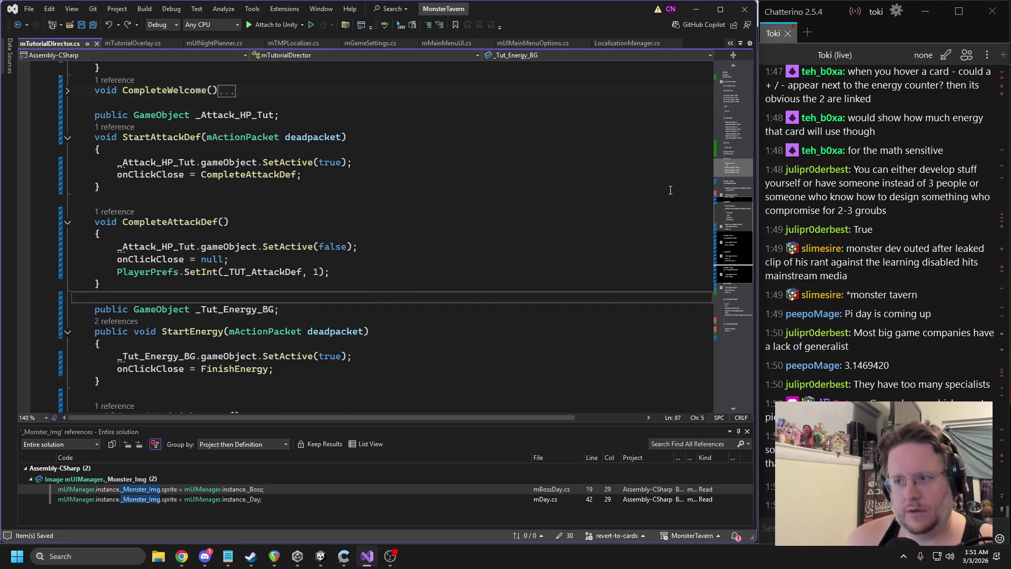
Delete the old Drink overlay code from StartDrink, leaving its body empty
scroll(669, 189, "down", 5)
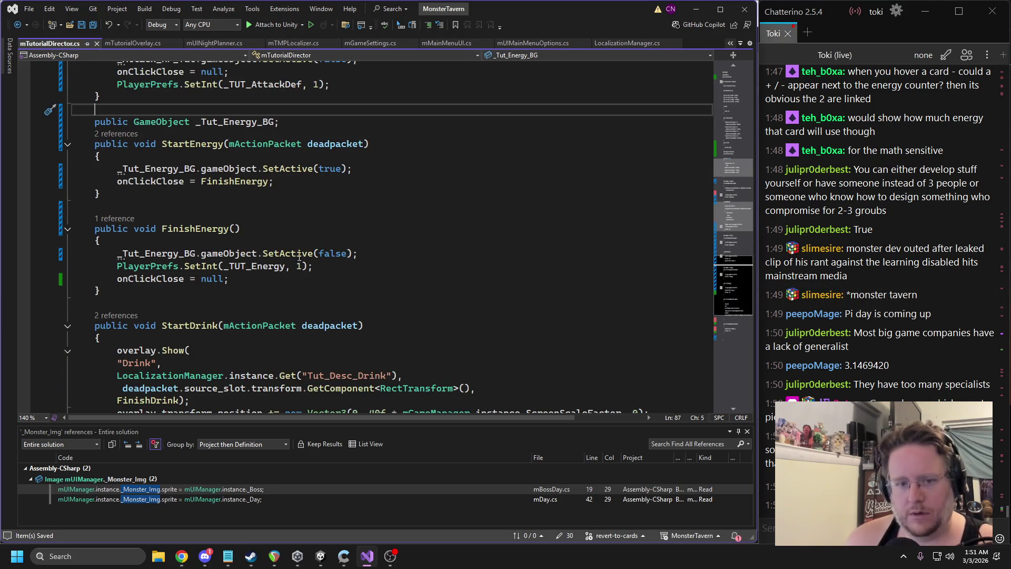
scroll(320, 267, "down", 1)
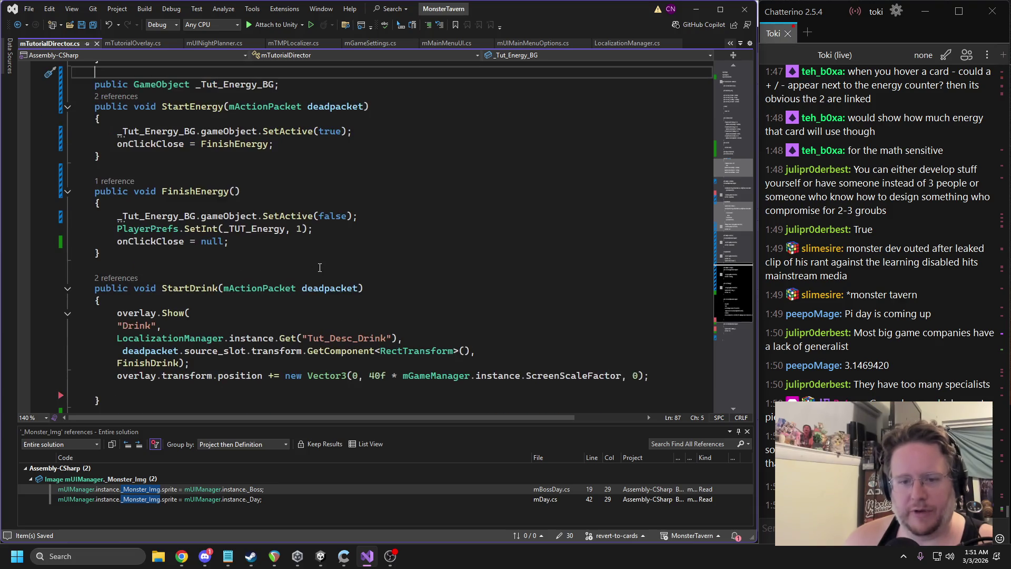
mouse_move(113, 313)
left_mouse_down()
mouse_move(553, 377)
mouse_move(669, 378)
left_mouse_up()
key("Delete")
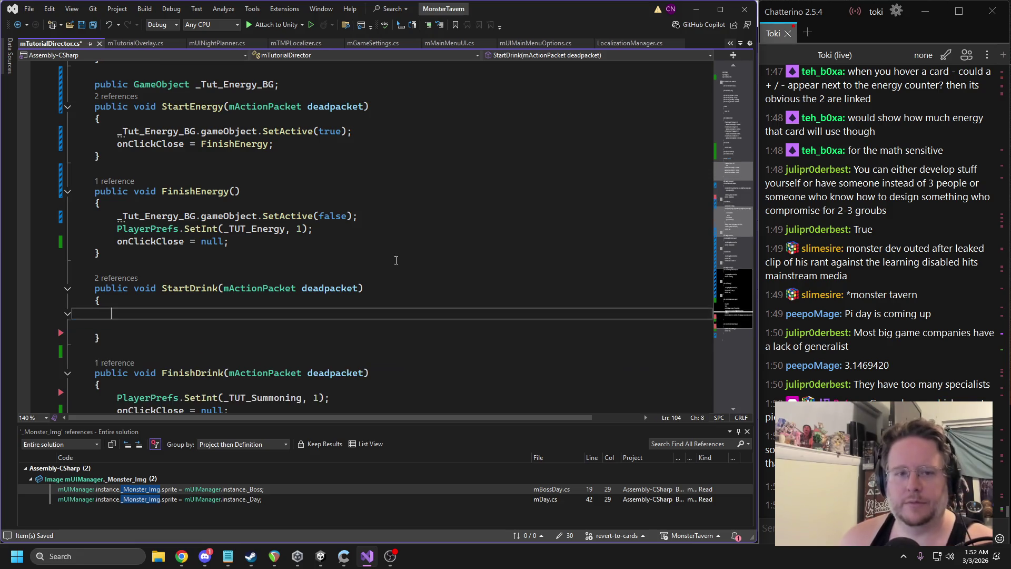
Duplicate the _Tut_Energy_BG declaration onto the blank line after FinishEnergy
scroll(298, 224, "down", 3)
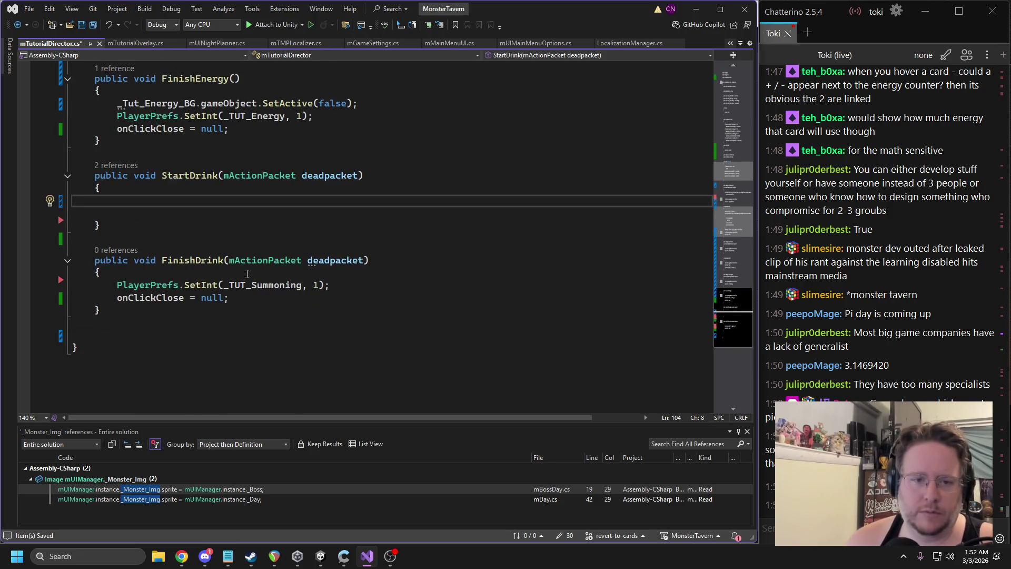
scroll(274, 264, "up", 2)
scroll(278, 221, "up", 3)
triple_click(222, 158)
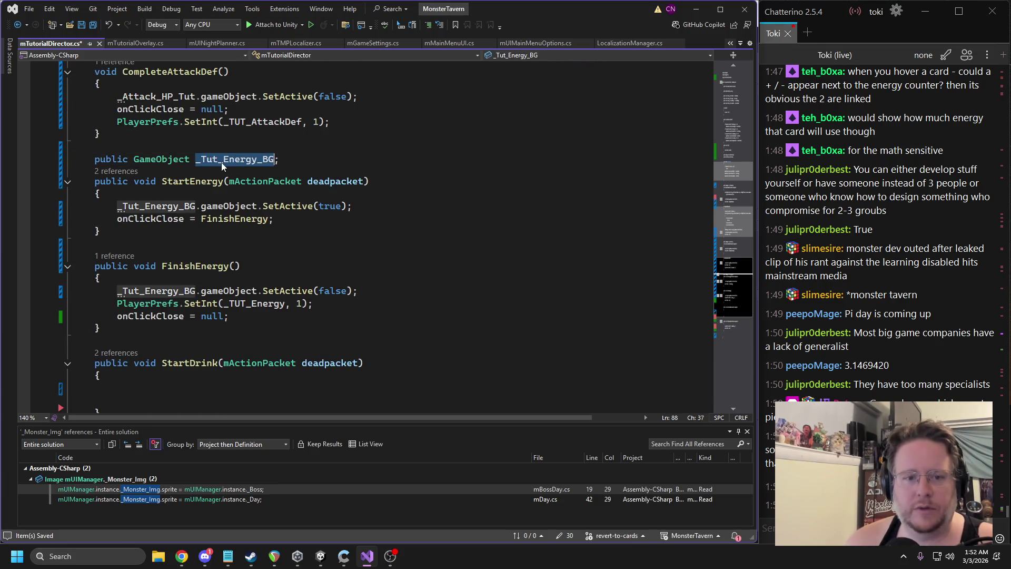
key("ctrl+c")
left_click(126, 337)
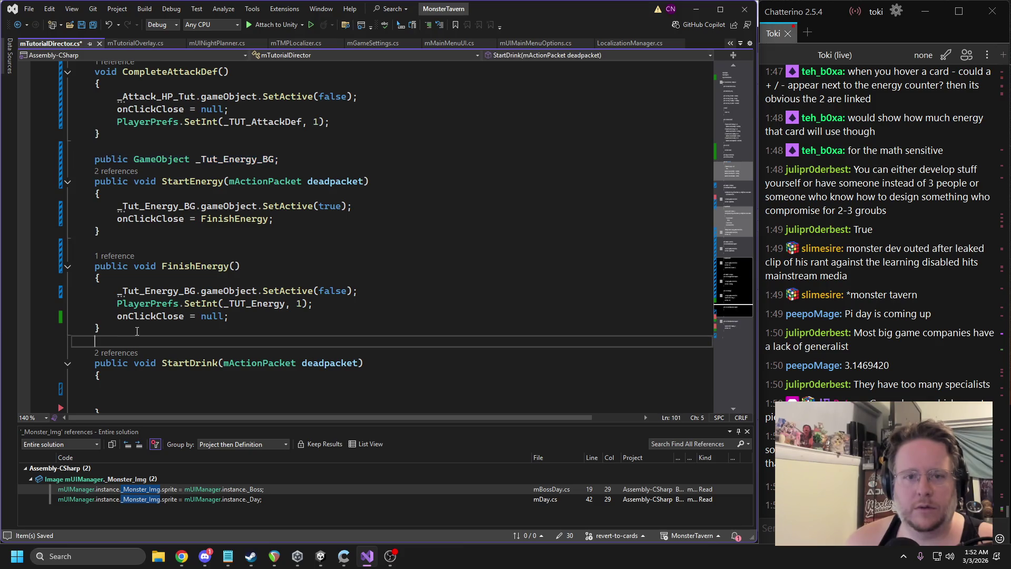
key("ctrl+v")
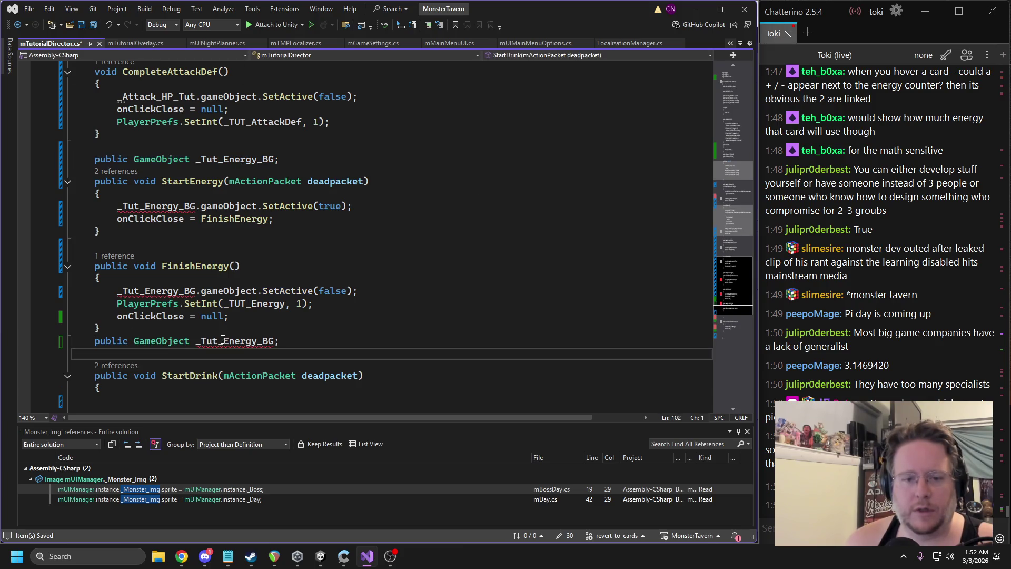
Rename the copied field to _Tut_Summon_Drink_BG, save the script, and return to Unity
left_click(257, 341)
key("BackSpace")
key("BackSpace")
key("BackSpace")
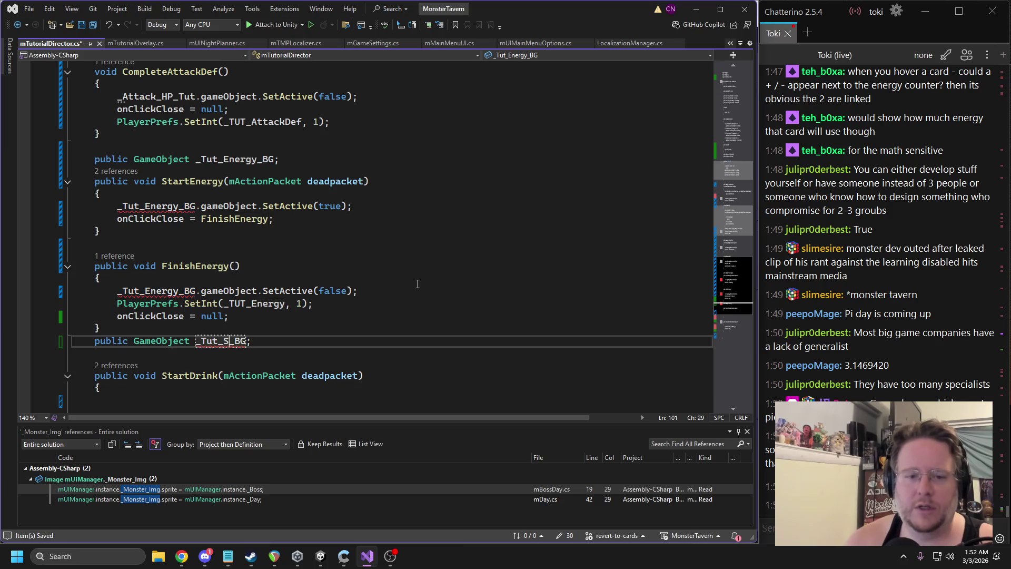
type("Su")
type("mmon_Drink")
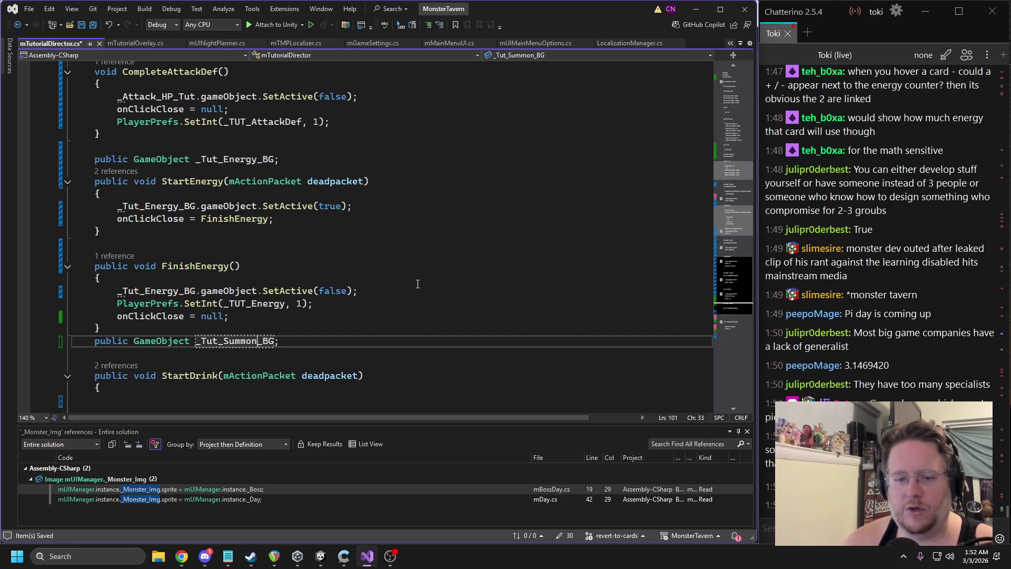
key("ctrl+s")
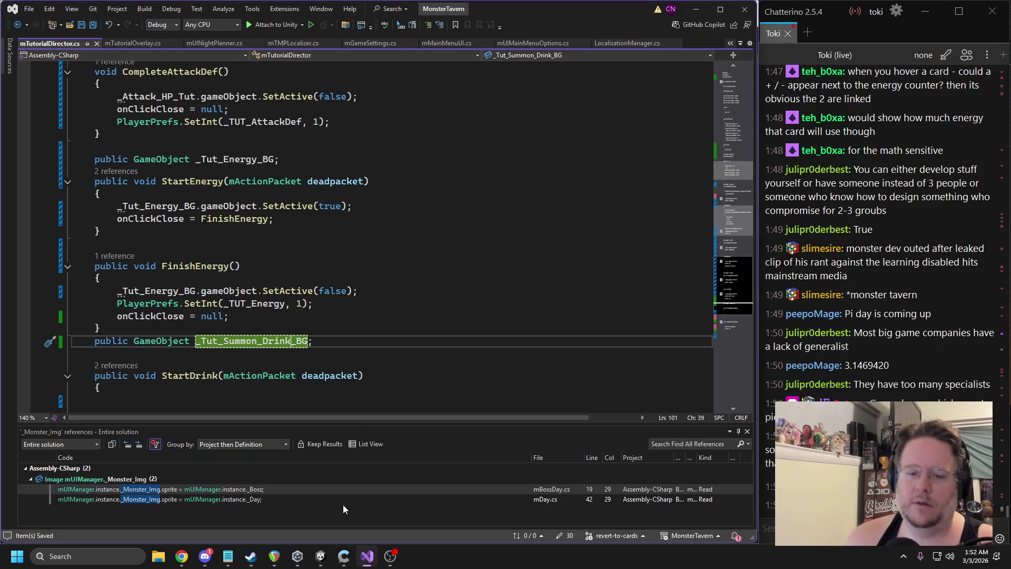
left_click(320, 555)
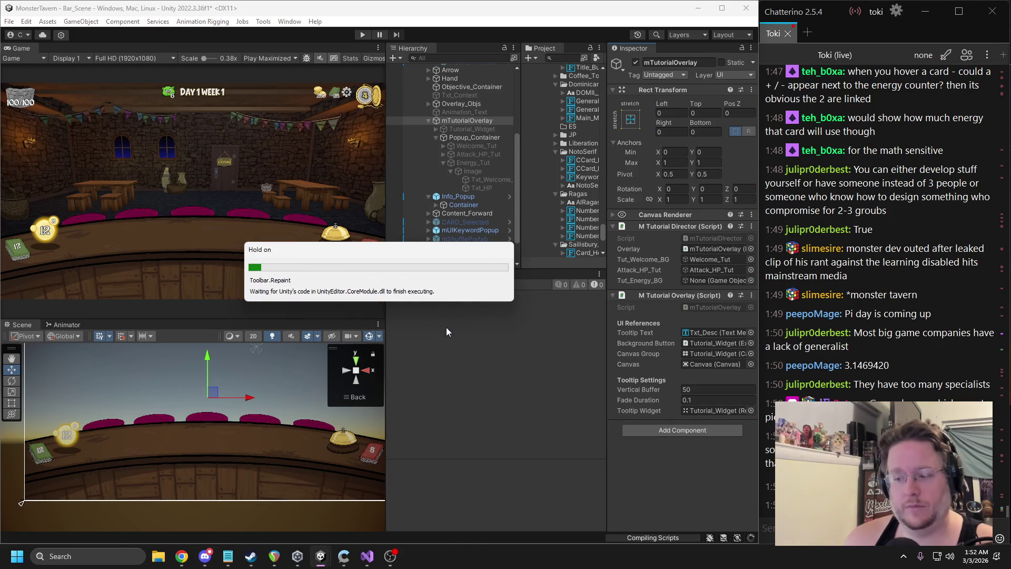
Drag the Energy_Tut popup into mTutorial Director's Tut_Energy_BG field on mTutorialOverlay
left_click(440, 372)
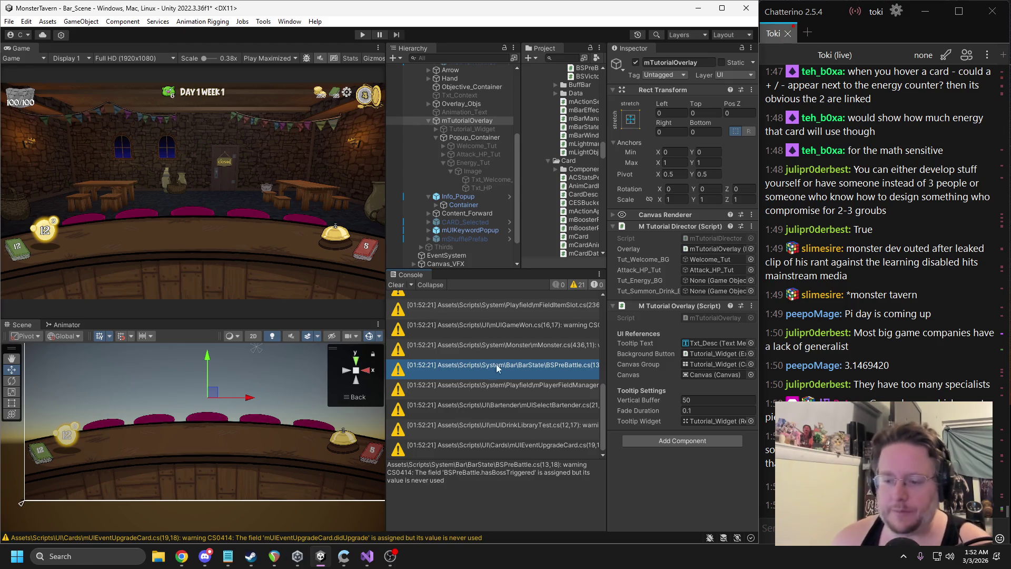
left_click(444, 162)
left_click(463, 164)
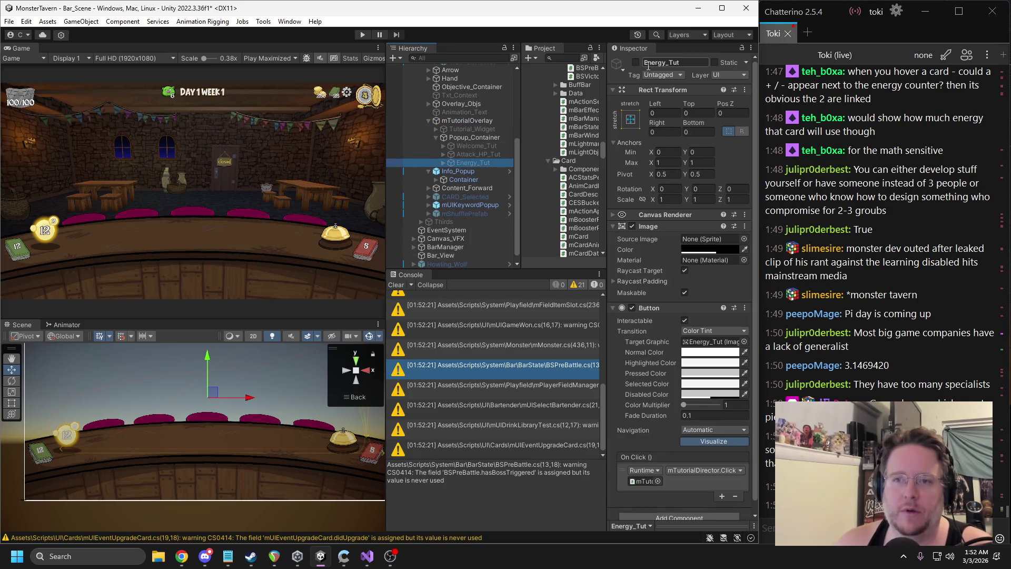
left_click(449, 122)
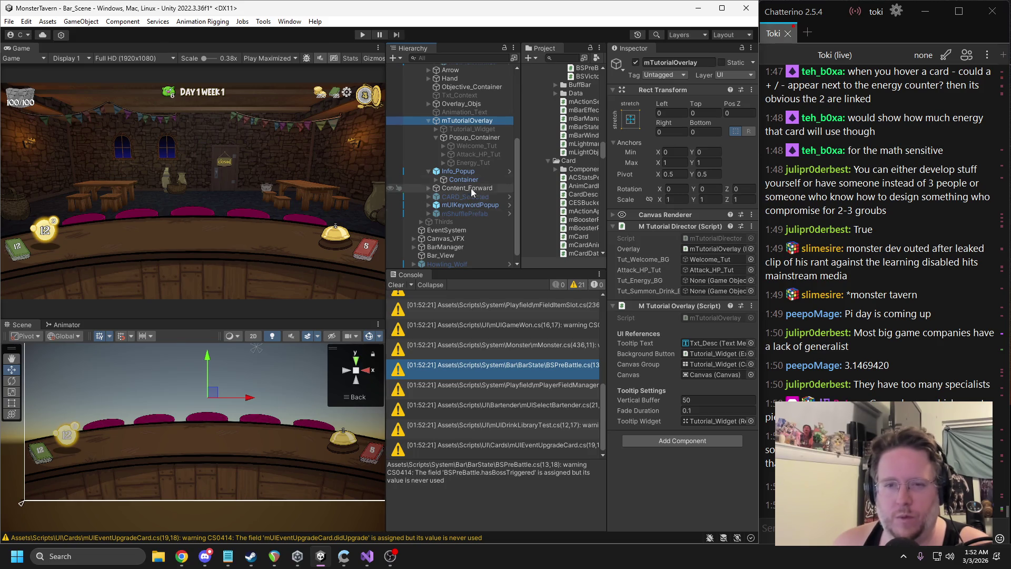
left_click_drag(463, 162, 711, 285)
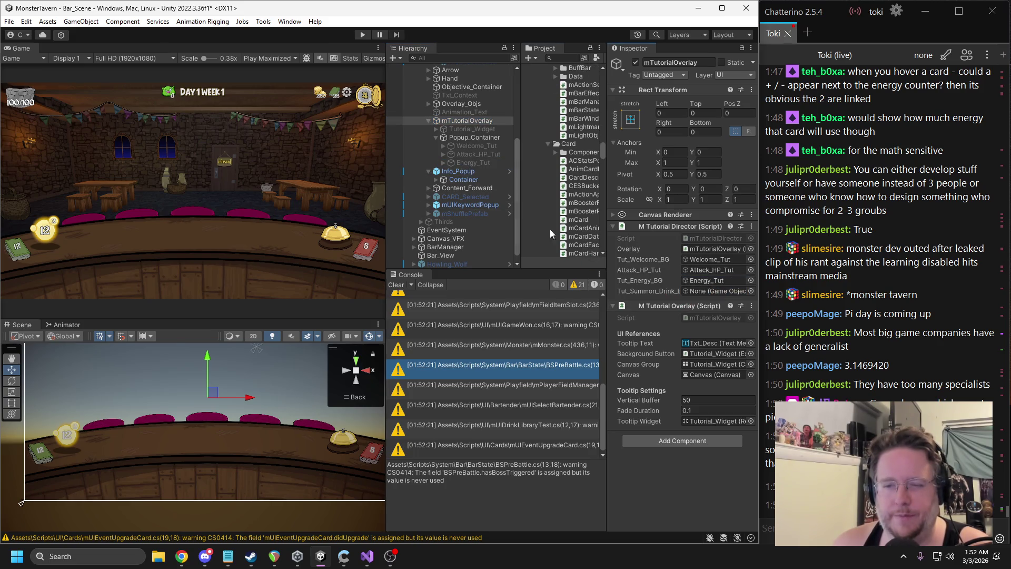
left_click(466, 162)
Duplicate Energy_Tut, activate the copy, and rename it Summon_Tut
left_click(636, 62)
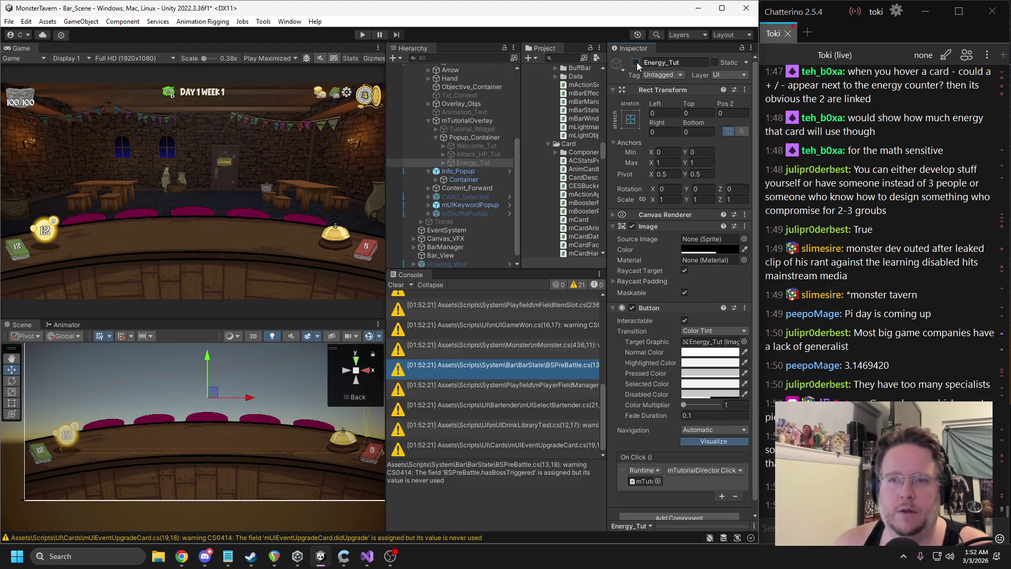
left_click(471, 163)
key("ctrl+d")
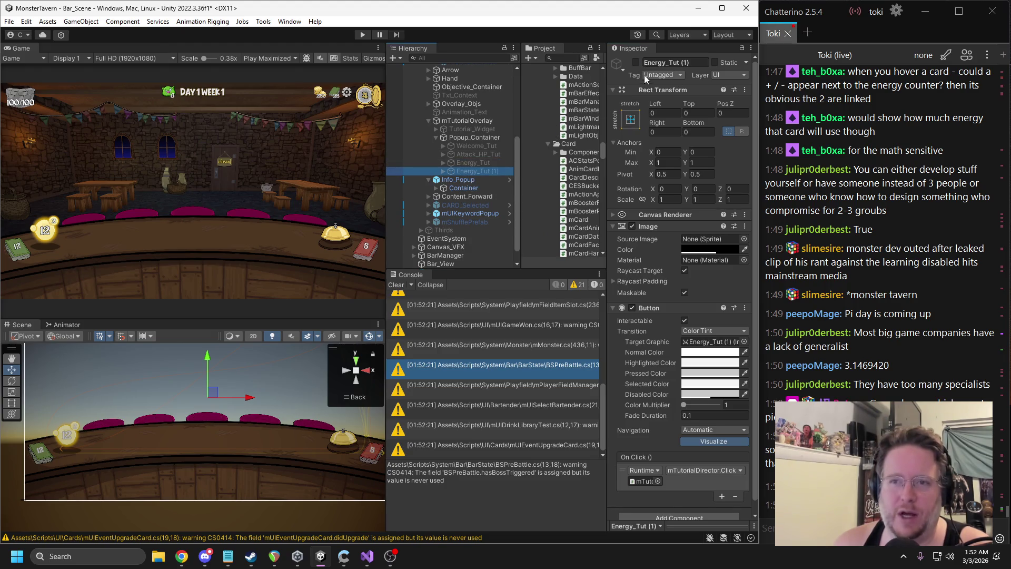
left_click(636, 63)
left_click(664, 62)
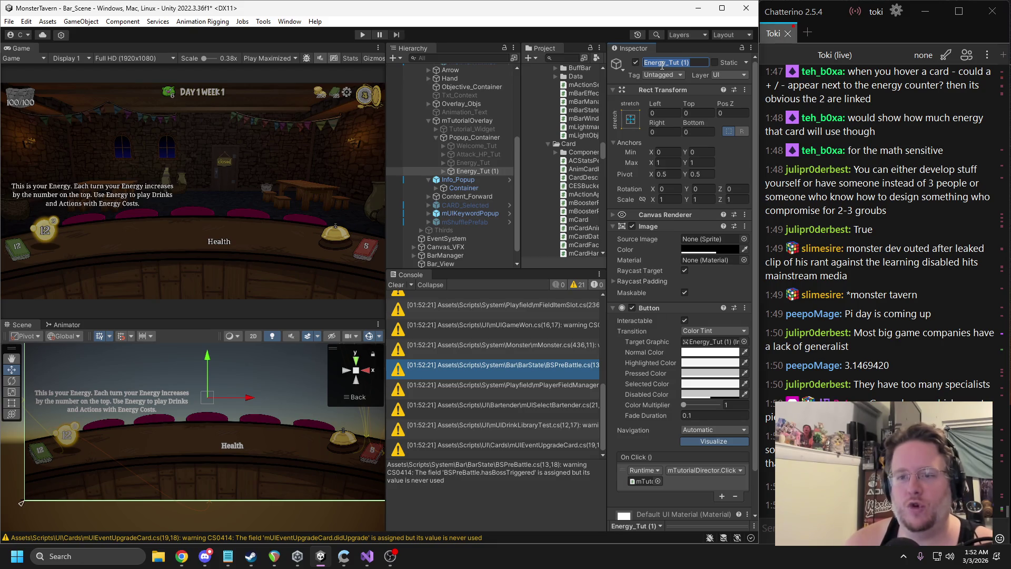
type("Summon_Tut")
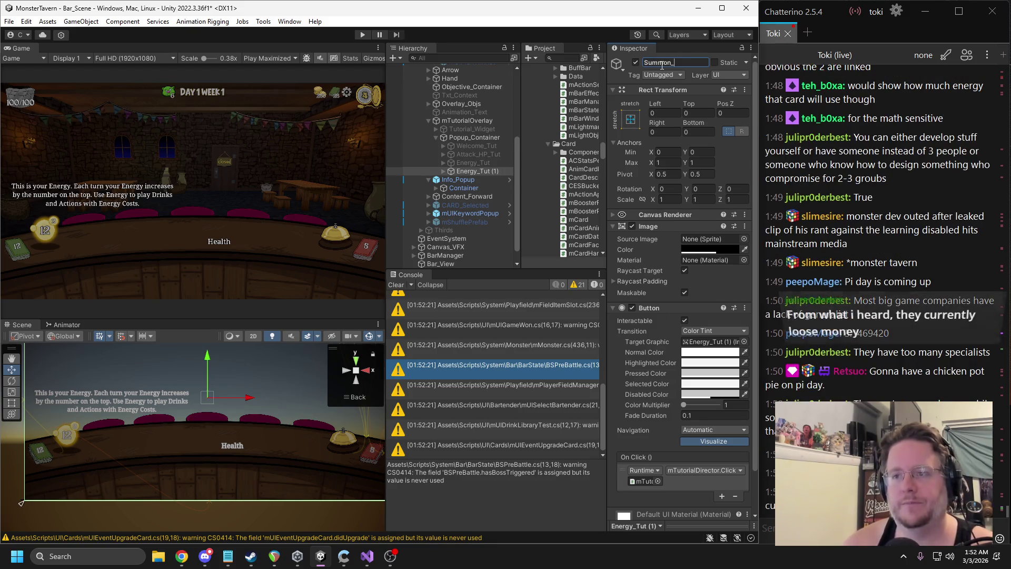
key("Return")
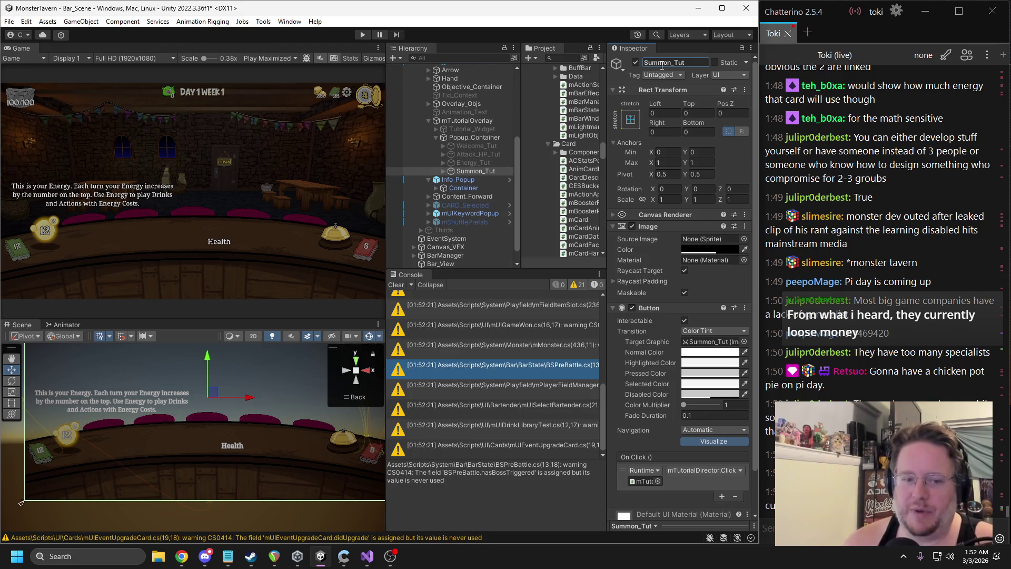
Centre Summon_Tut's Txt_Welcome_ box and paste in the Attack and Health explanation
left_click(443, 171)
left_click(451, 179)
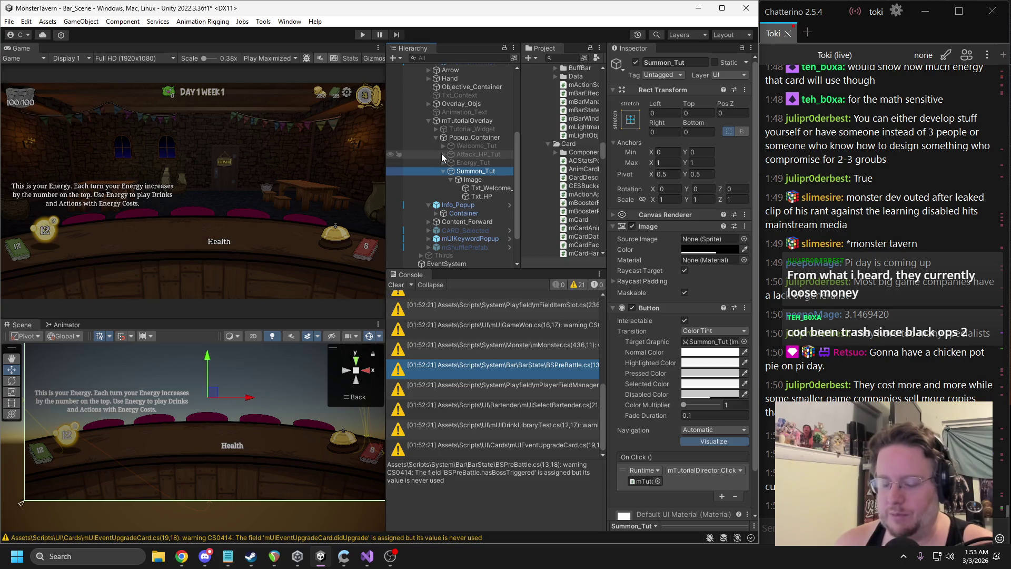
left_click(482, 188)
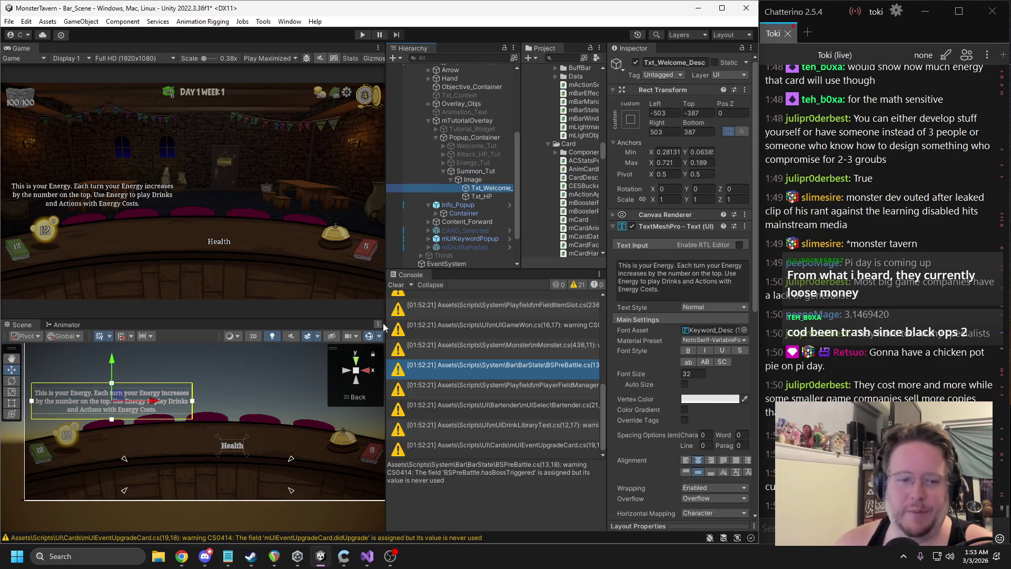
scroll(224, 409, "down", 3)
left_click_drag(123, 430, 209, 423)
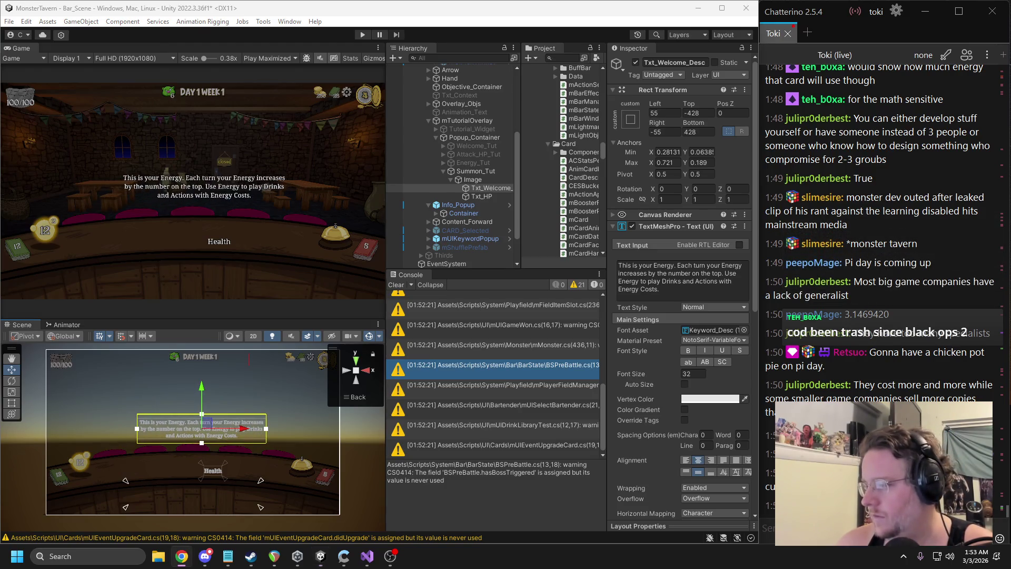
key("ctrl+a")
key("ctrl+v")
Delete the Txt_HP Health label, then start undoing the recent mTutorialDirector code edits
left_click(487, 197)
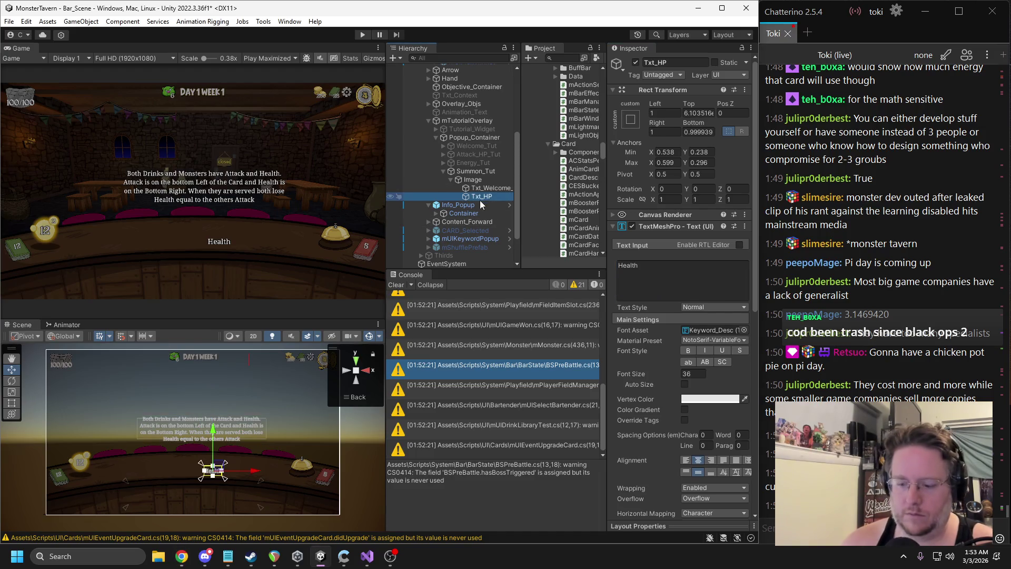
key("Delete")
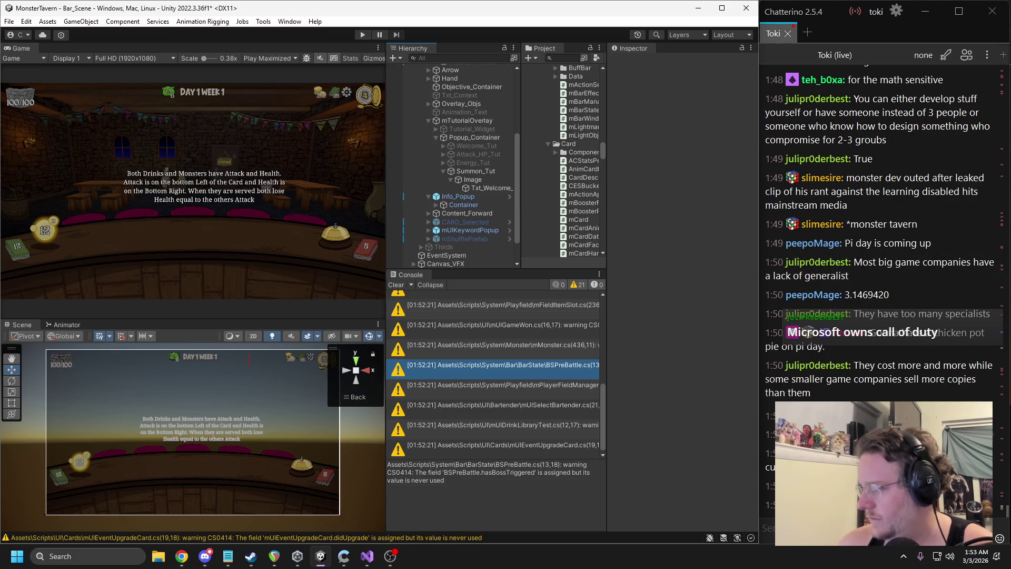
left_click(367, 556)
key("ctrl+z")
key("ctrl+z")
key("ctrl+z")
key("ctrl+z")
scroll(358, 289, "down", 2)
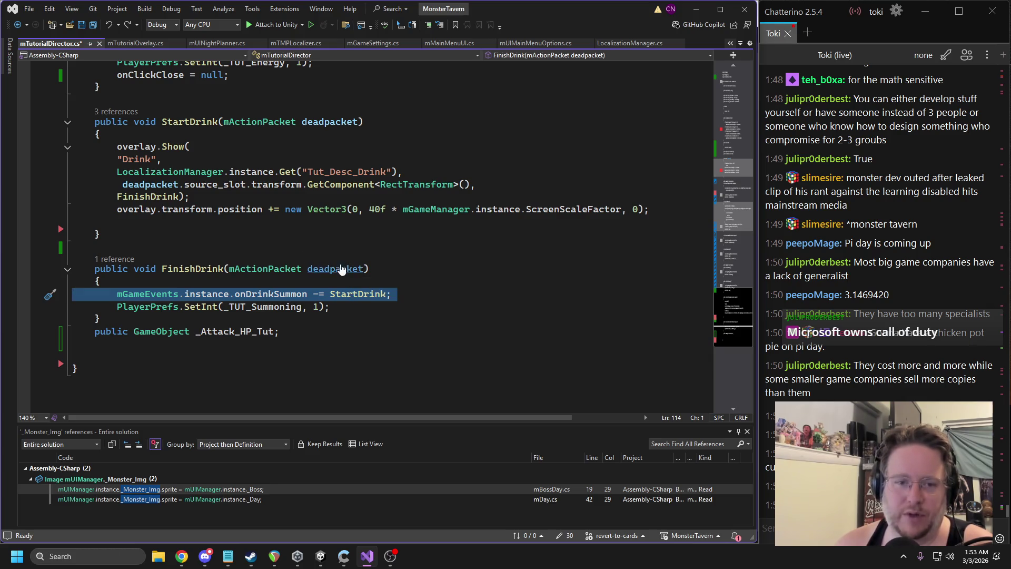
Undo edits to restore FinishDrinkyEarly, FinishEnergy, CompleteAttackDef and StartEnergy's overlay.Show call
key("ctrl+z")
key("ctrl+z")
key("ctrl+z")
key("ctrl+z")
key("ctrl+z")
key("ctrl+z")
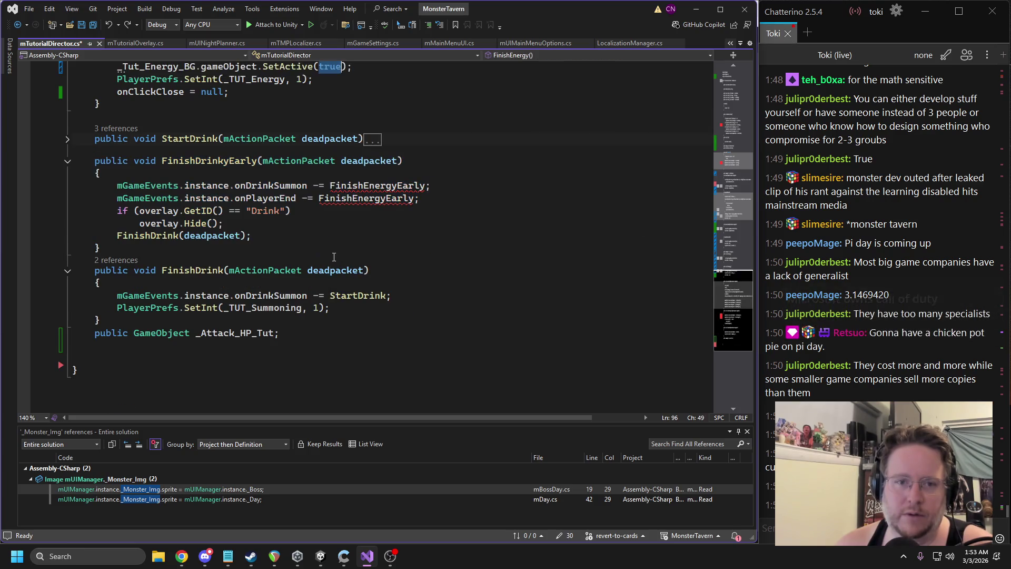
key("ctrl+z")
key("ctrl+z")
key("ctrl+z")
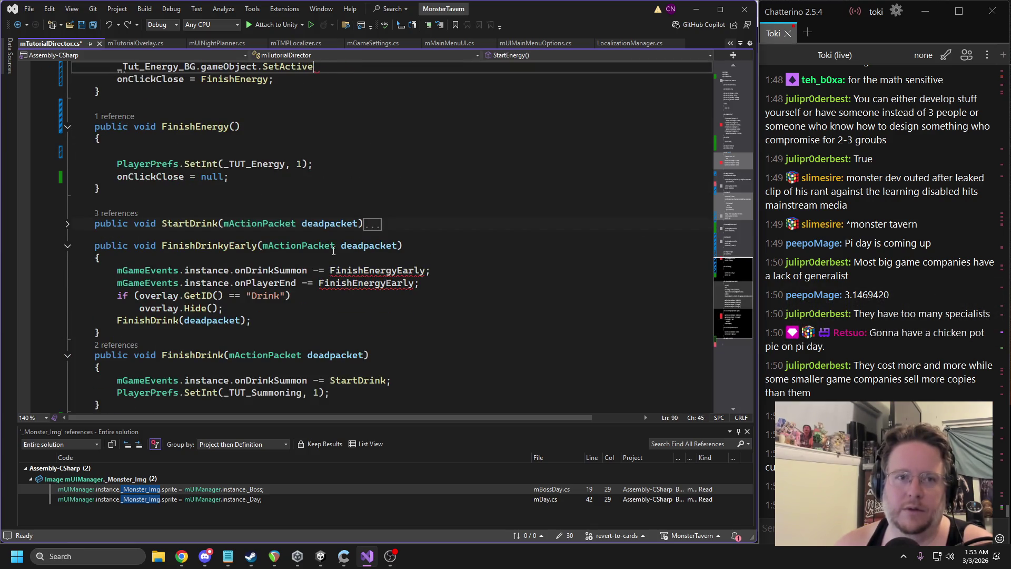
key("ctrl+z")
key("ctrl+z")
key("ctrl+z")
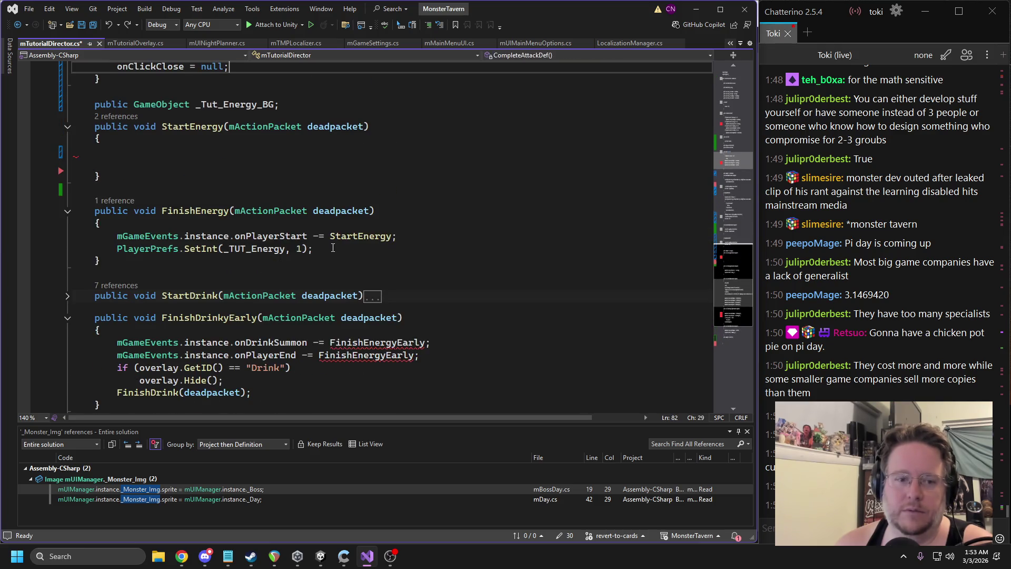
key("ctrl+z")
key("ctrl+z")
key("ctrl+z")
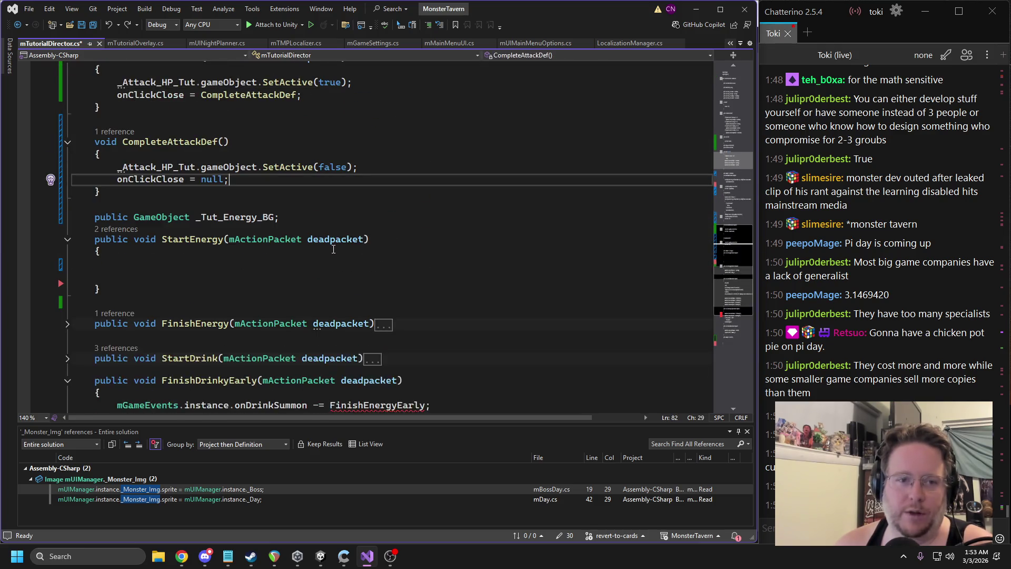
key("ctrl+z")
key("ctrl+z")
key("ctrl+z")
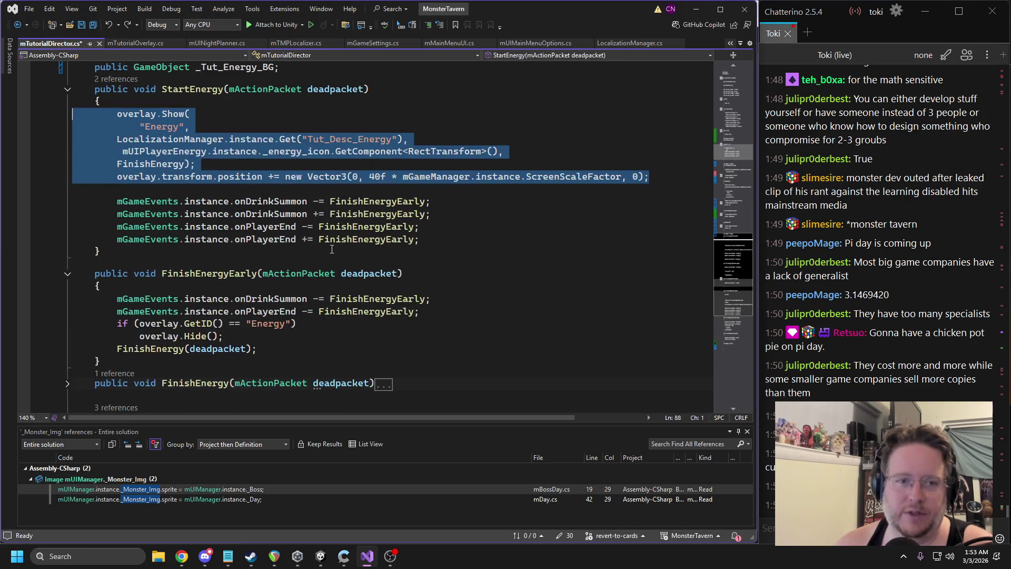
key("ctrl+z")
key("ctrl+z")
key("ctrl+z")
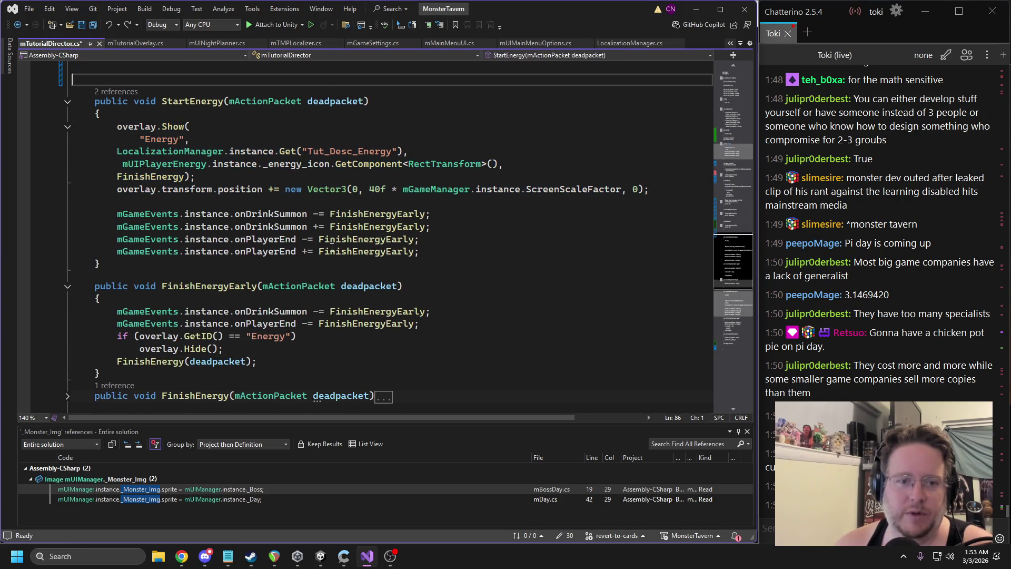
Restore StartDrink's Drink overlay body, then close mTutorialDirector.cs and go back to Unity
scroll(339, 233, "up", 2)
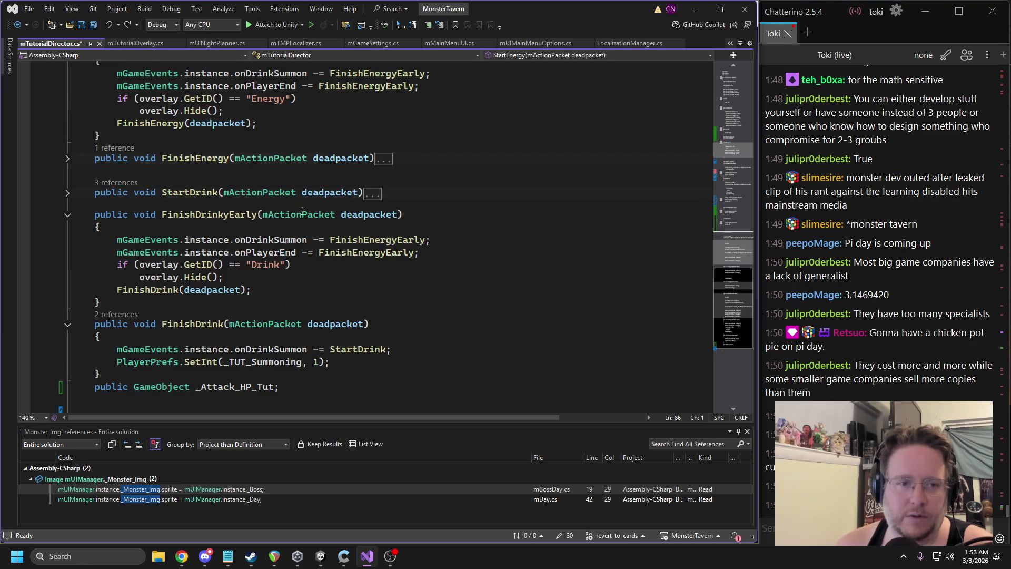
left_click(102, 195)
key("ctrl+z")
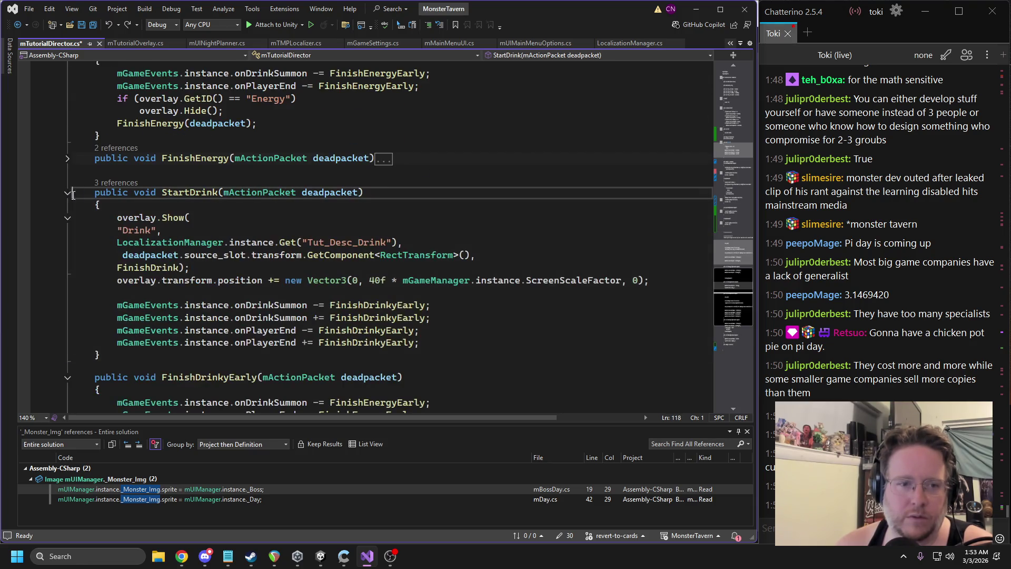
double_click(319, 243)
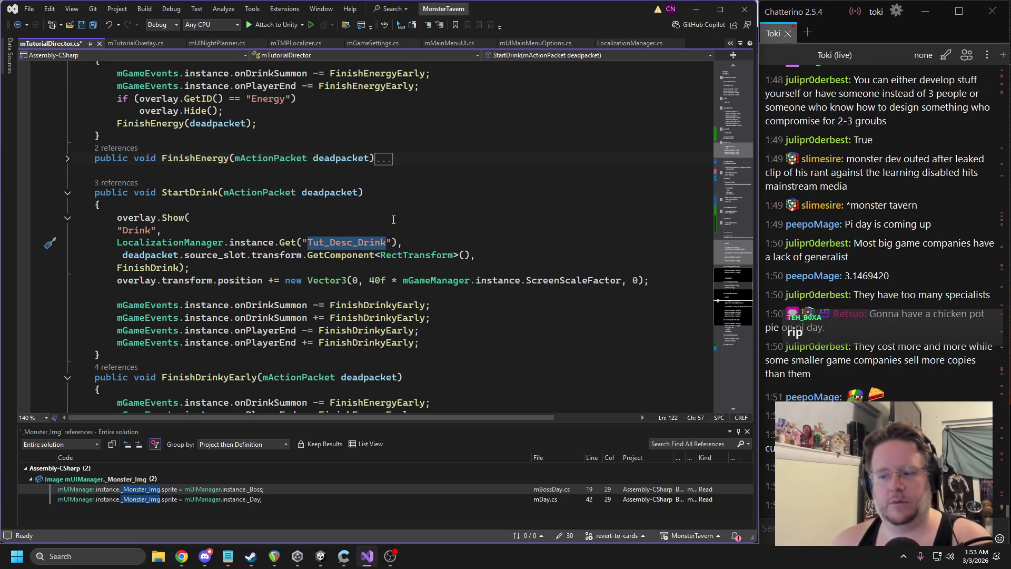
left_click(99, 43)
left_click(339, 327)
left_click(321, 556)
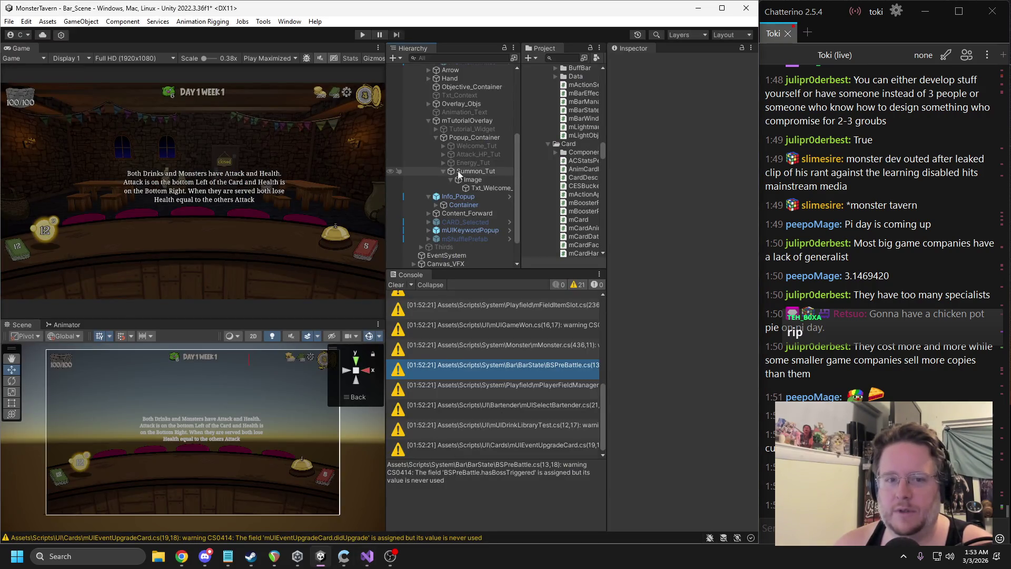
Open the mTutorial Director script from mTutorialOverlay in the code editor, then return to Unity
left_click(451, 122)
right_click(666, 225)
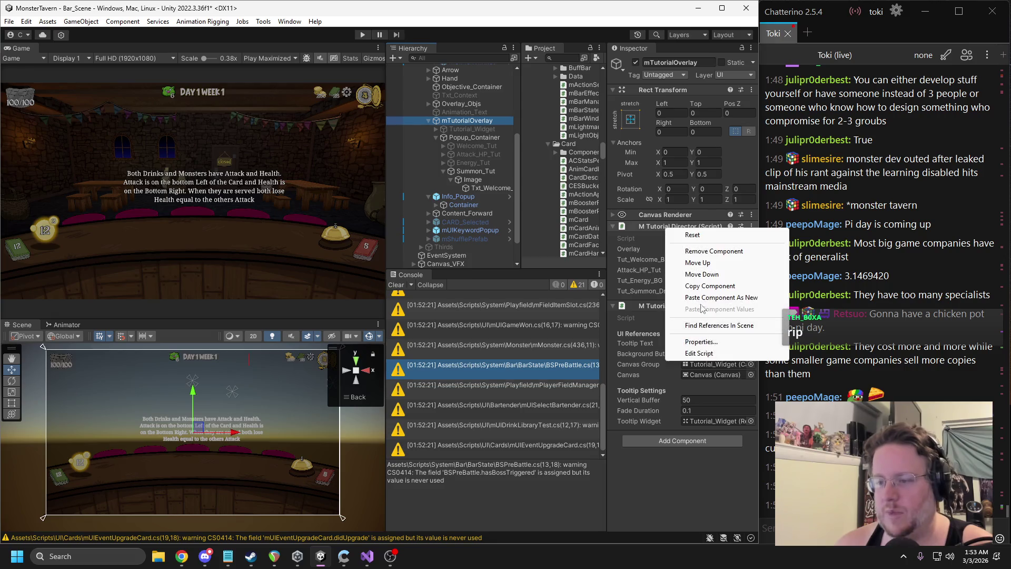
left_click(685, 354)
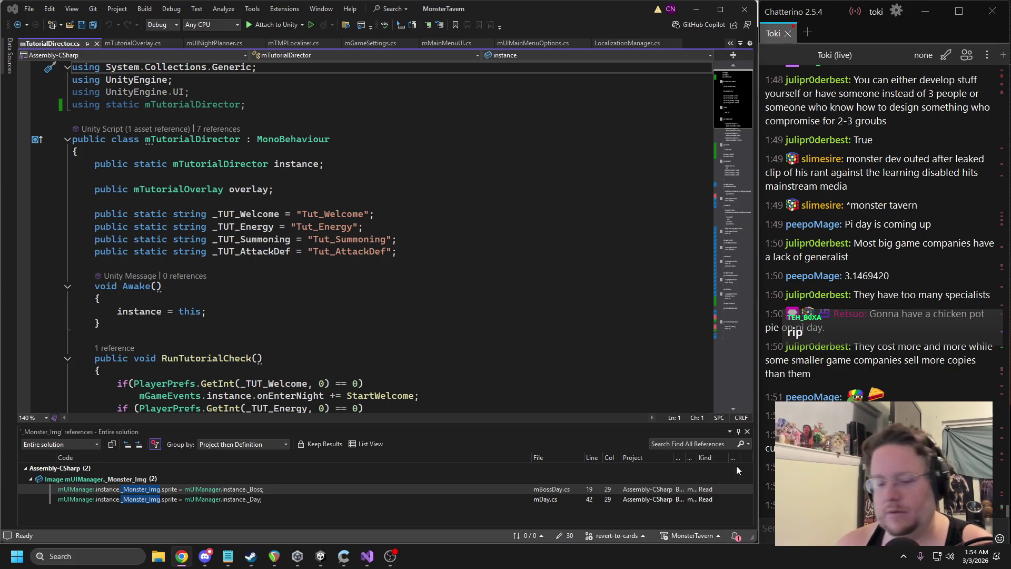
left_click(367, 556)
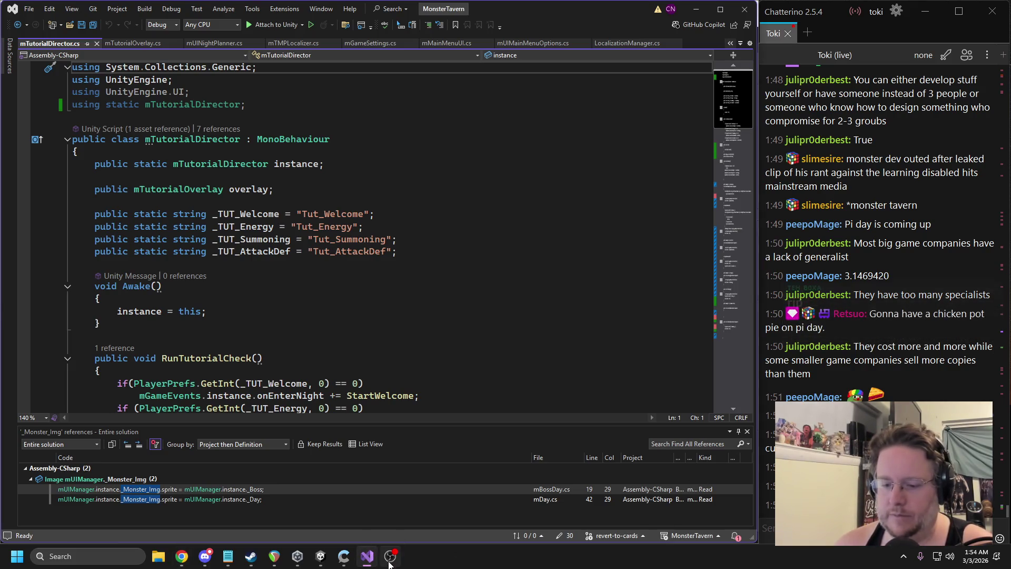
left_click(390, 558)
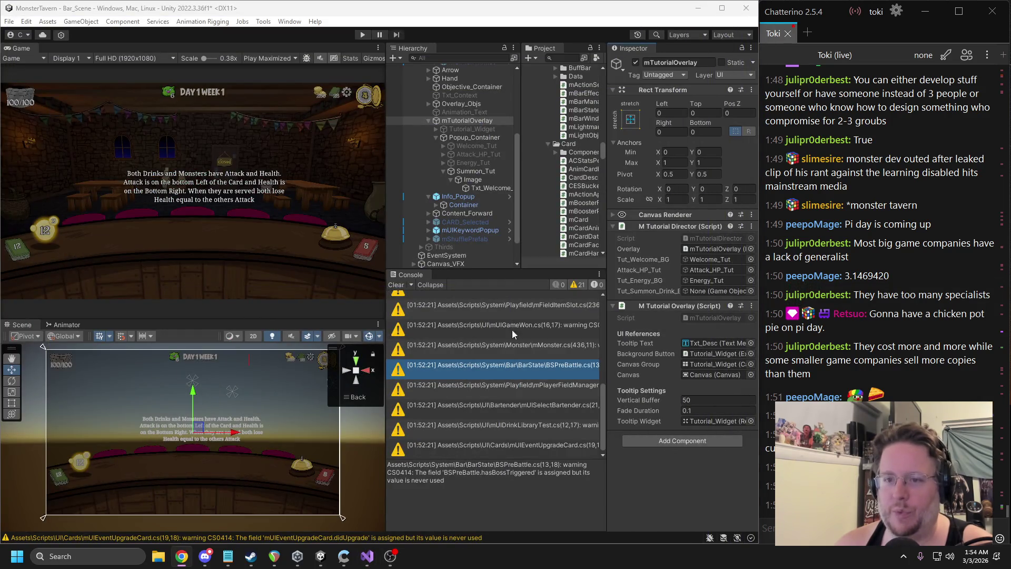
Replace Summon_Tut's Txt_Welcome_ text with the summoned-drinks explanation and clear the Console
left_click(490, 188)
left_click(643, 288)
key("ctrl+a")
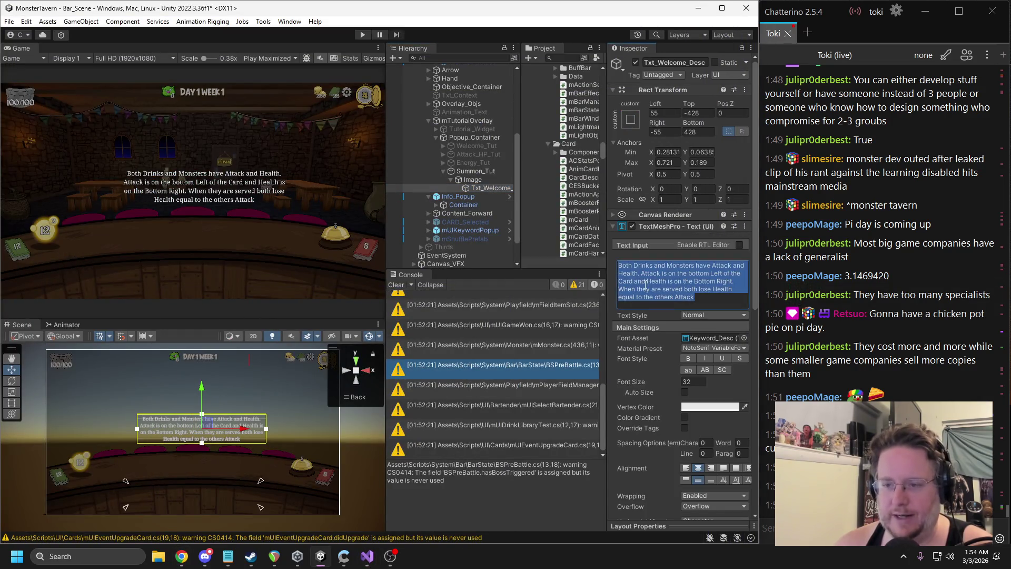
type("Summoned Drinks cannot be Served the same Turn they are Played. Once they are ready, Serve them to a Monster!")
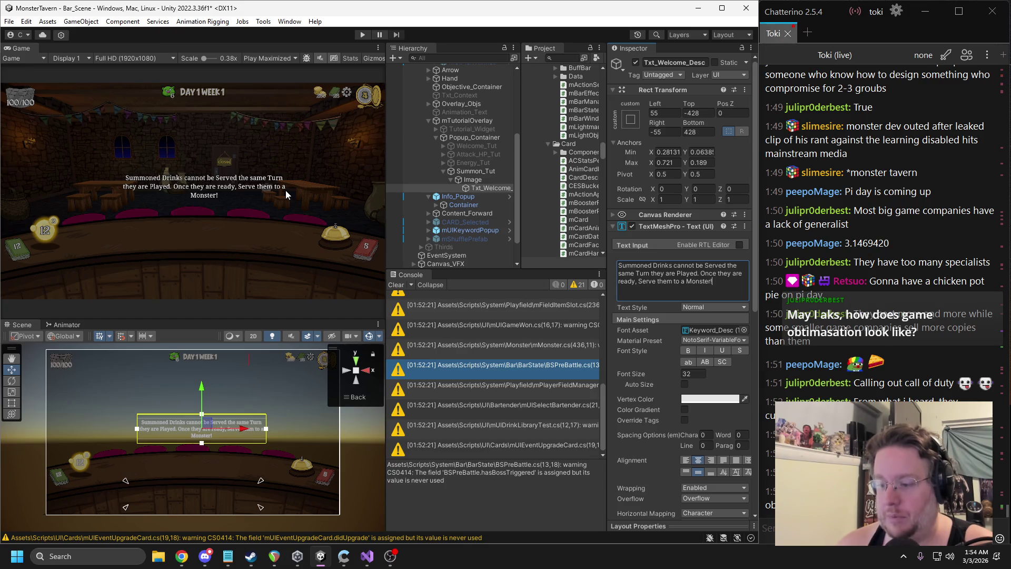
left_click(821, 527)
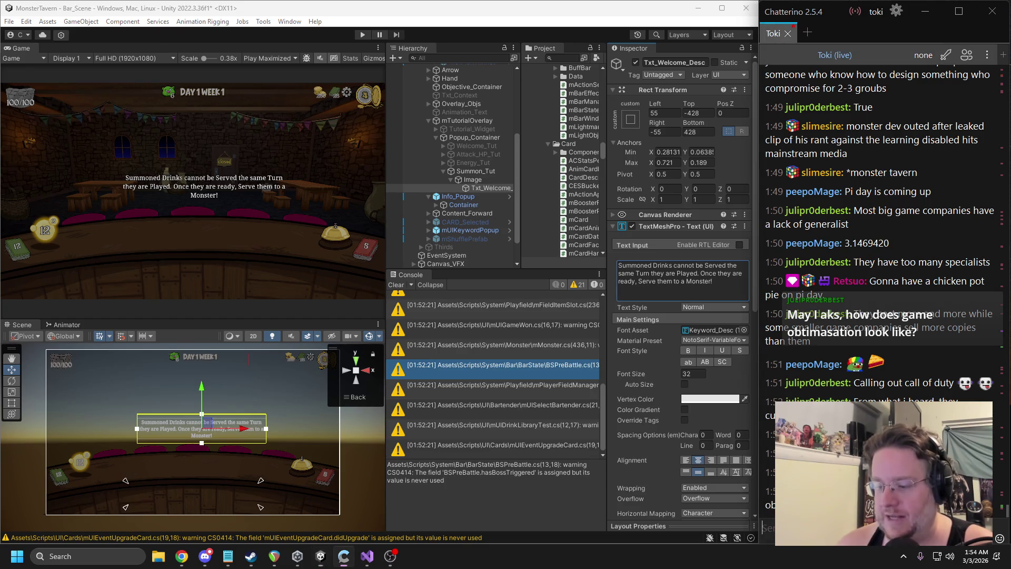
key("alt+Tab")
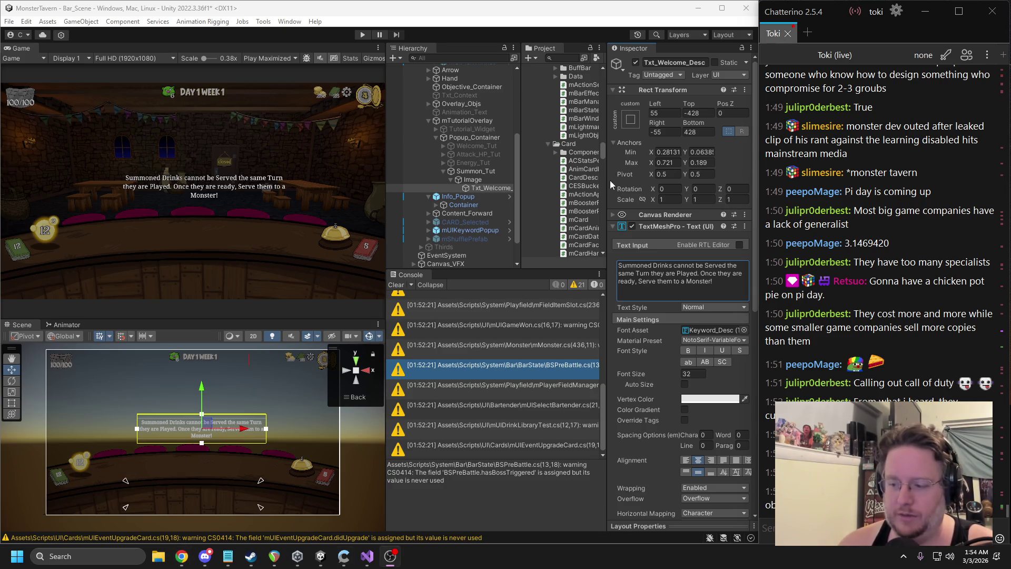
left_click(400, 286)
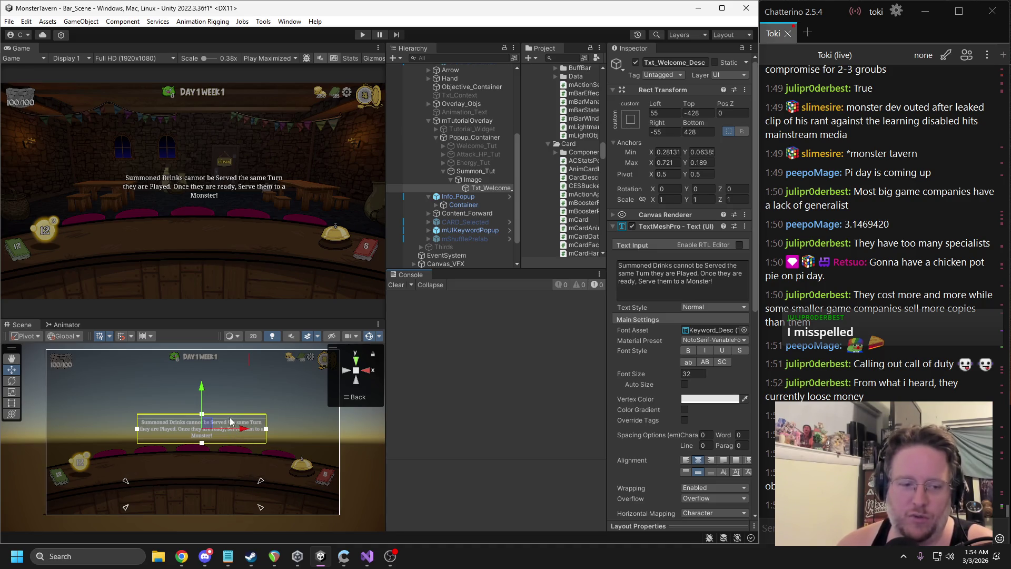
Snap the description text's anchors to its box corners and set Top and Bottom offsets to 0
mouse_move(261, 481)
left_mouse_down()
mouse_move(279, 414)
mouse_move(271, 415)
left_mouse_up()
left_click_drag(127, 508, 135, 448)
key("f")
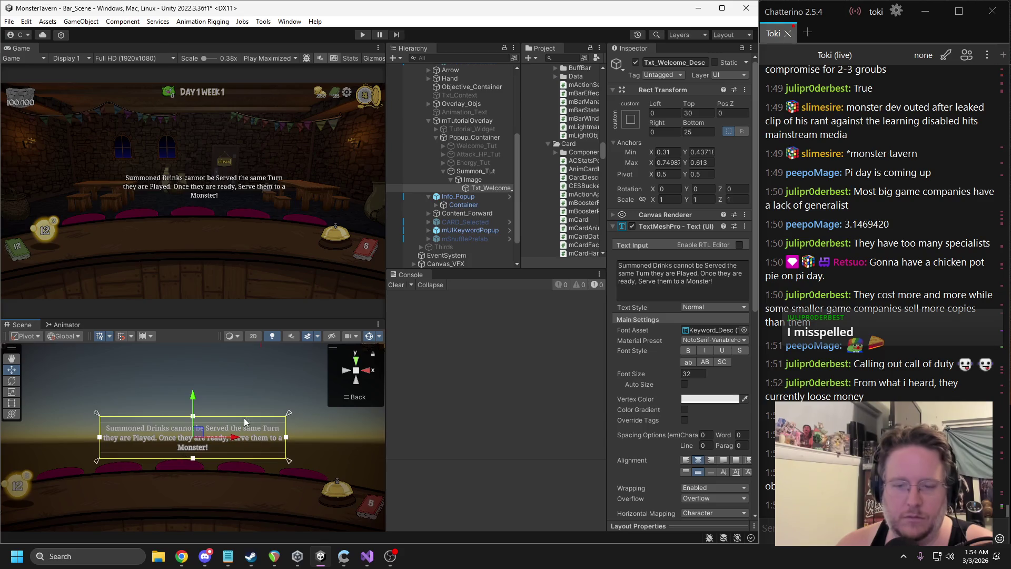
left_click(708, 113)
type("0")
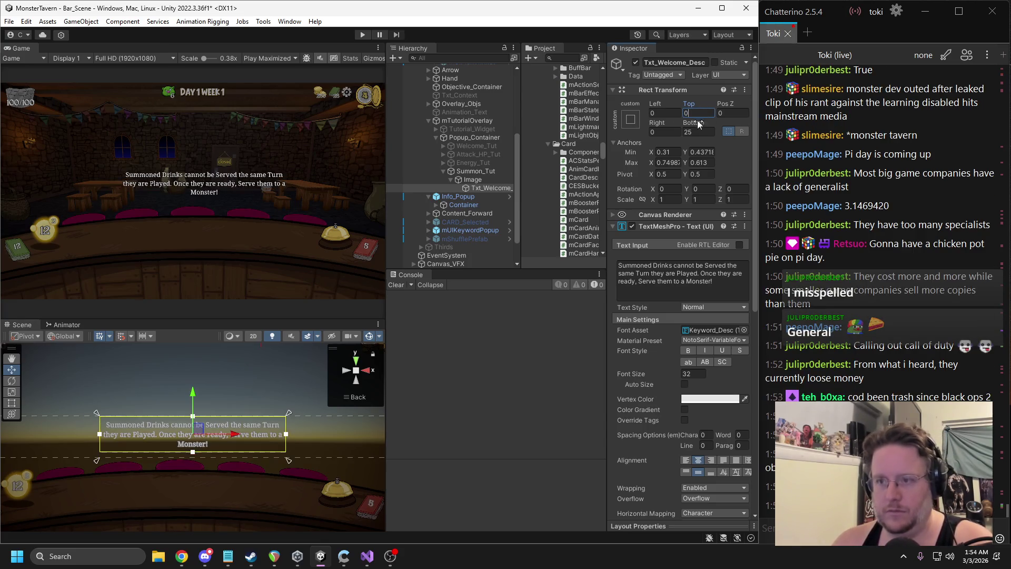
left_click(694, 131)
type("0")
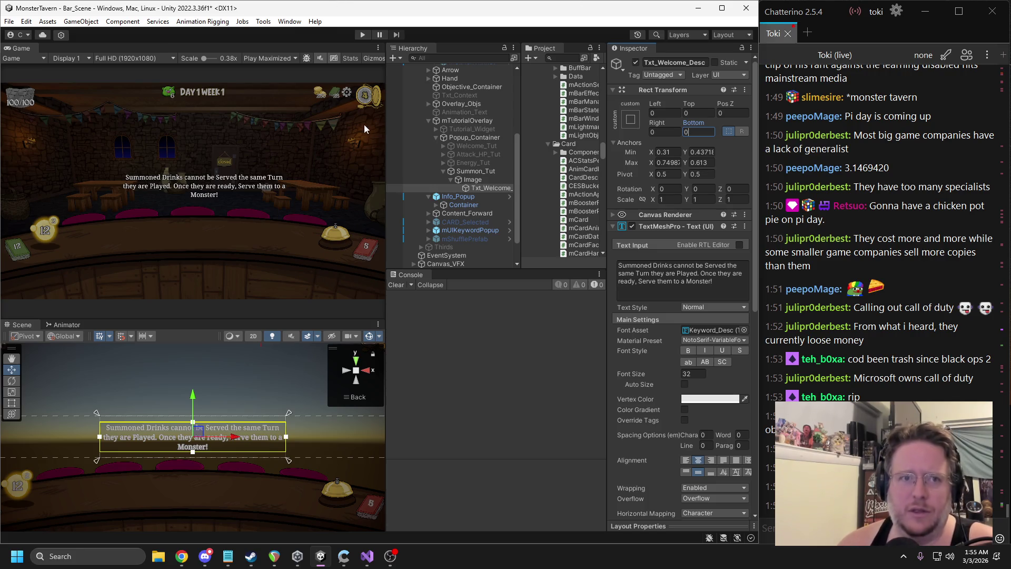
left_click(290, 21)
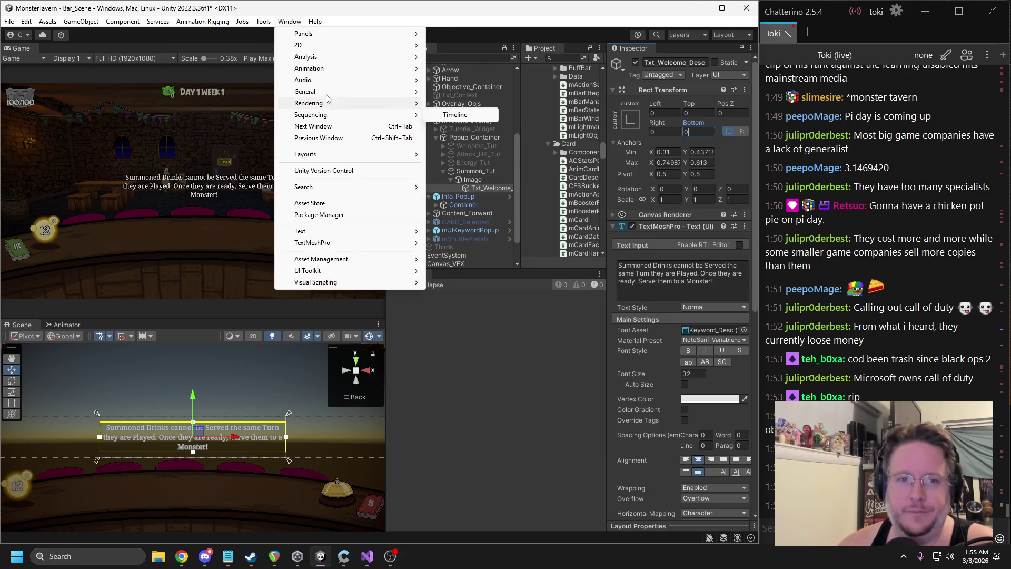
mouse_move(319, 94)
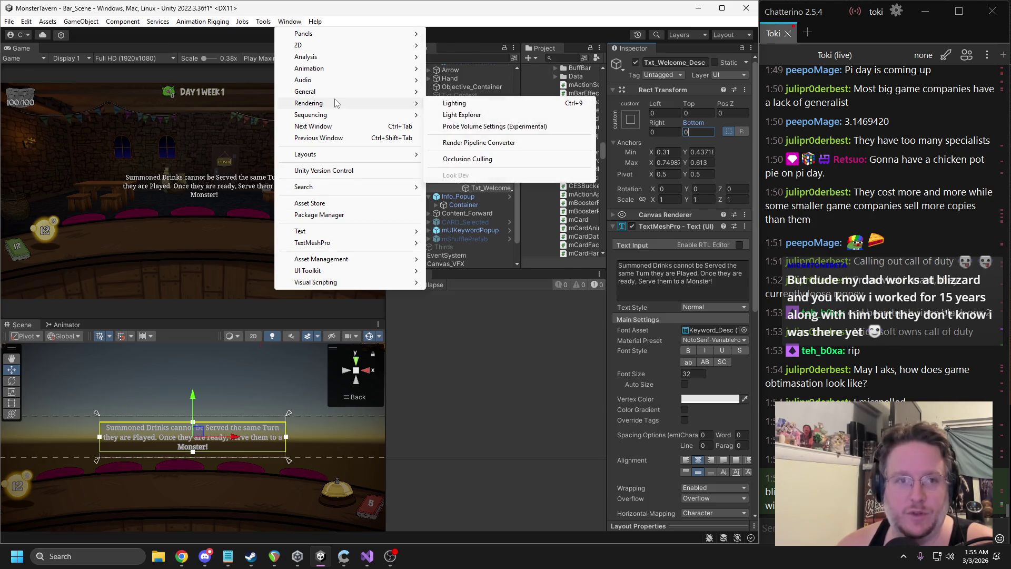
left_click(337, 8)
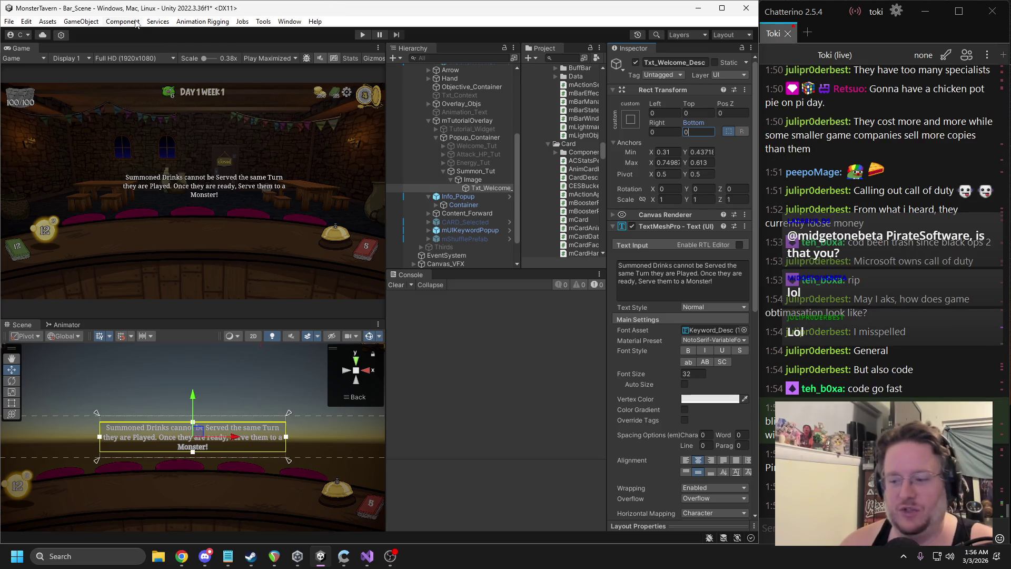
left_click_drag(289, 413, 289, 423)
Move the lower-left anchor and set the text's Top, Bottom and Left offsets to 0
left_click_drag(95, 460, 98, 458)
left_click(698, 112)
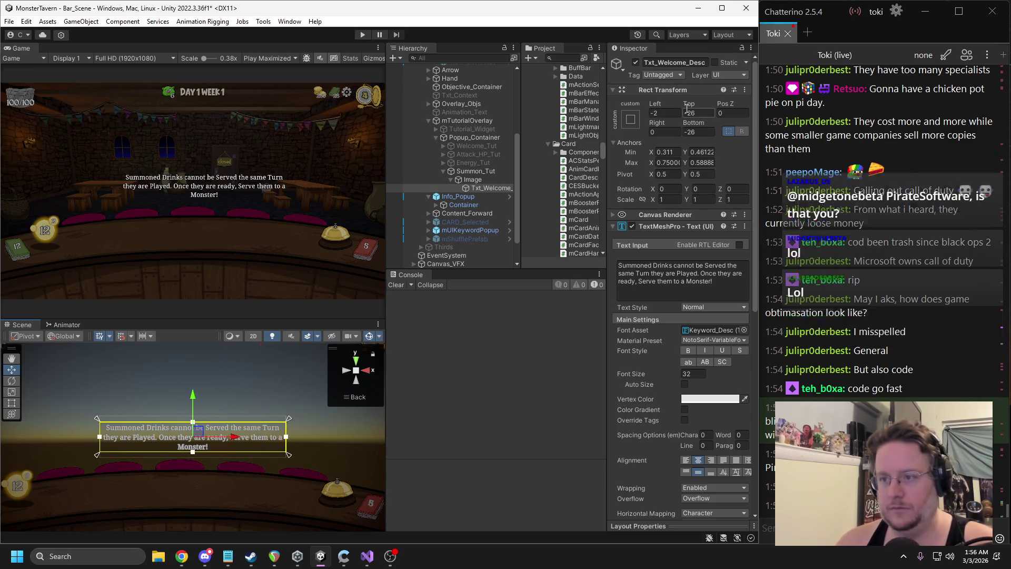
type("0")
left_click(697, 131)
type("0")
left_click(663, 113)
type("0")
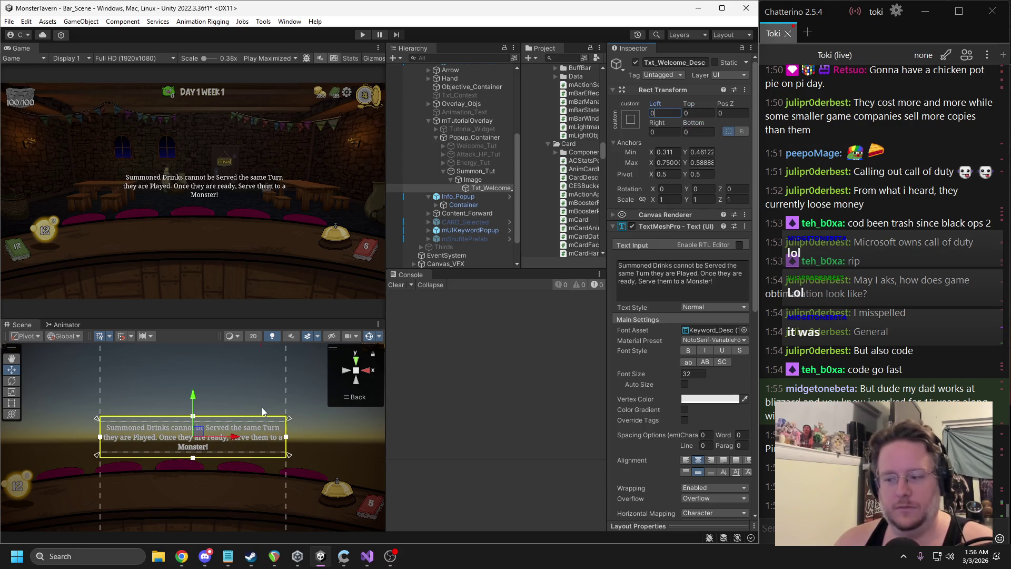
Raise the box's bottom edge, lower its top edge, and tighten the anchors around the text
scroll(232, 437, "up", 5)
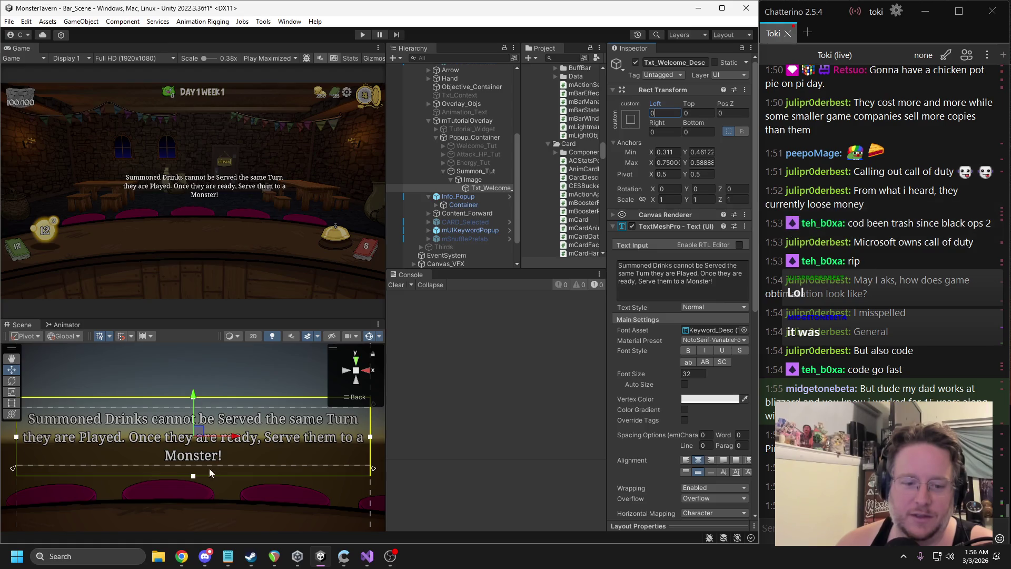
left_click_drag(195, 477, 195, 466)
scroll(212, 396, "up", 1)
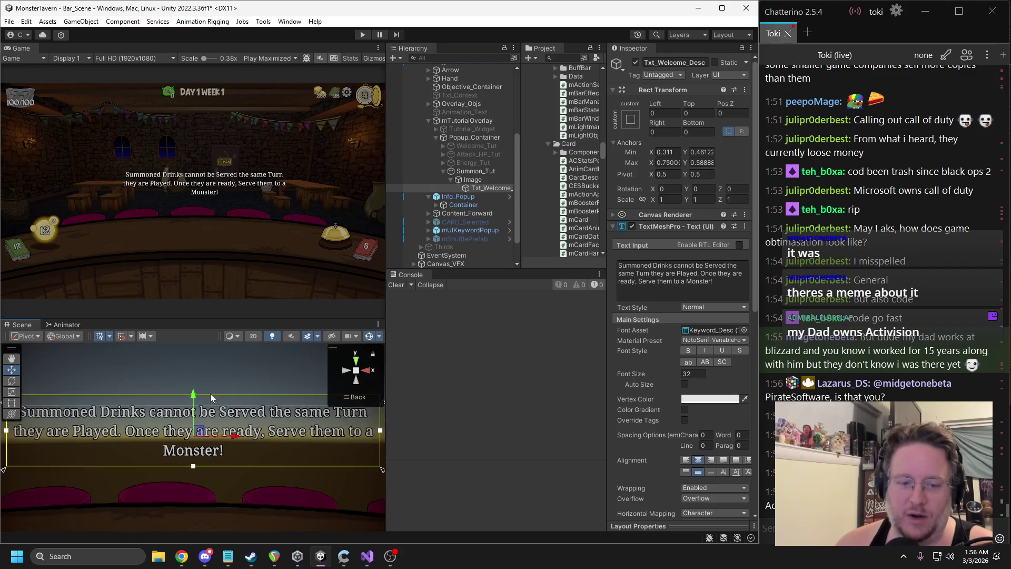
scroll(210, 394, "up", 2)
left_click_drag(195, 375, 193, 389)
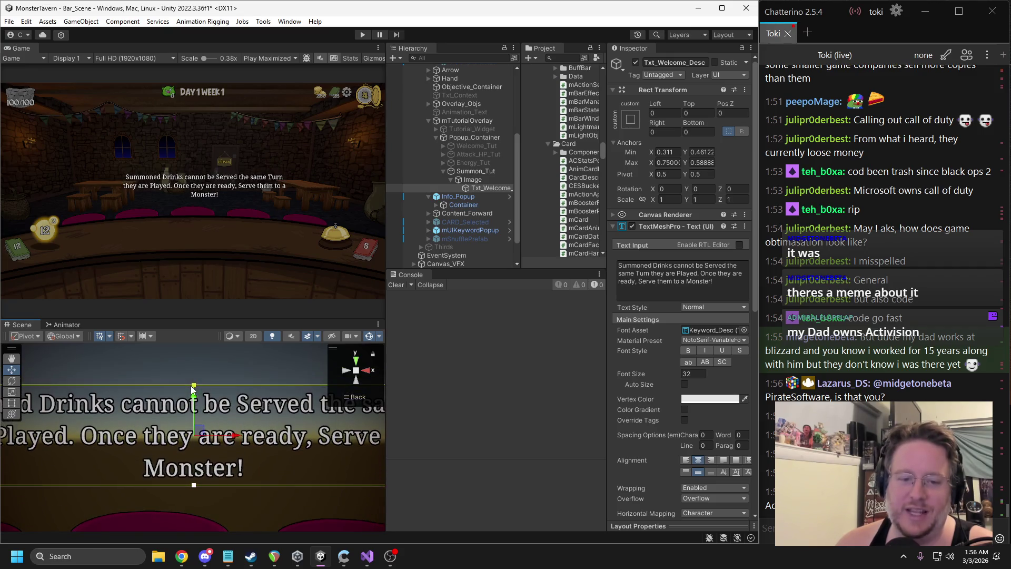
scroll(194, 437, "down", 5)
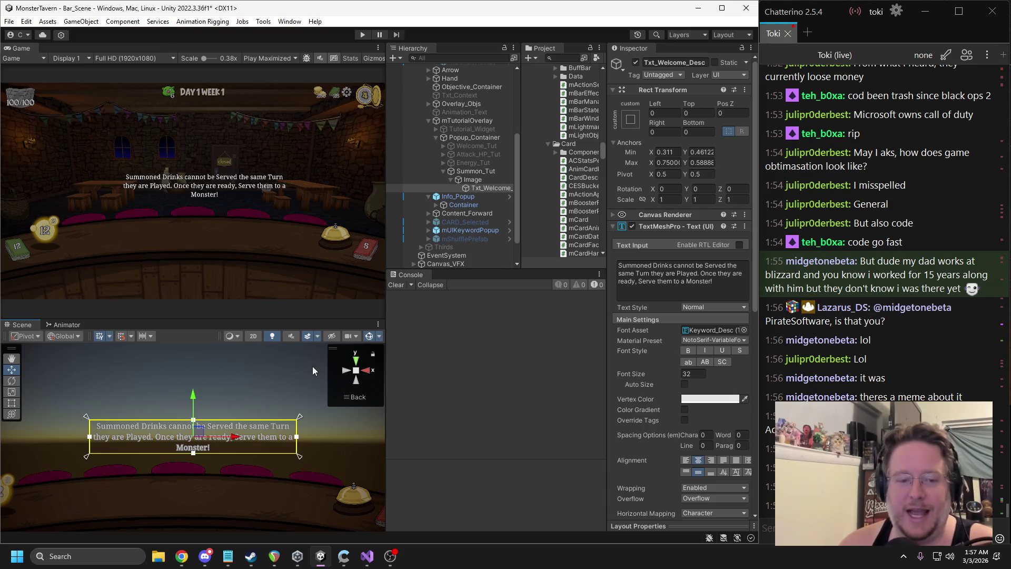
mouse_move(241, 436)
left_mouse_down()
mouse_move(262, 404)
mouse_move(241, 405)
left_mouse_up()
left_click_drag(108, 423, 97, 429)
left_click_drag(321, 425, 308, 422)
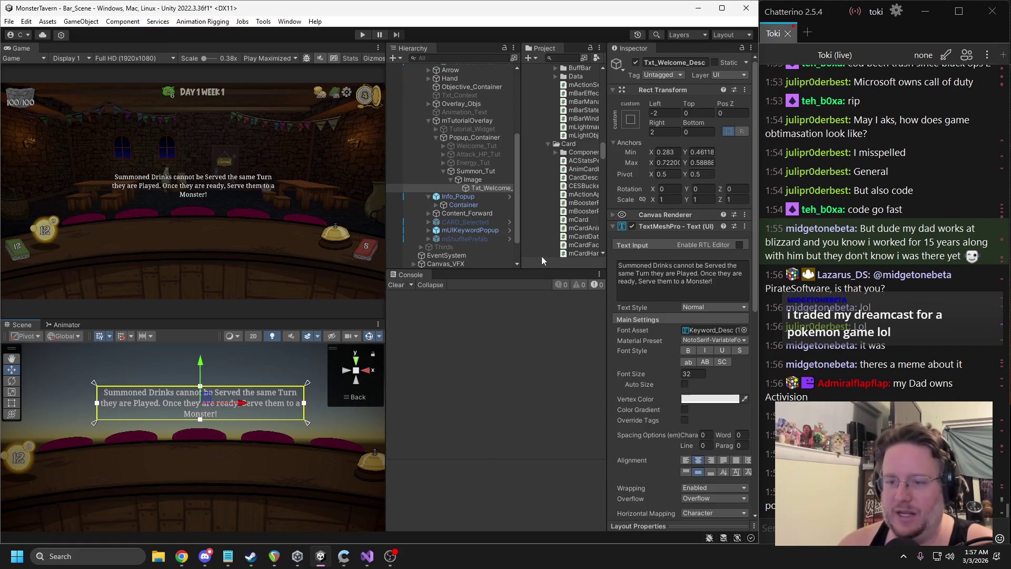
Assign Summon_Tut to the director's Tut_Summon_Drink slot, deactivate Summon_Tut, and save the scene
left_click(467, 138)
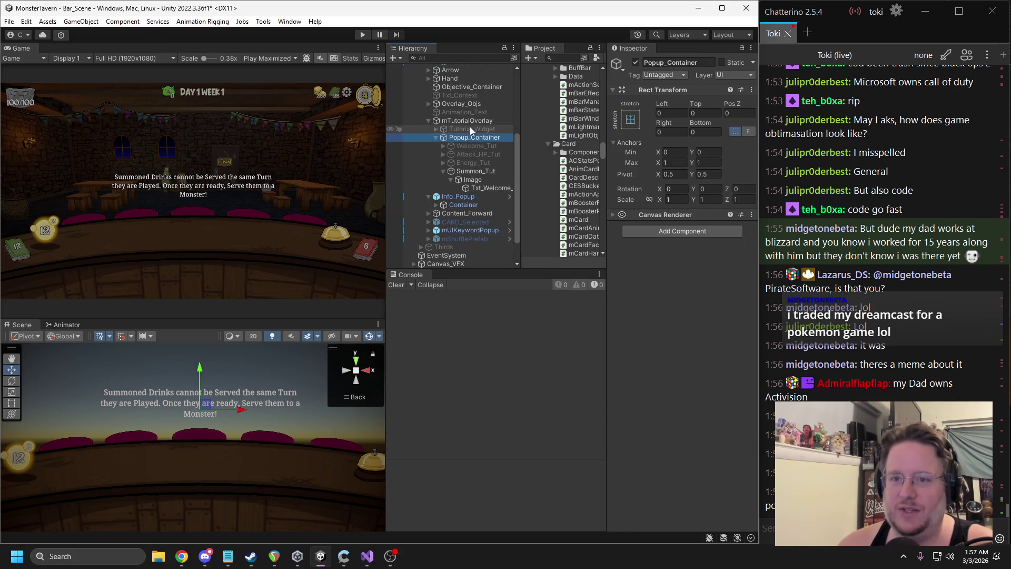
left_click(469, 121)
mouse_move(468, 171)
left_mouse_down()
mouse_move(540, 220)
mouse_move(701, 290)
left_mouse_up()
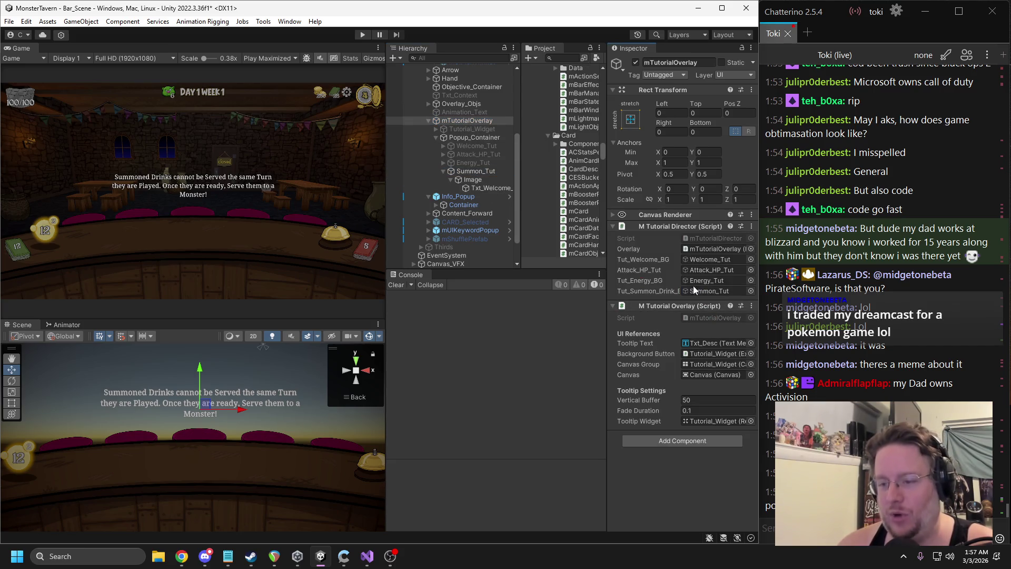
left_click(443, 172)
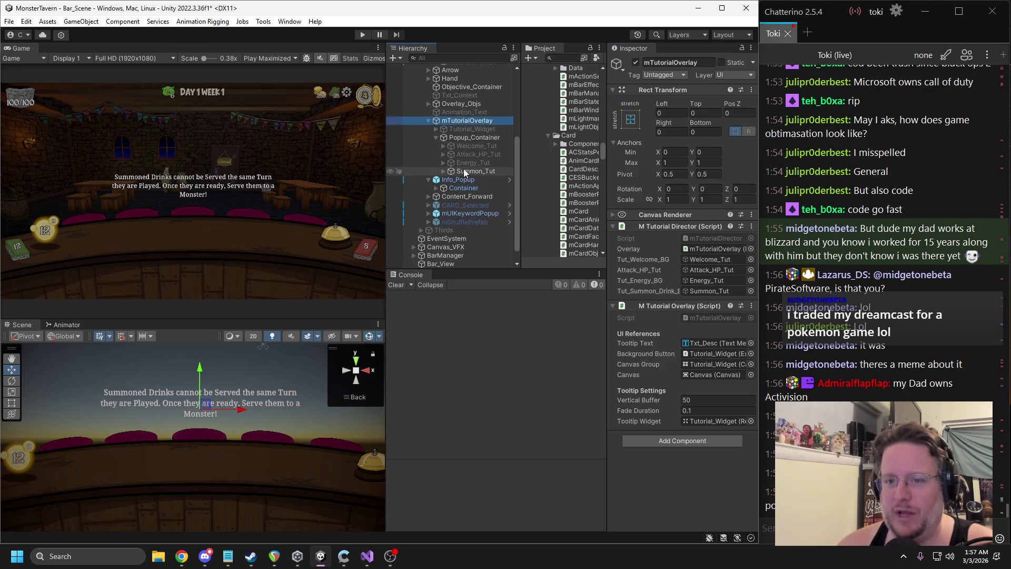
left_click(463, 169)
left_click(635, 64)
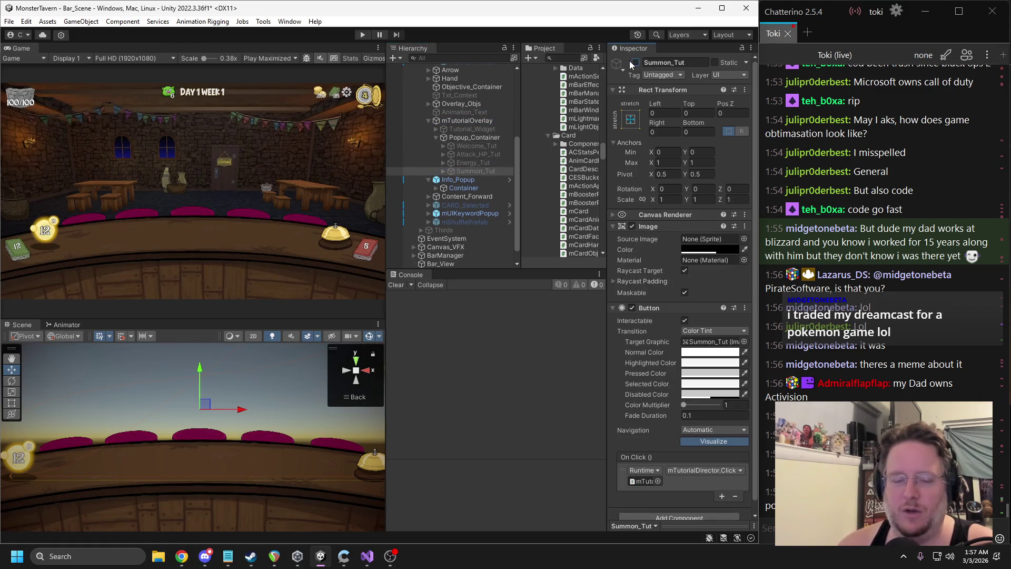
key("ctrl+s")
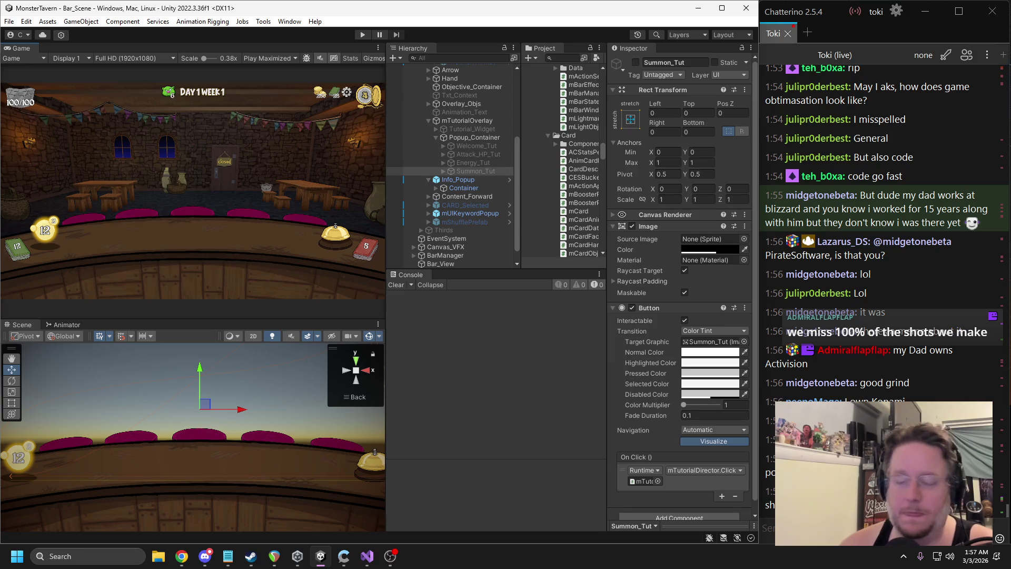
Recheck mTutorialOverlay's references, widen the Game view, and enter play mode
key("alt+Tab")
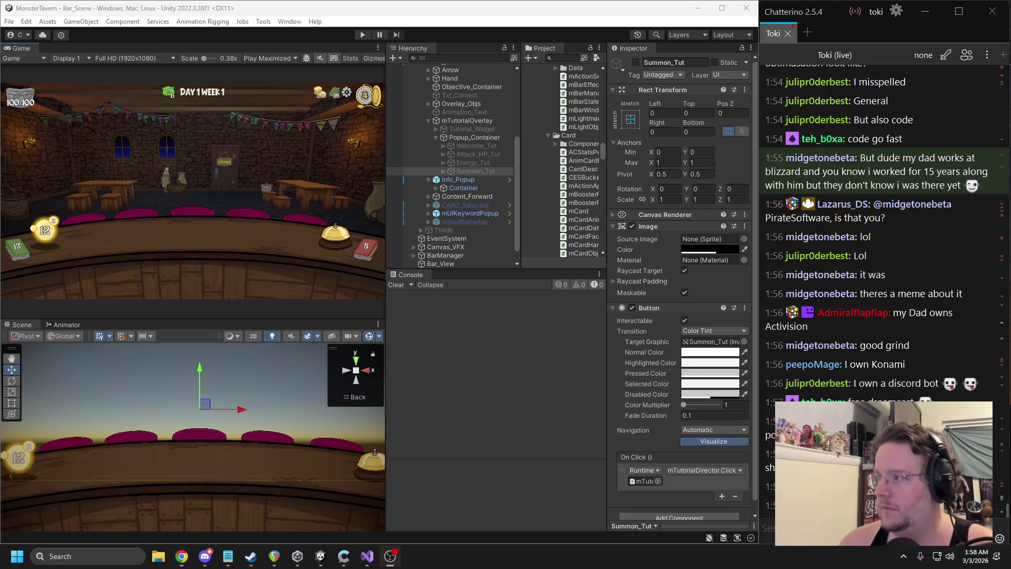
left_click(277, 176)
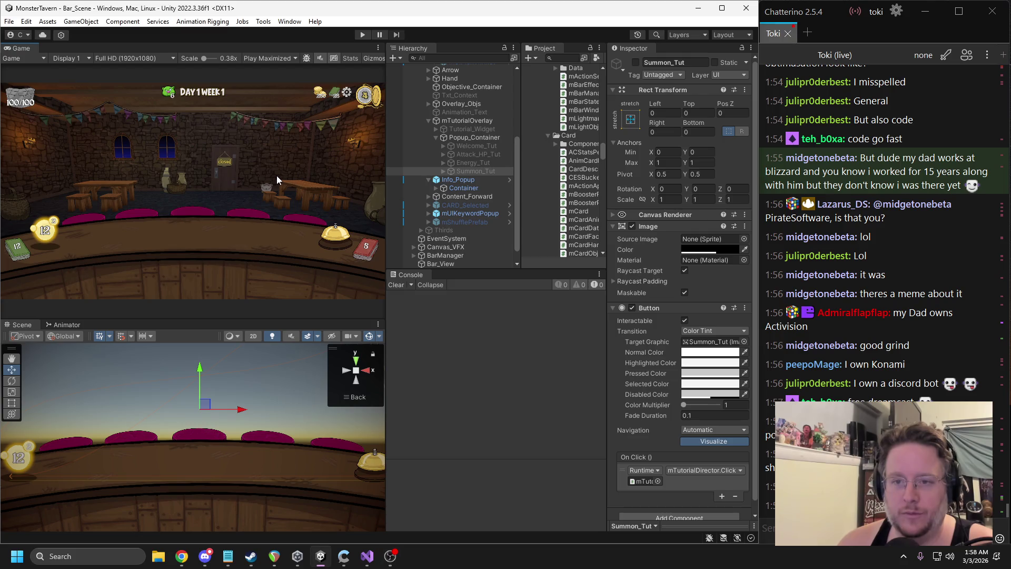
left_click(456, 121)
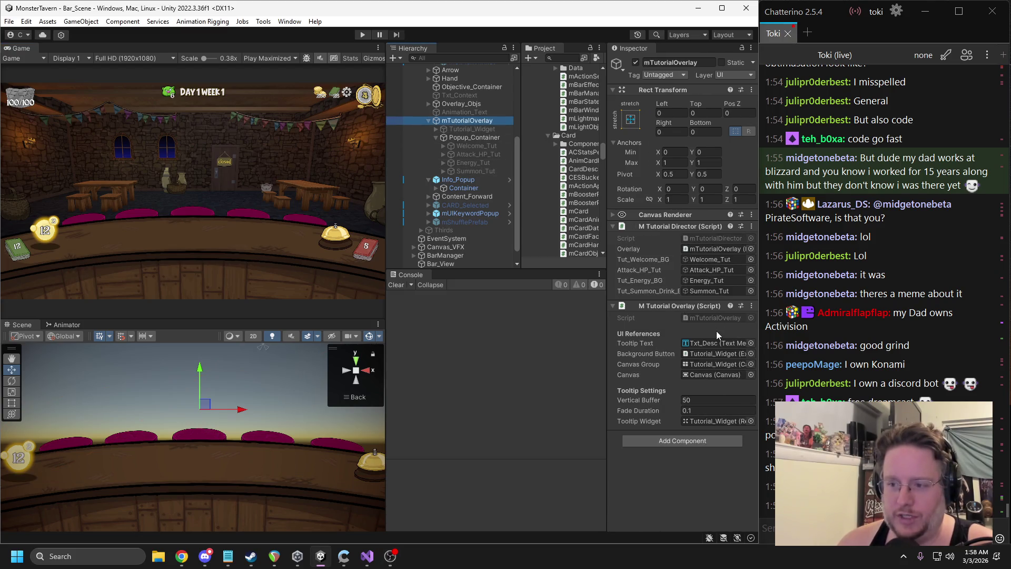
left_click(394, 286)
mouse_move(384, 215)
left_mouse_down()
mouse_move(427, 216)
mouse_move(419, 216)
left_mouse_up()
left_click(362, 35)
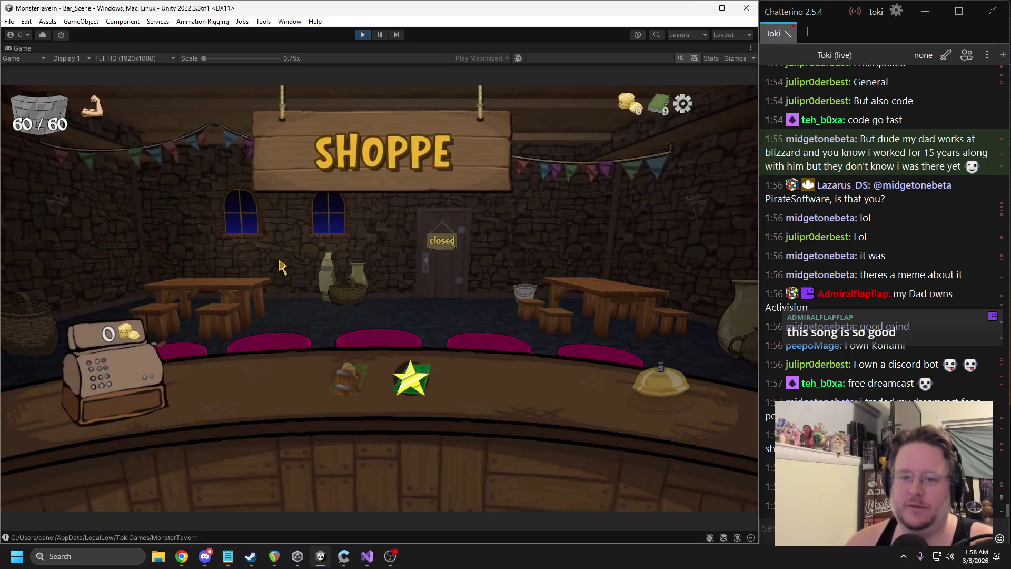
End the current run from the pause menu and begin a new one at the Forest Edge Tavern
key("Escape")
left_click(250, 246)
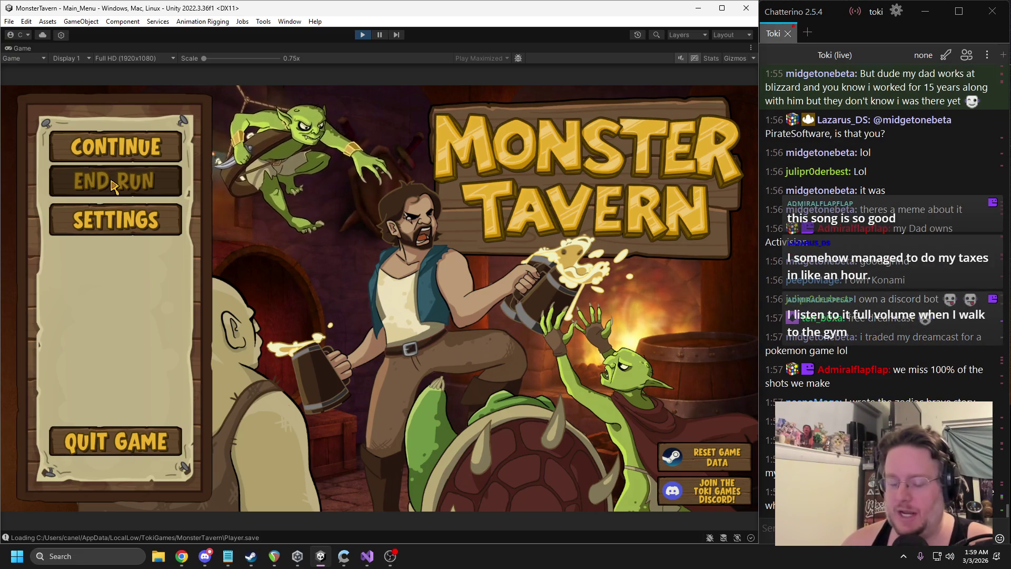
left_click(110, 185)
left_click(314, 343)
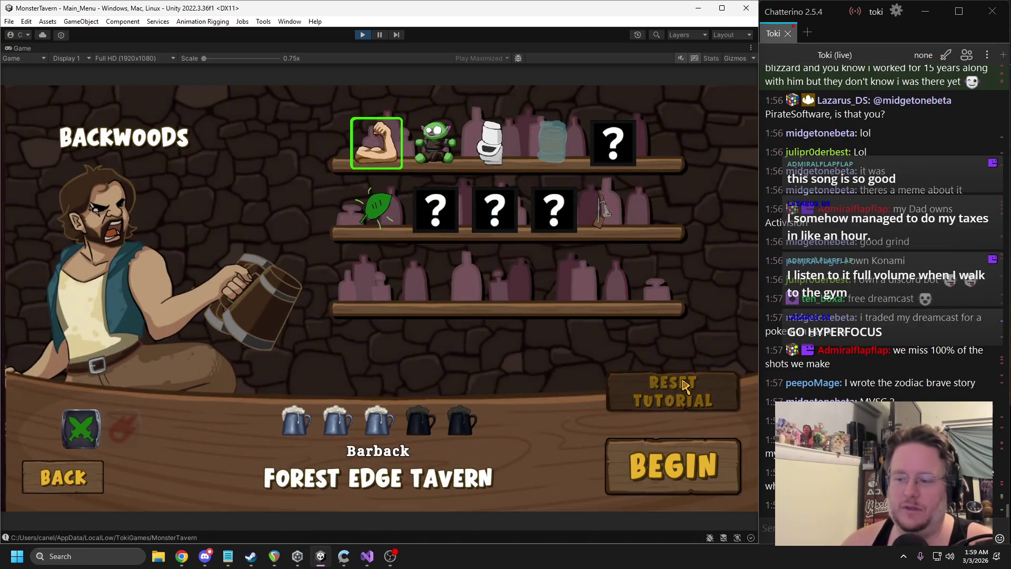
left_click(674, 447)
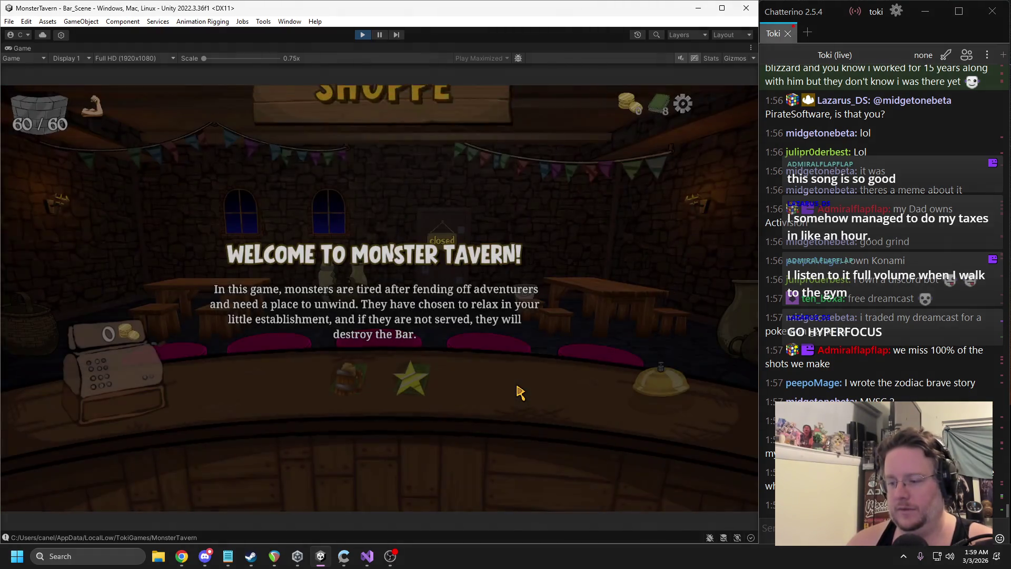
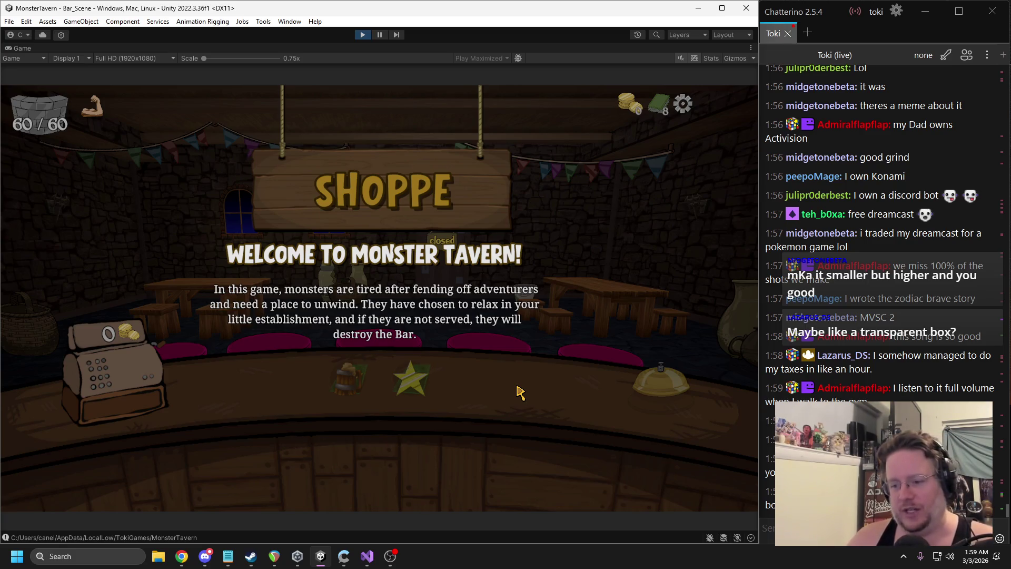
Pause the game, set Txt_Welcome's TextMeshPro font size to 54, and review Txt_Welcome_Desc
left_click(379, 34)
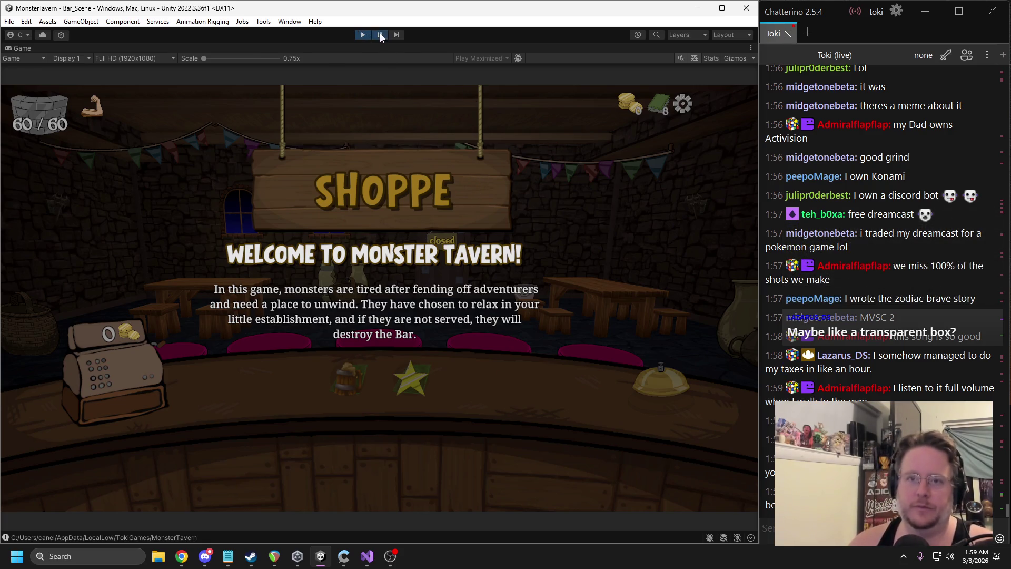
left_click(212, 384)
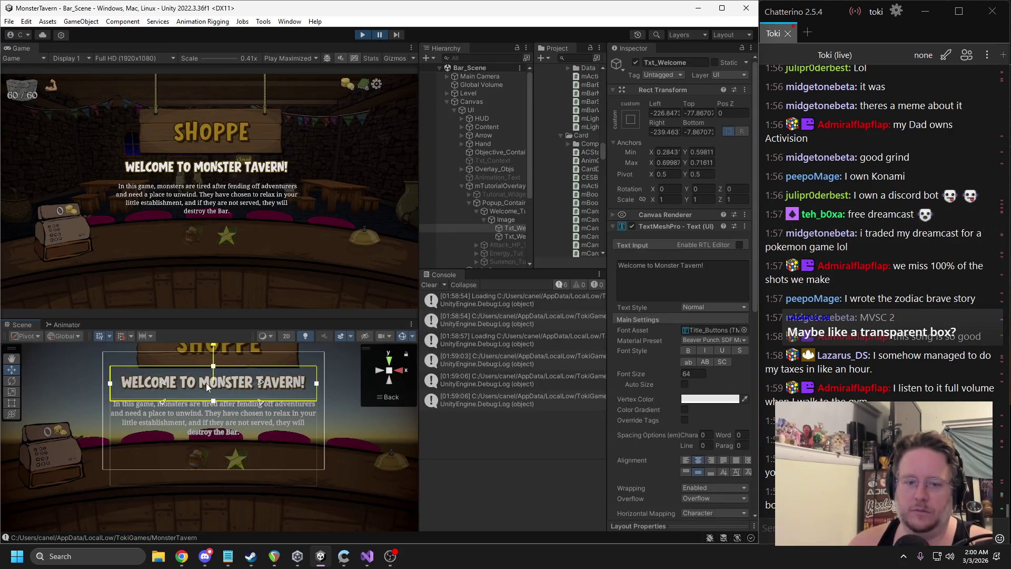
left_click(505, 236, "ctrl")
mouse_move(220, 387)
left_mouse_down()
mouse_move(212, 431)
mouse_move(219, 411)
left_mouse_up()
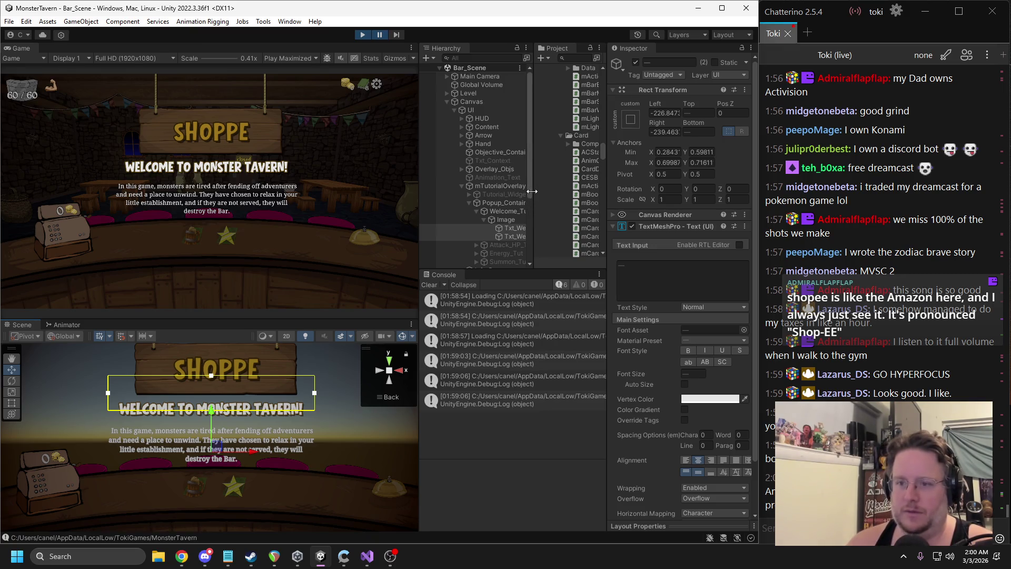
left_click(512, 228)
left_click(692, 374)
type("54")
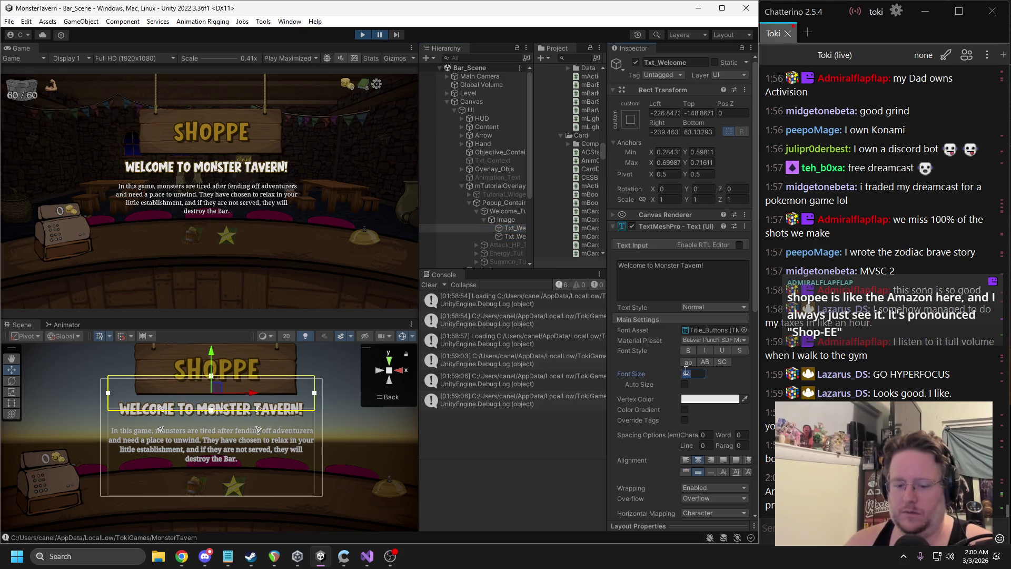
left_click(510, 236)
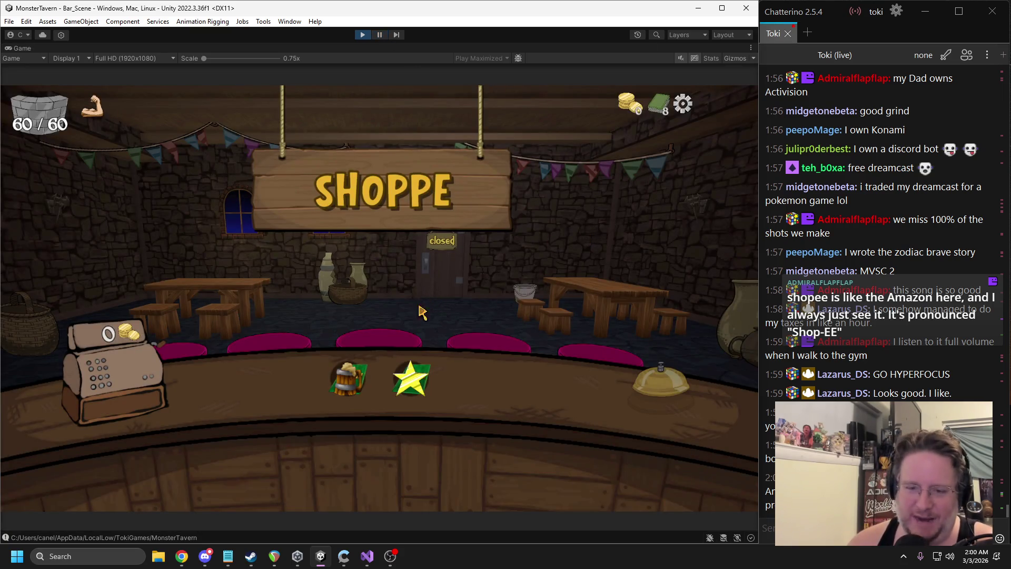
Open the drink card selection from the Color Drink mug, then bring Chrome to the front
mouse_move(345, 387)
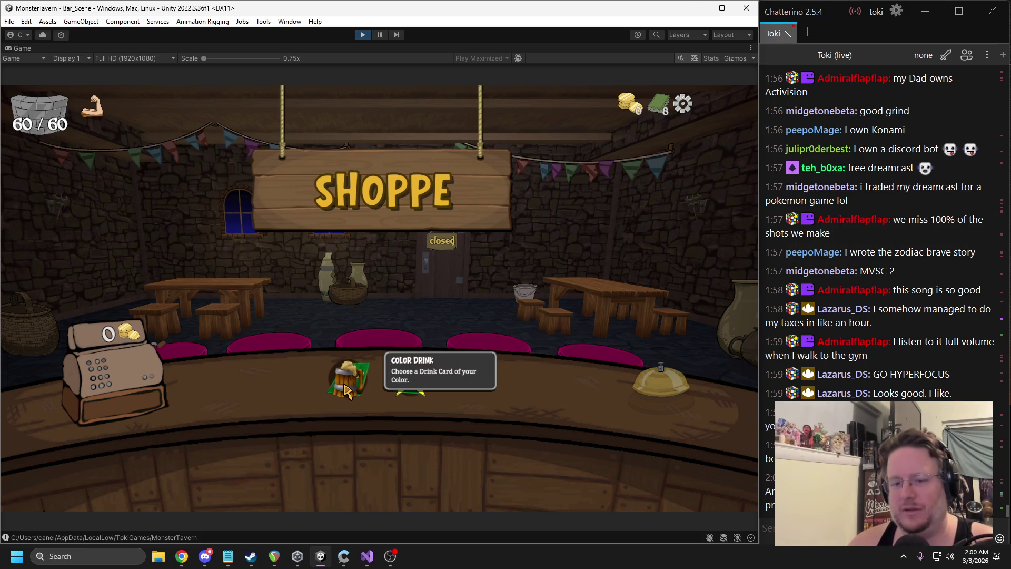
left_click(344, 389)
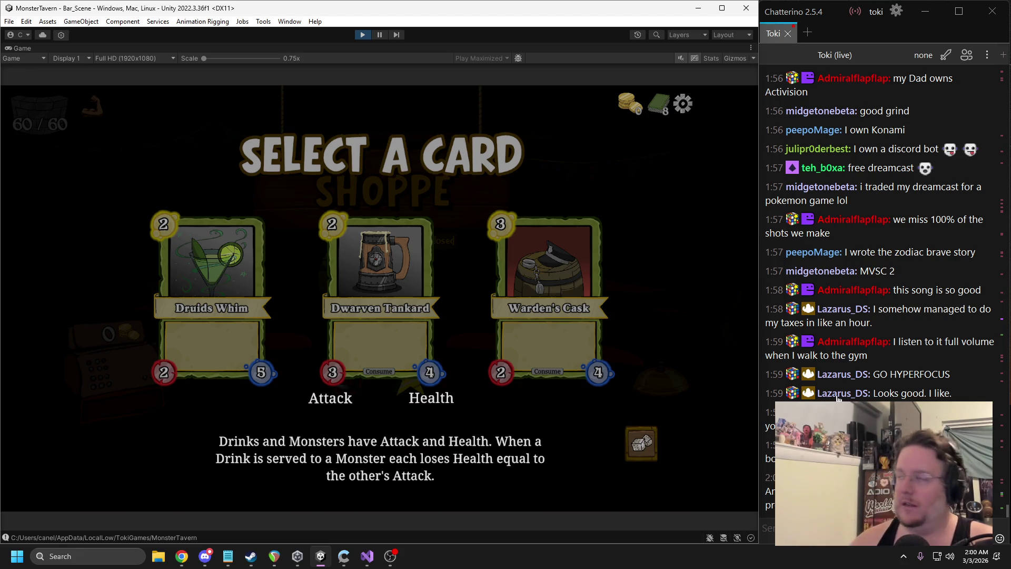
left_click(182, 556)
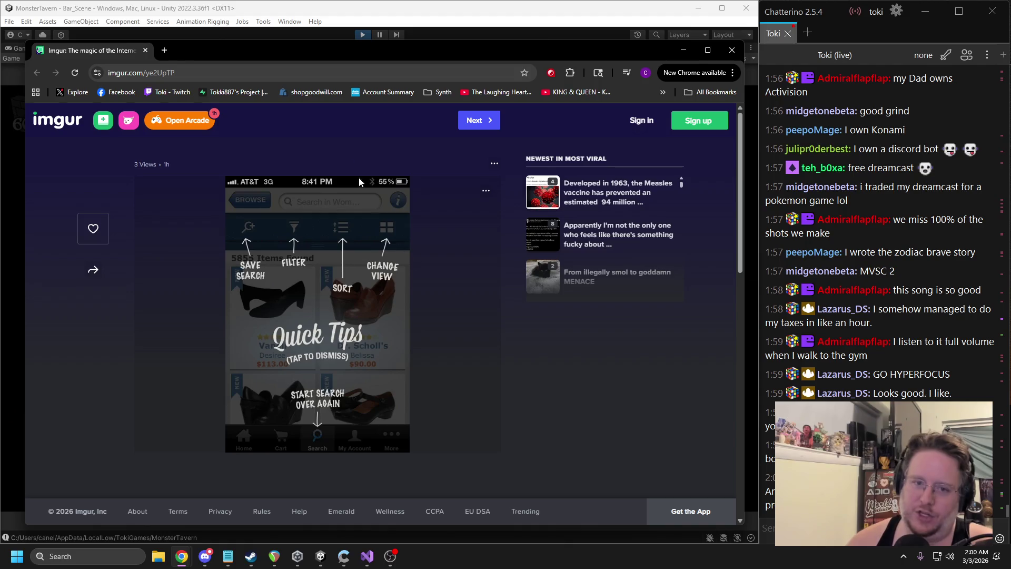
Move the Chrome window onto the other monitor to uncover Unity's card selection screen
left_click_drag(93, 49, 1010, 106)
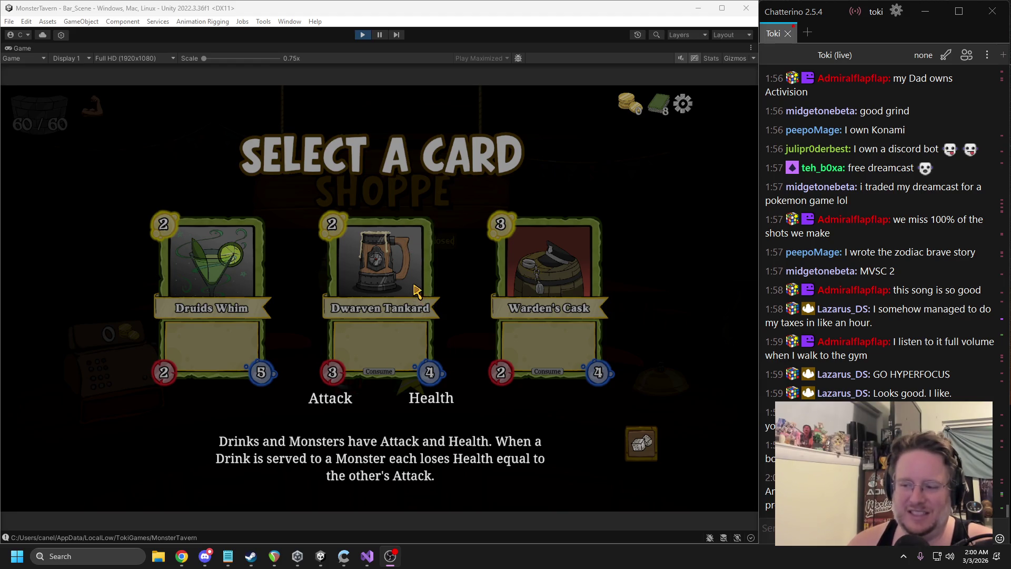
Pause and resume the game, then pause again and exit play mode
left_click(379, 34)
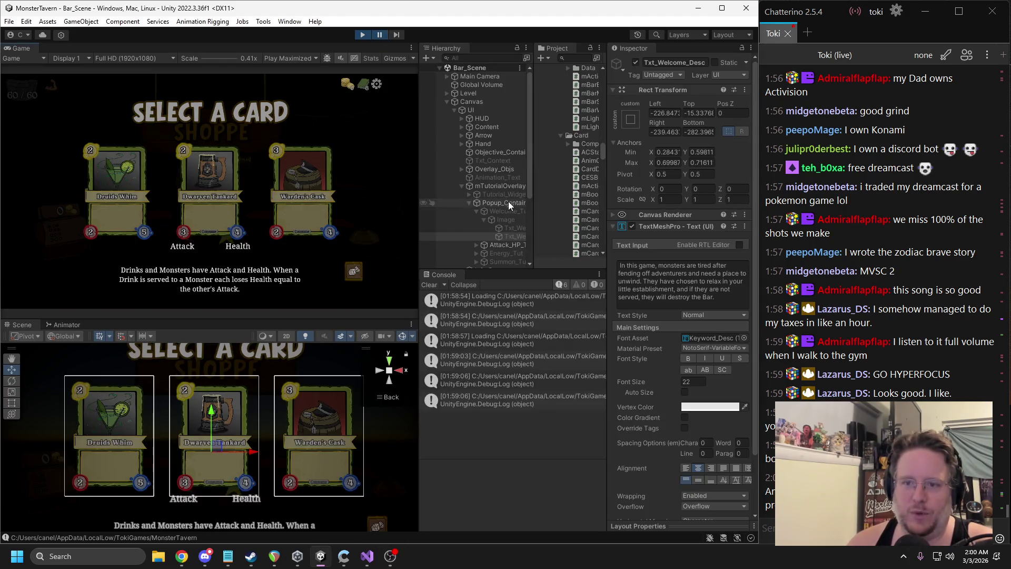
left_click(378, 35)
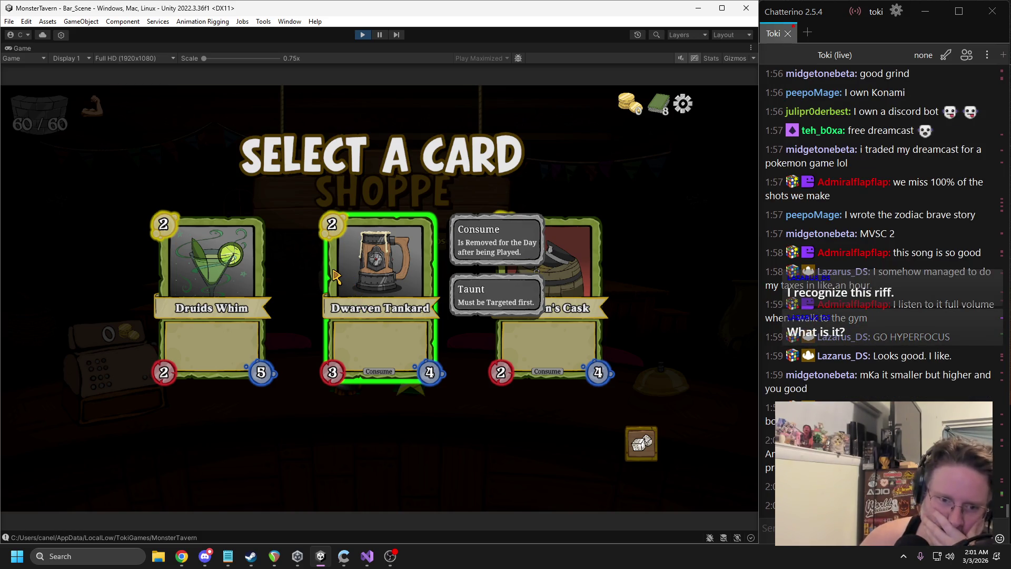
left_click(379, 35)
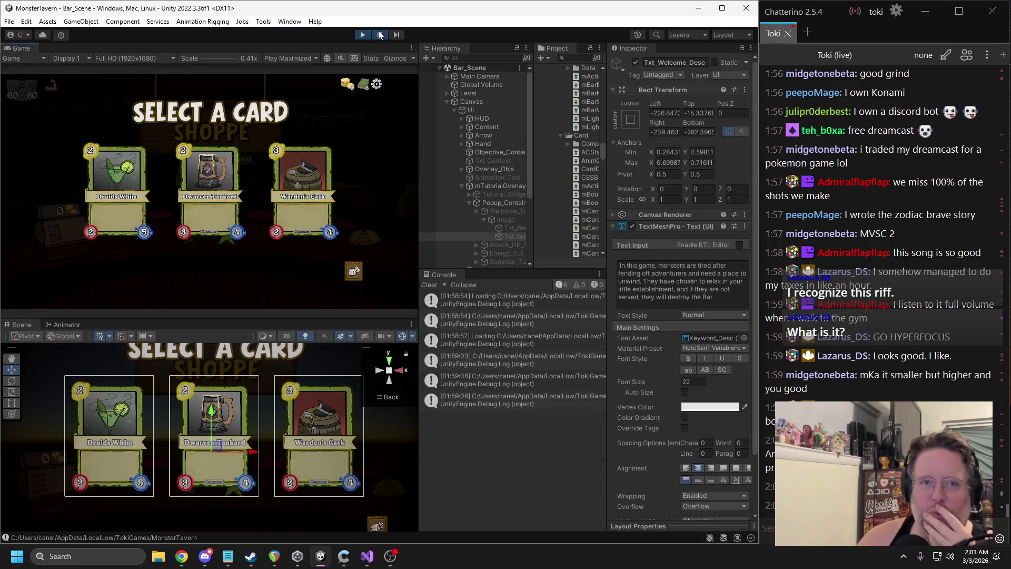
left_click(363, 35)
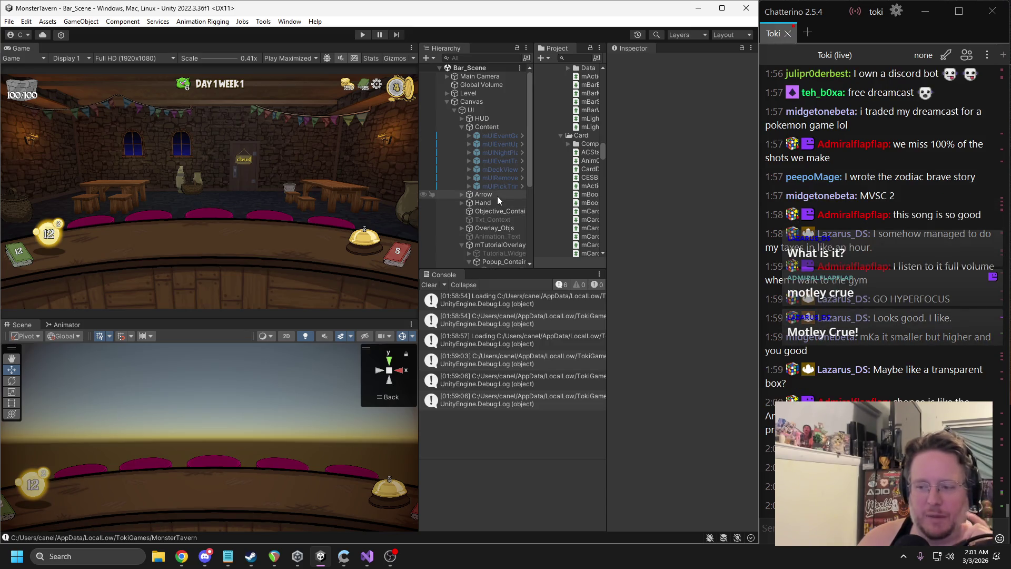
Select Attack_HP_Tut and inspect its Image colour without changing it
scroll(491, 210, "down", 2)
scroll(494, 218, "down", 2)
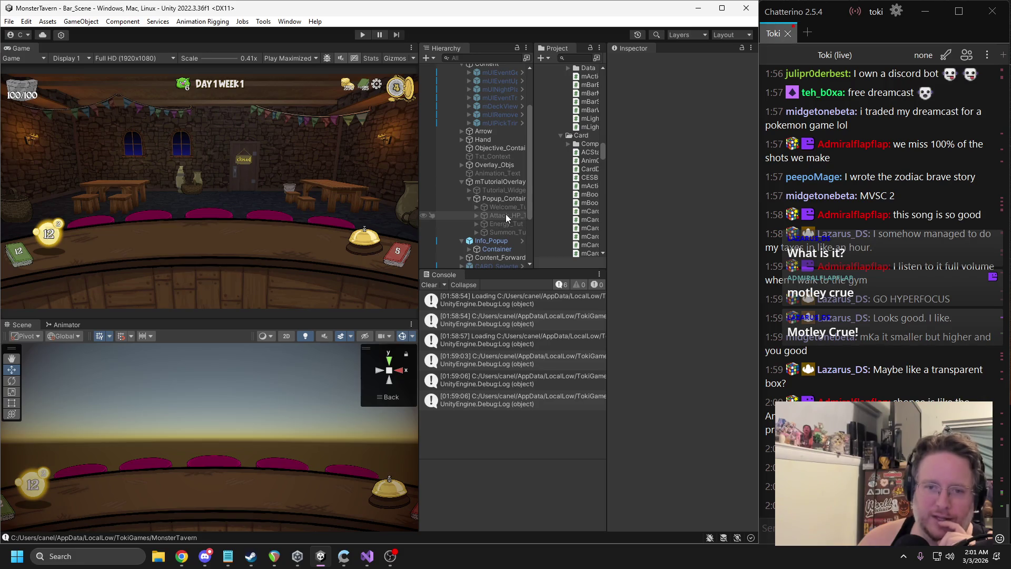
left_click(505, 215)
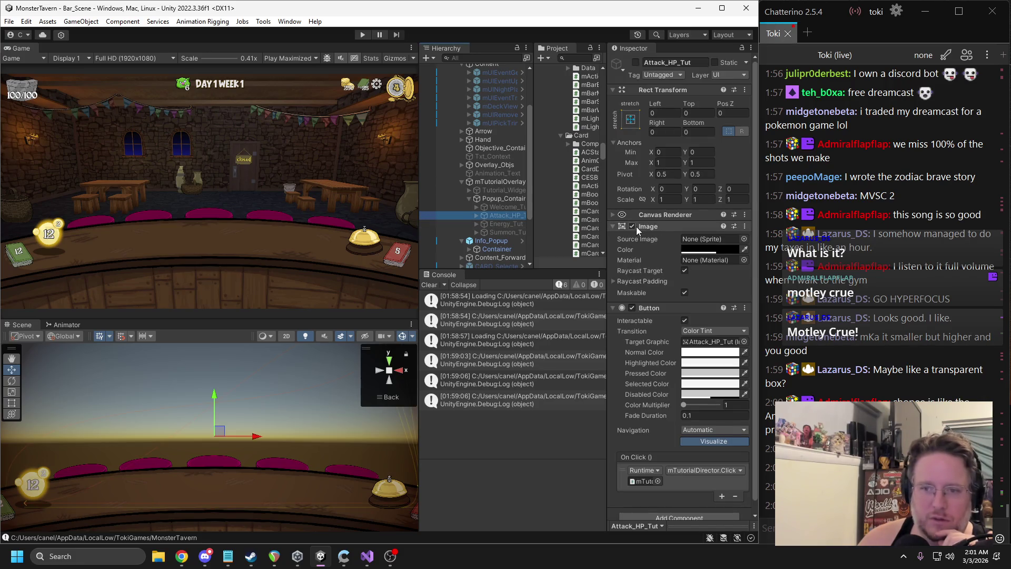
left_click(705, 250)
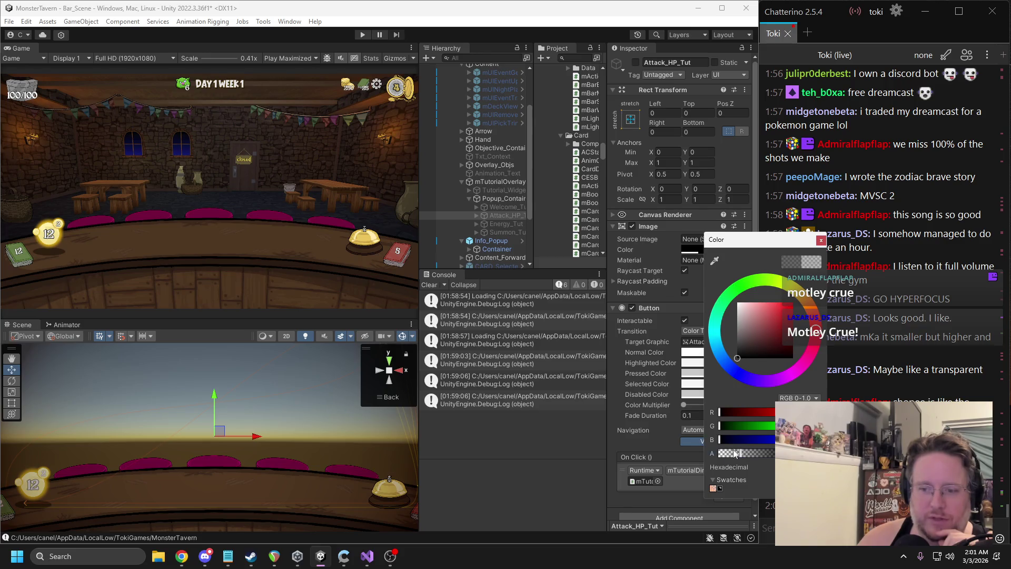
key("Escape")
Start play mode on a fresh run, ending the old one, and dismiss the welcome popup
left_click(360, 34)
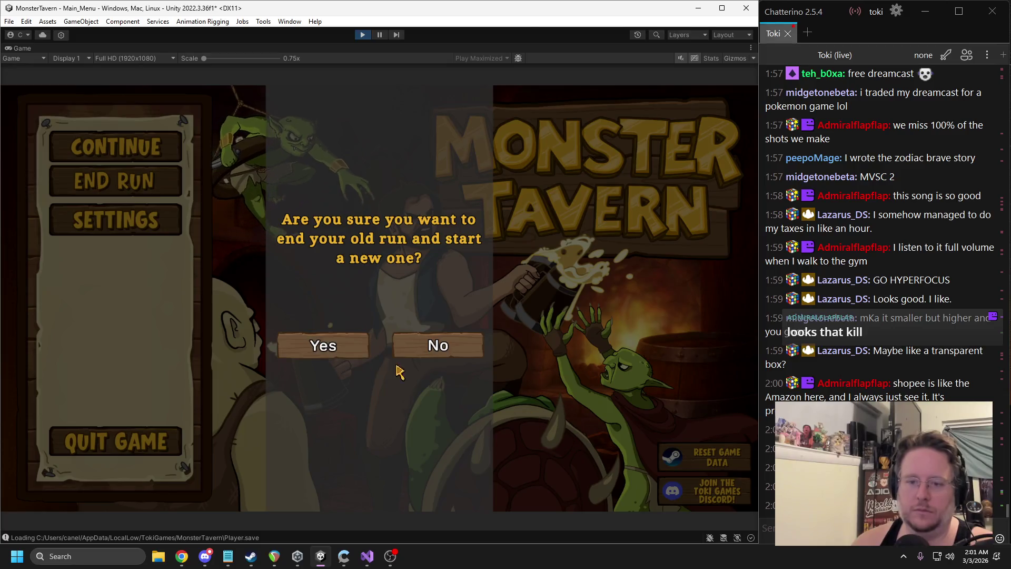
key("Return")
key("Return")
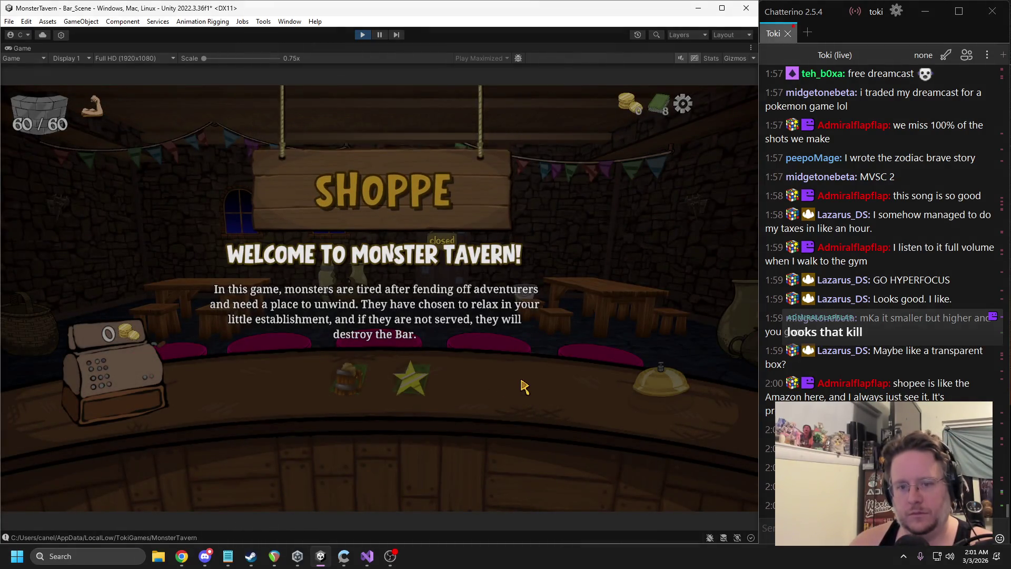
left_click(523, 388)
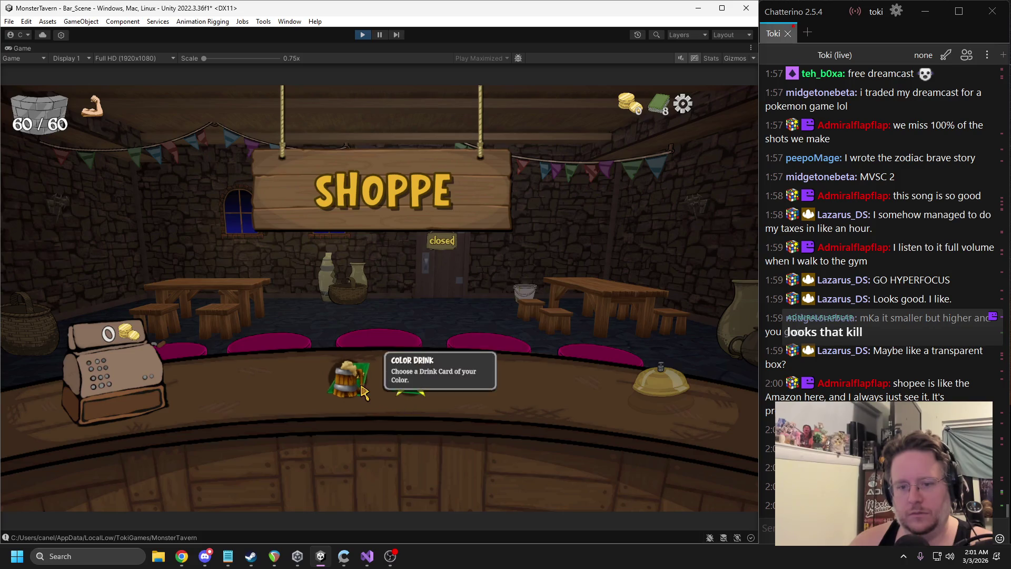
Add Green Slop Special and Shaken Not Stirred to the deck, then stop play mode
left_click(362, 392)
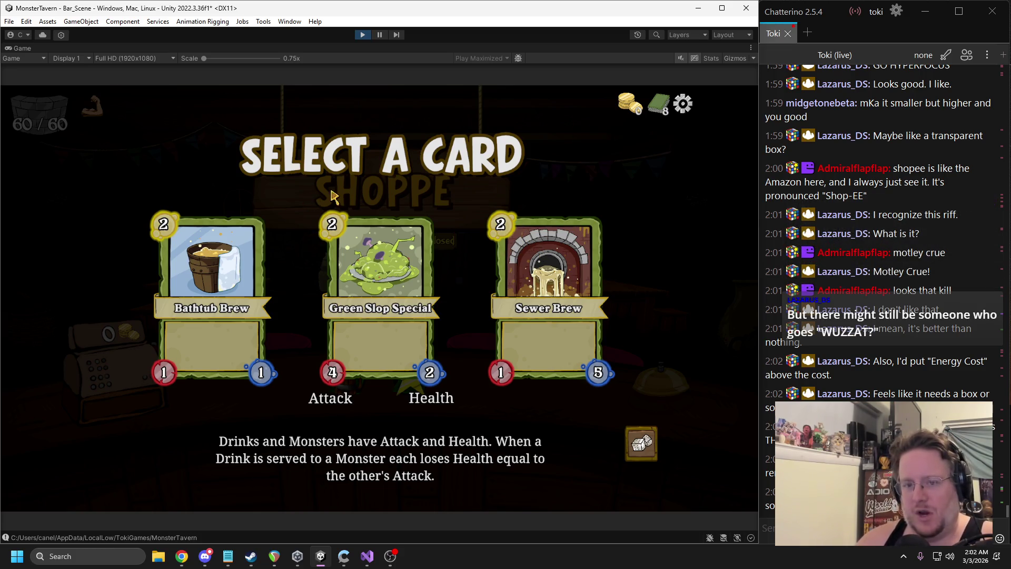
left_click(302, 374)
left_click(365, 311)
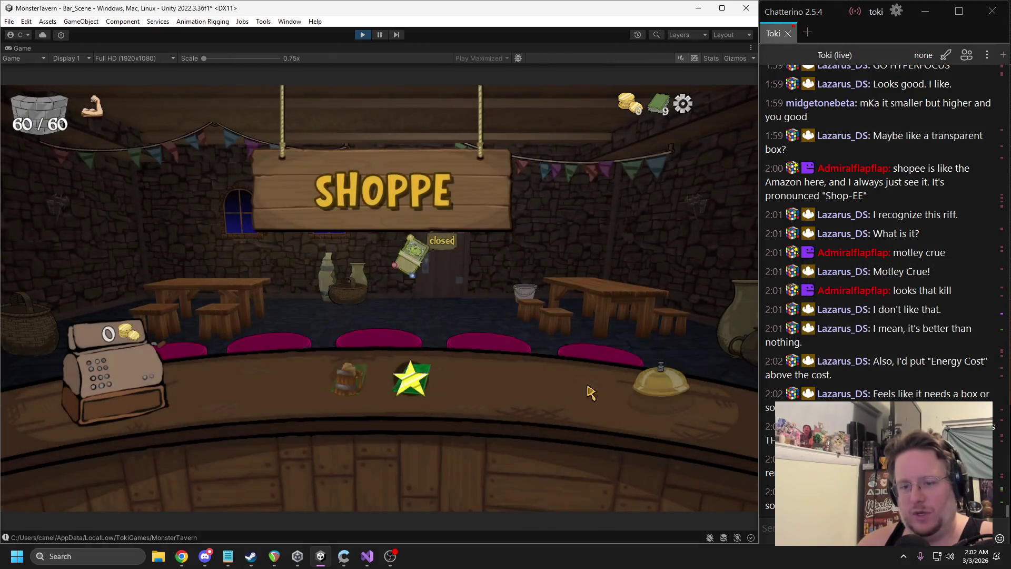
left_click(387, 386)
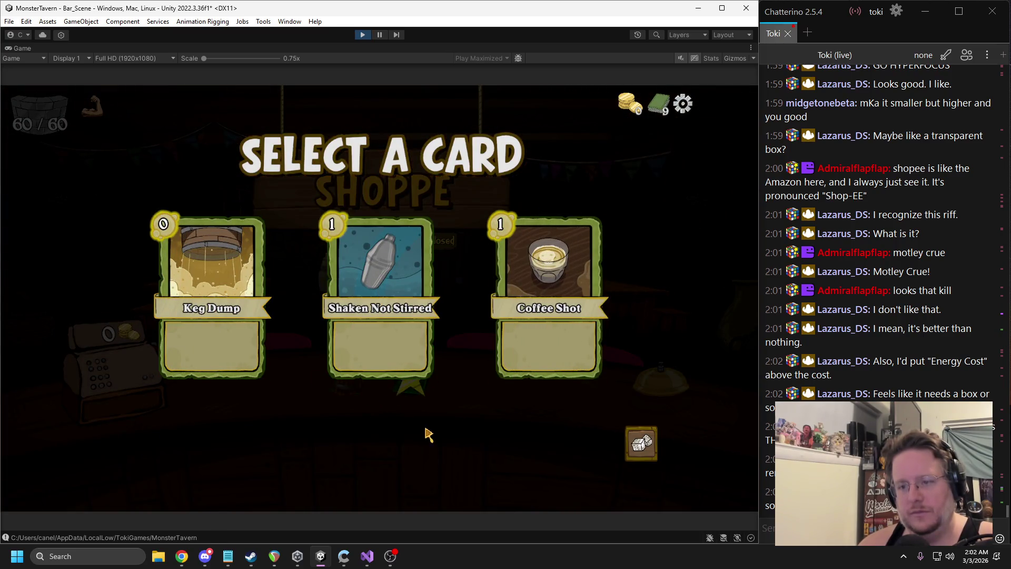
left_click(387, 313)
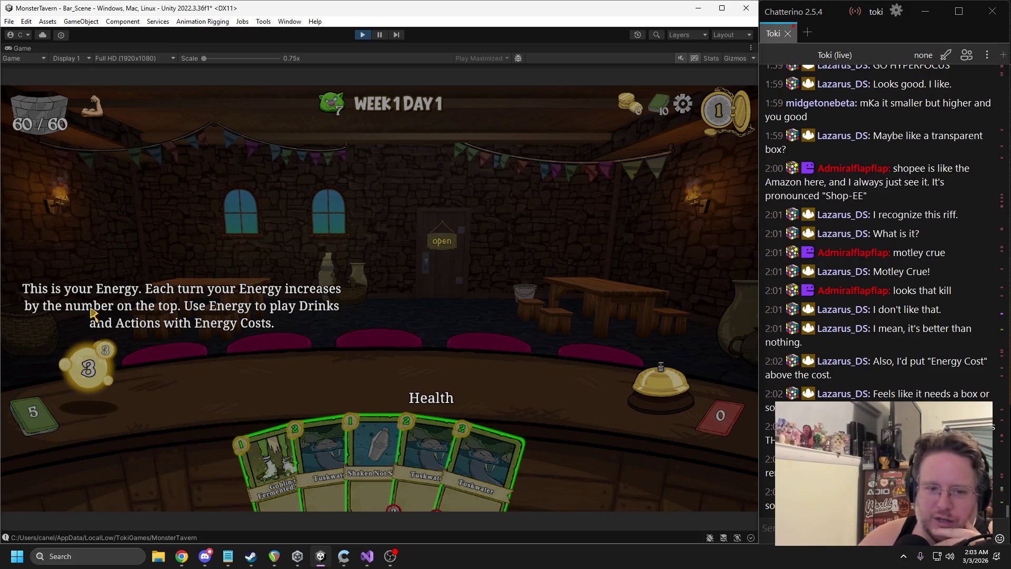
left_click(363, 35)
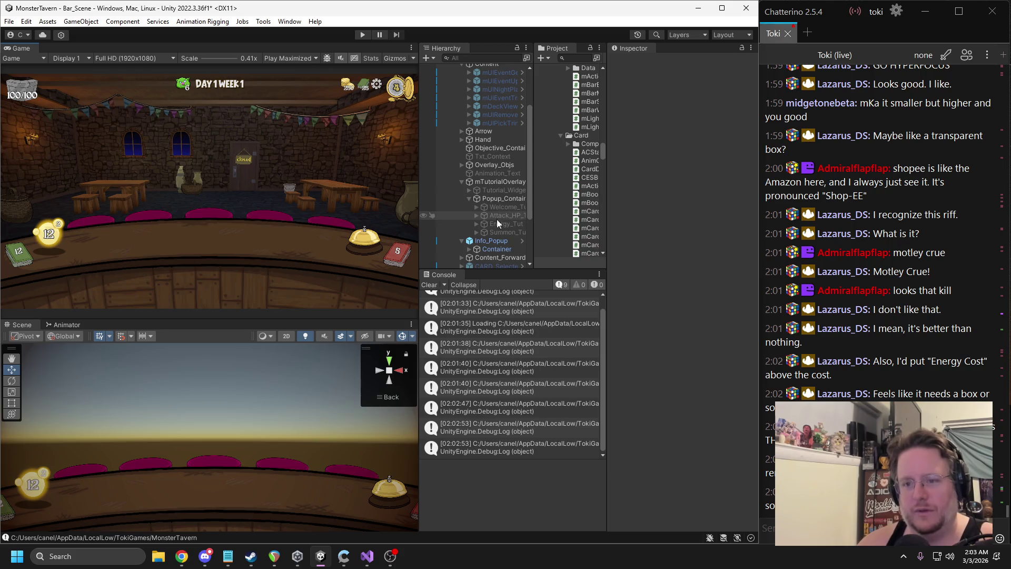
Inspect the Energy_Tut children and enable the mUIEventGetCard card-pick panel
left_click(497, 224)
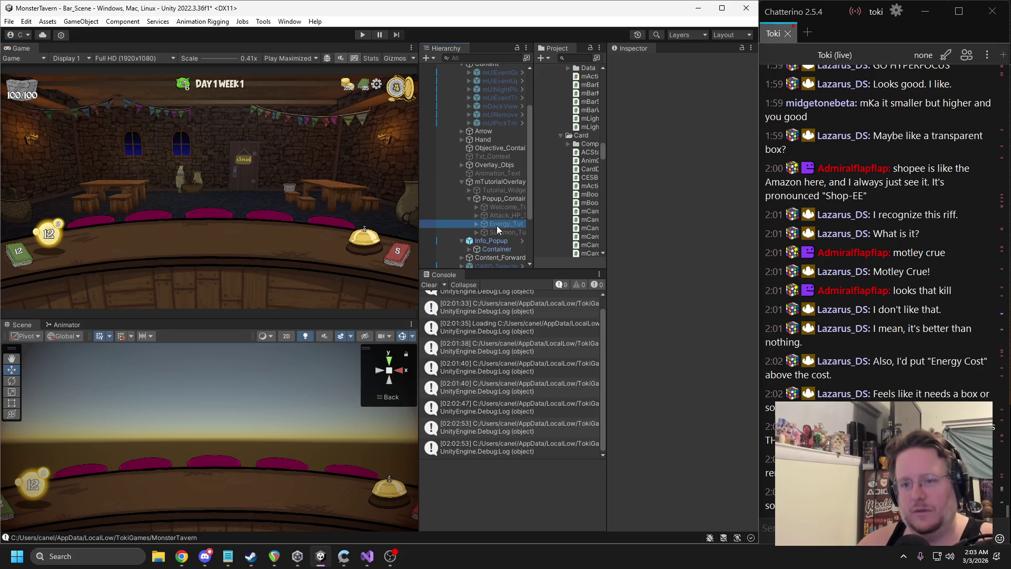
left_click(476, 224)
left_click(511, 249)
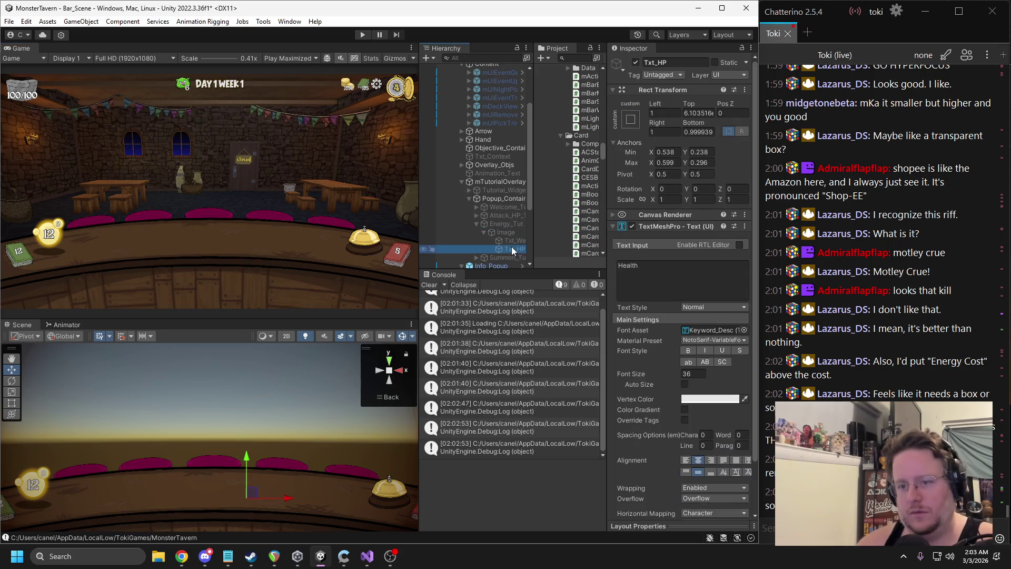
left_click(511, 246, "ctrl")
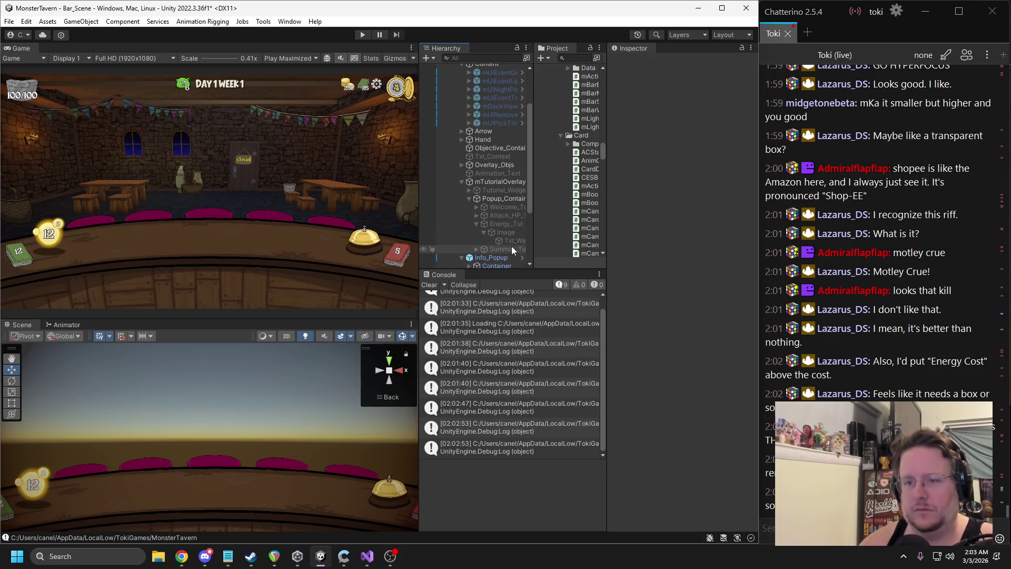
left_click(476, 223)
scroll(486, 207, "up", 3)
left_click(498, 134)
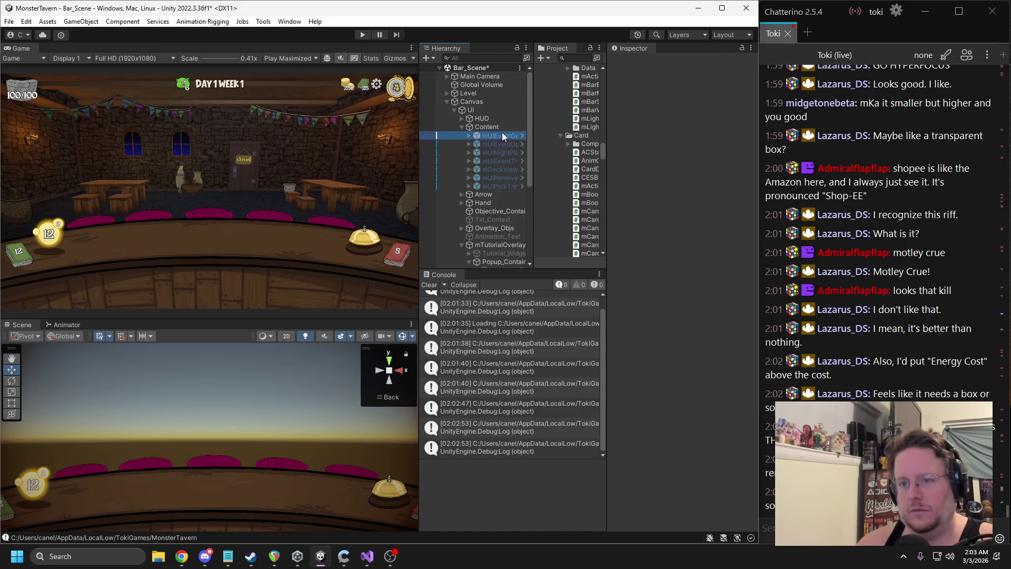
left_click(635, 62)
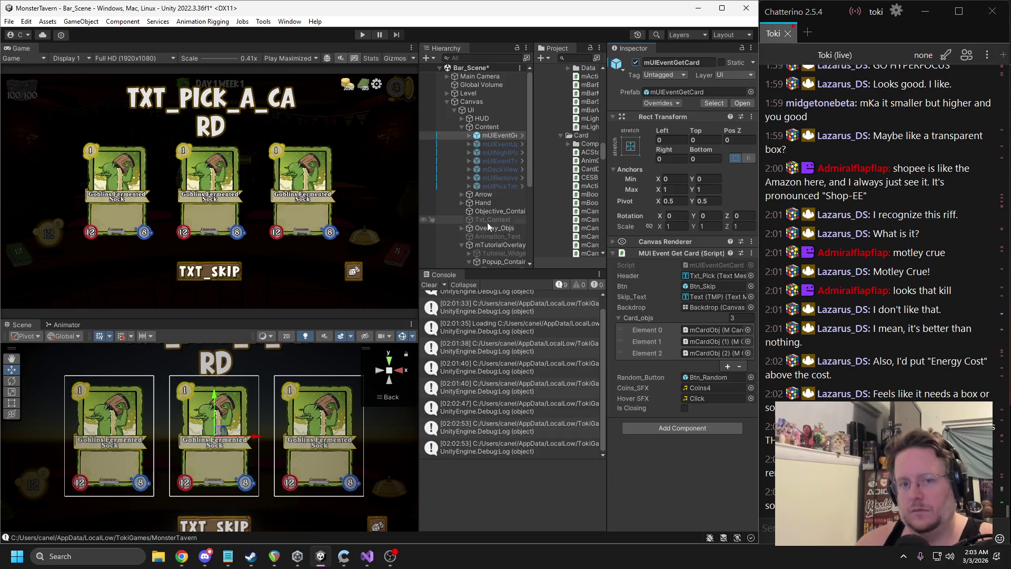
Enable the Attack_HP_Tut popup and frame its Attack label in the Scene view
scroll(501, 230, "down", 3)
left_click(469, 199)
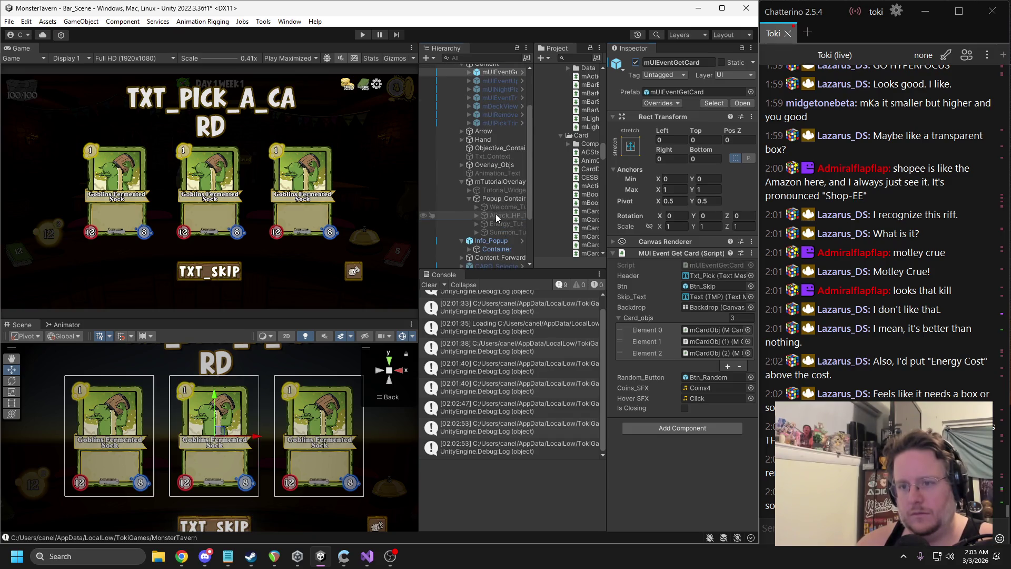
left_click(505, 215)
left_click(636, 62)
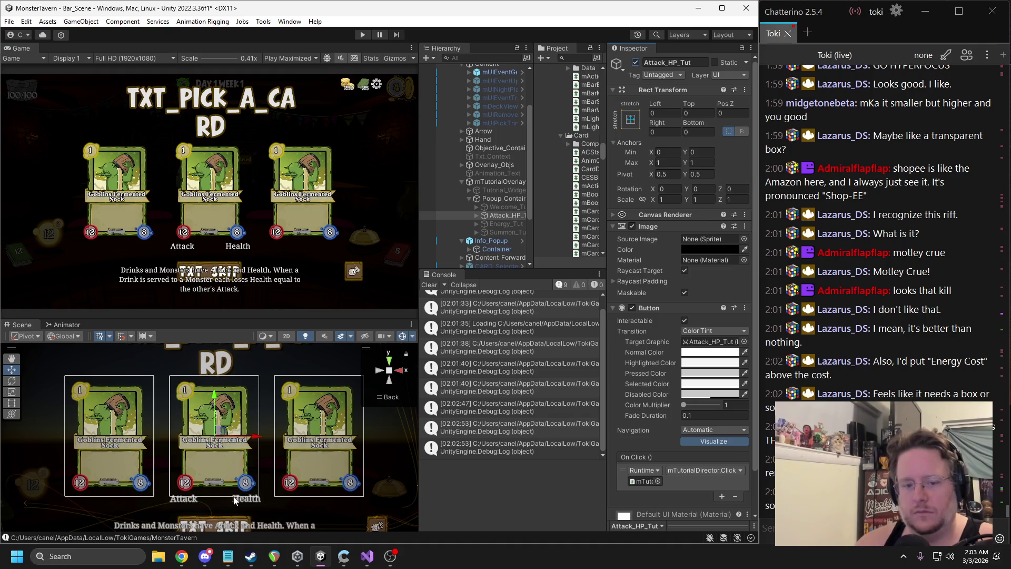
scroll(195, 458, "down", 2)
left_click(193, 454)
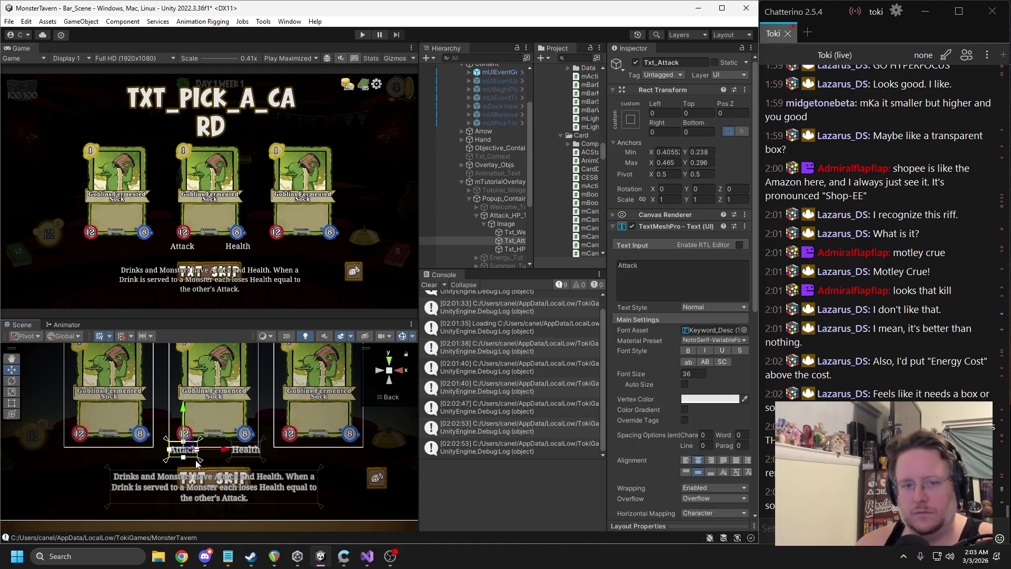
key("f")
mouse_move(419, 231)
left_mouse_down()
mouse_move(381, 232)
mouse_move(406, 232)
left_mouse_up()
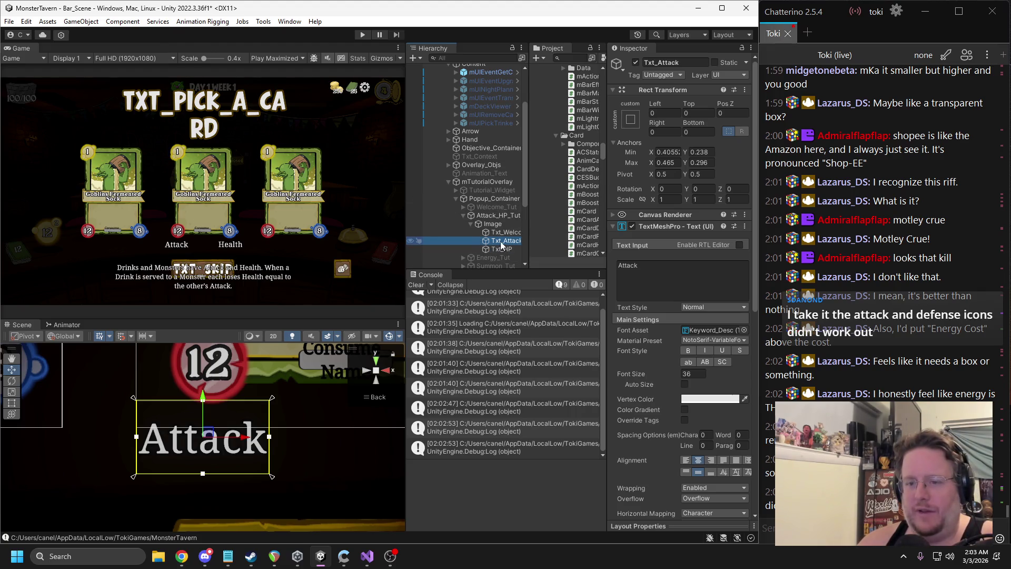
scroll(255, 433, "down", 6)
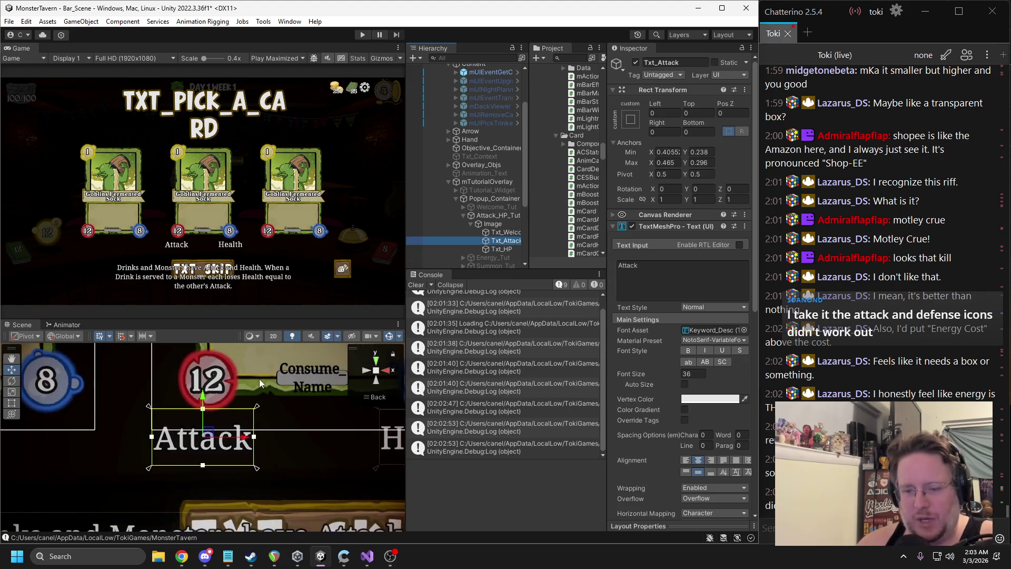
scroll(253, 428, "down", 4)
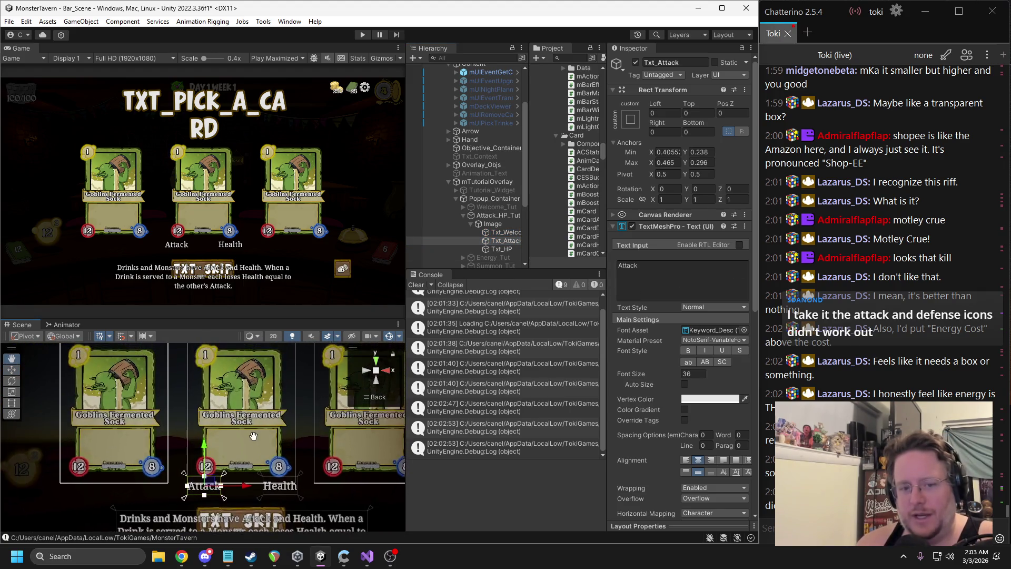
Duplicate the Attack label, move the copy above the cards, and change its text to Energy
key("ctrl+d")
left_click_drag(198, 492, 209, 356)
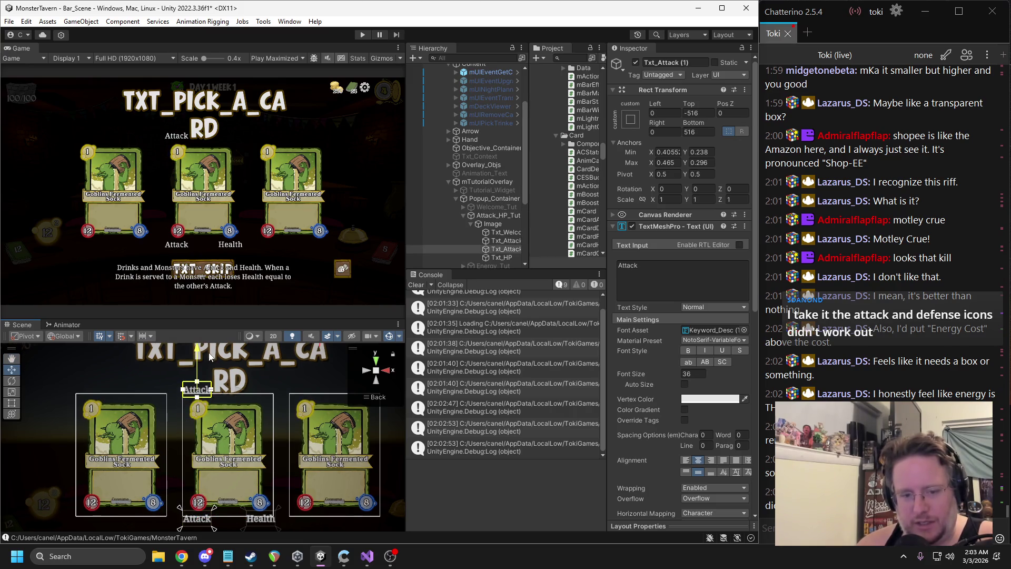
left_click(624, 284)
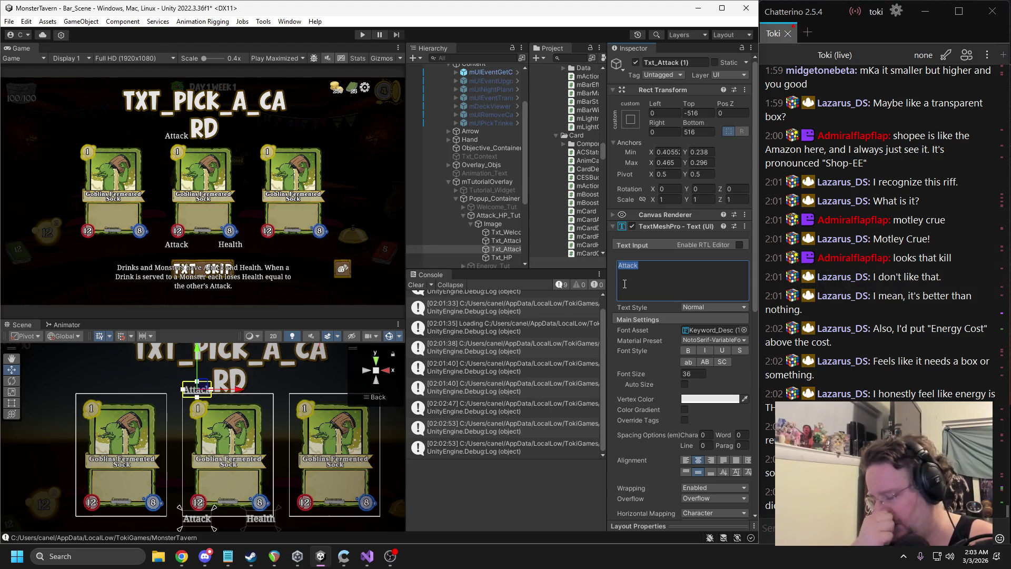
type("Energy")
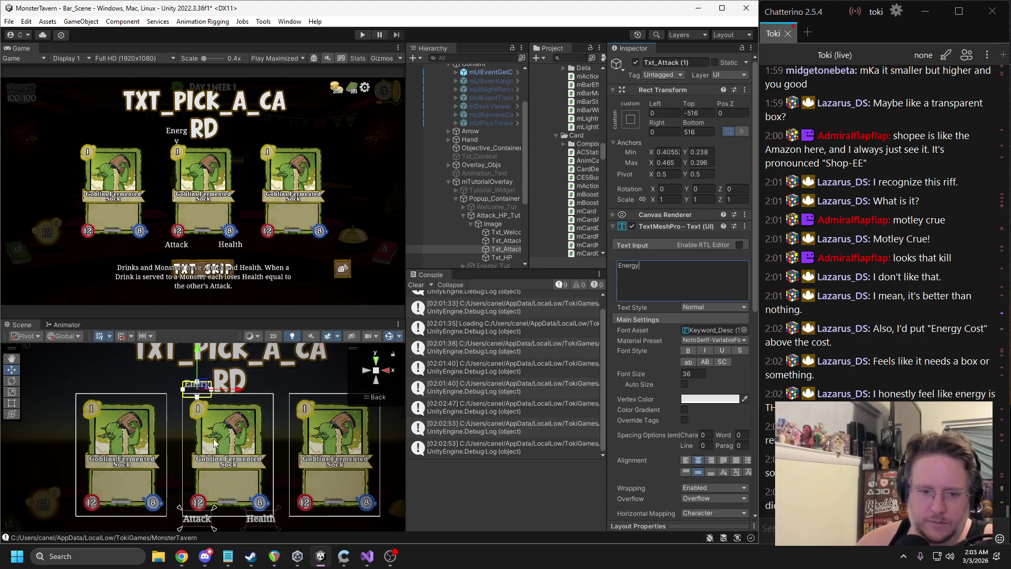
Raise and widen the Energy label's anchors and set its bottom, top and right offsets to 0
left_click_drag(214, 509, 214, 381)
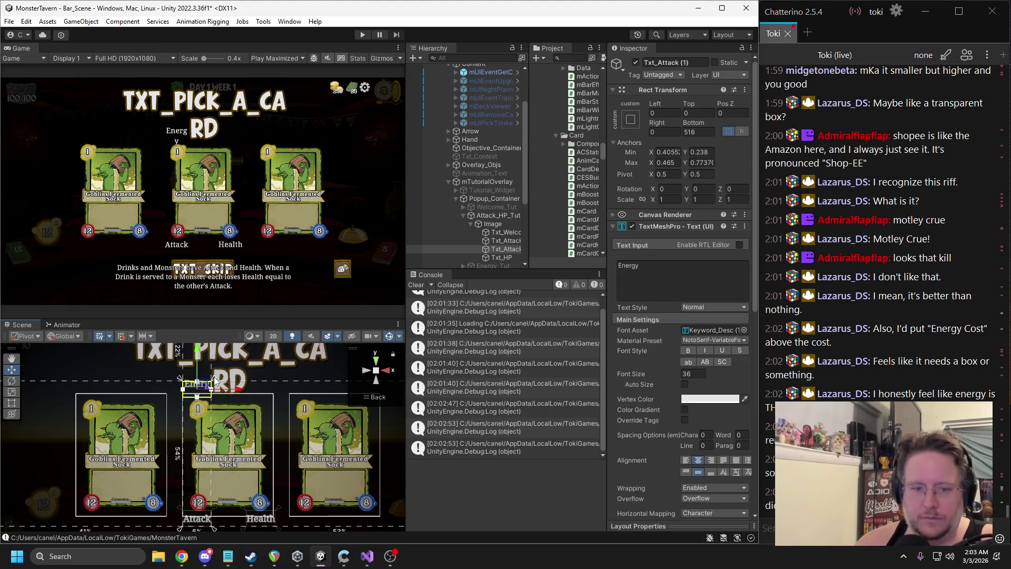
left_click_drag(179, 528, 179, 393)
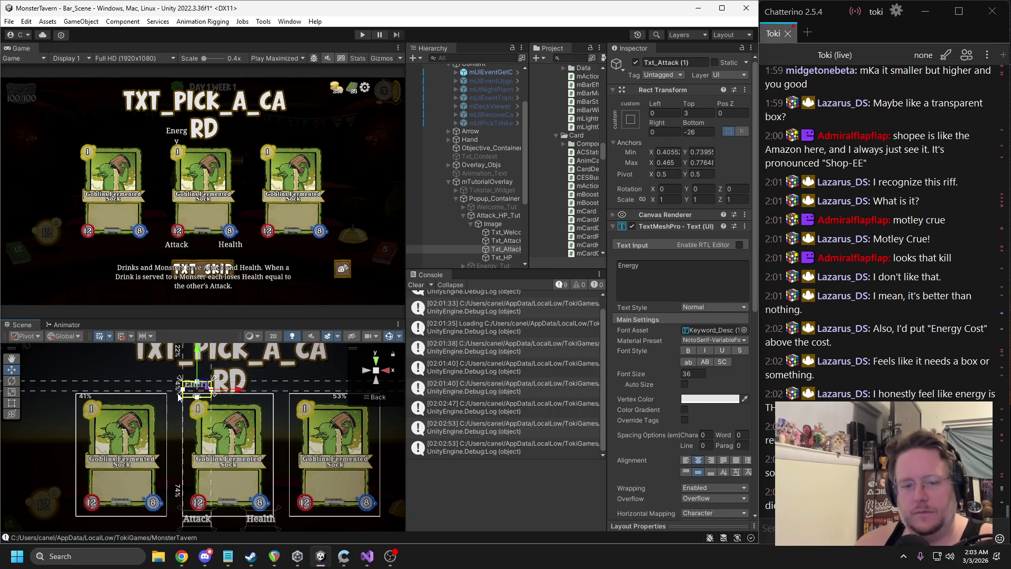
scroll(180, 401, "up", 2)
scroll(180, 402, "up", 3)
scroll(234, 445, "down", 2)
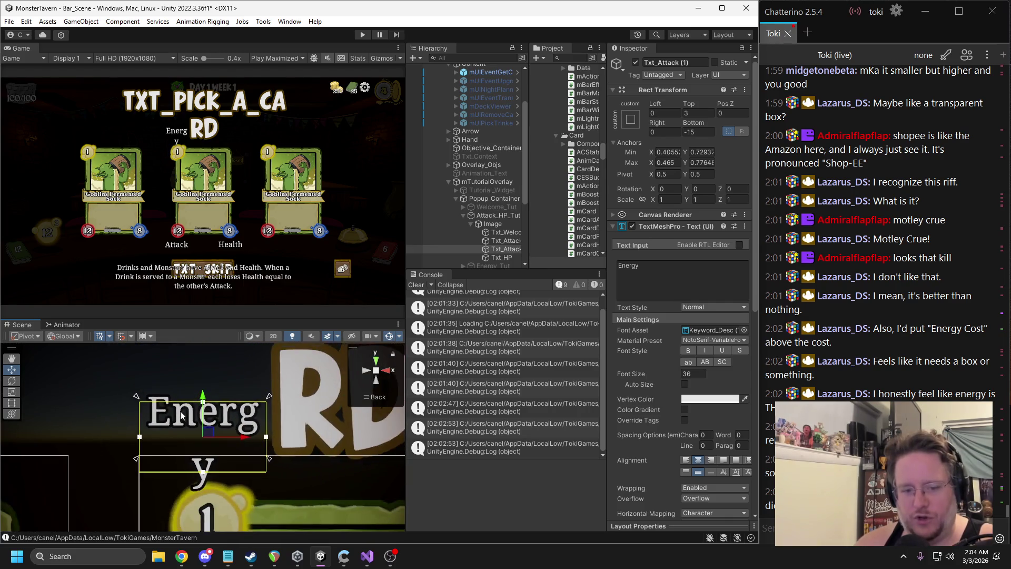
left_click_drag(242, 452, 253, 456)
left_click(692, 132)
type("0")
left_click(694, 113)
type("0")
left_click(664, 132)
type("0")
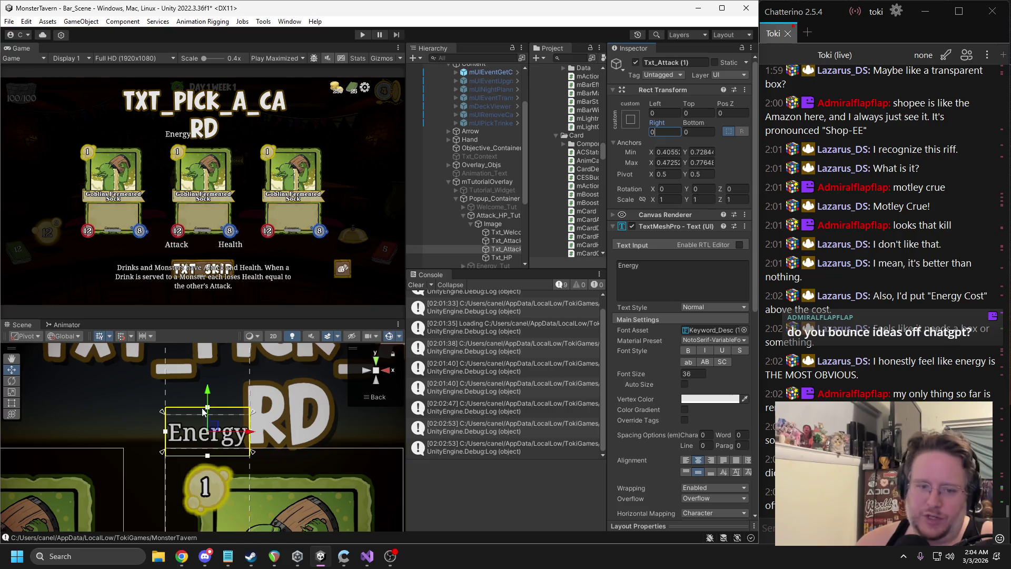
Nudge the Energy label's box into place, zero its offsets again, and rename it Txt_Cost
left_click_drag(207, 396, 208, 403)
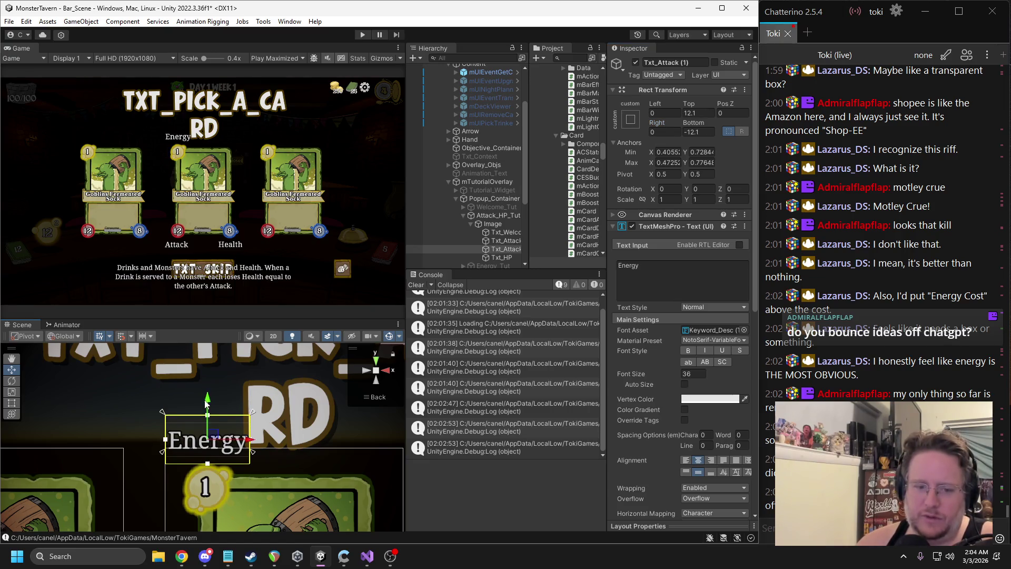
left_click_drag(248, 442, 250, 470)
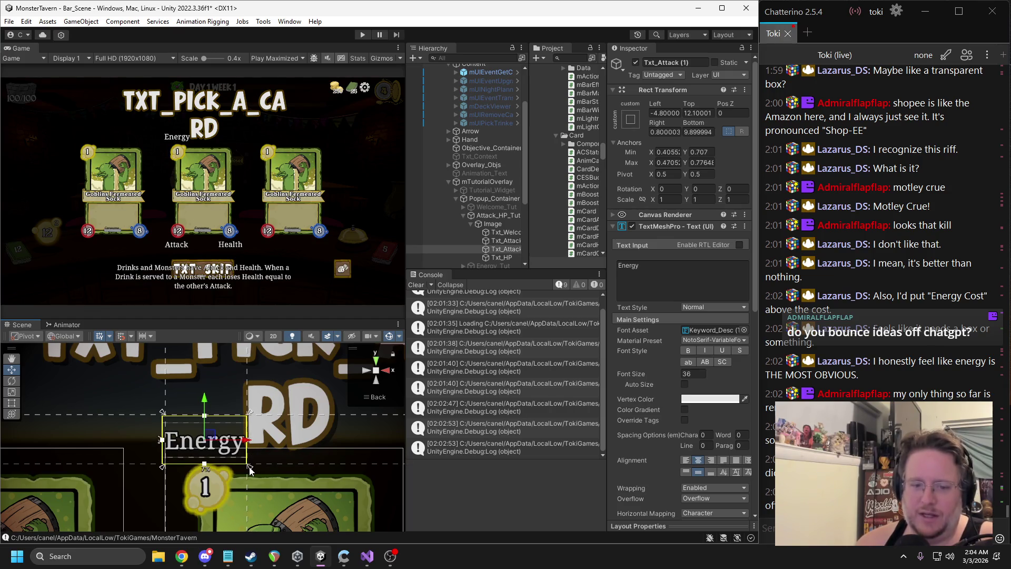
left_click_drag(163, 415, 159, 413)
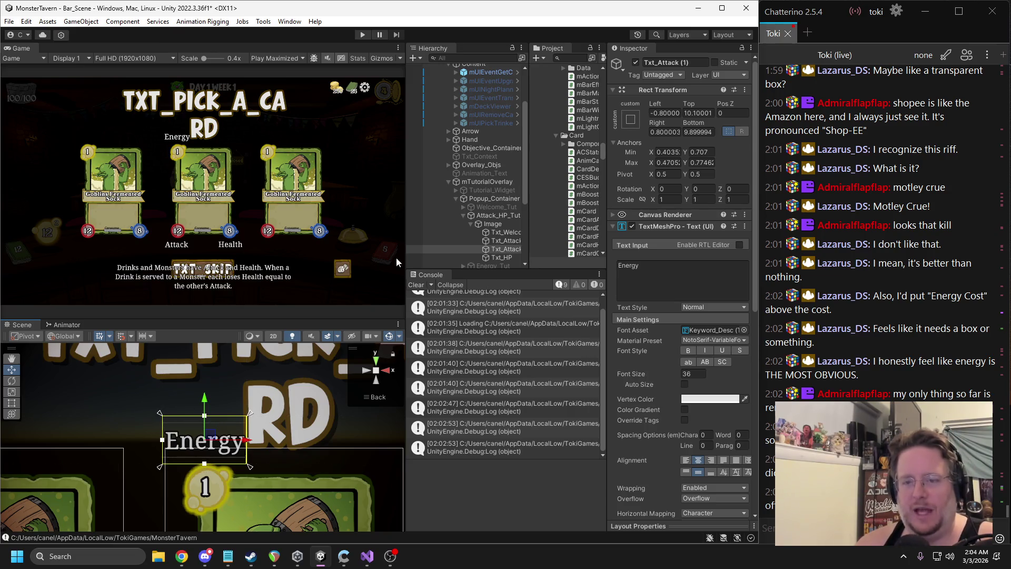
left_click(701, 114)
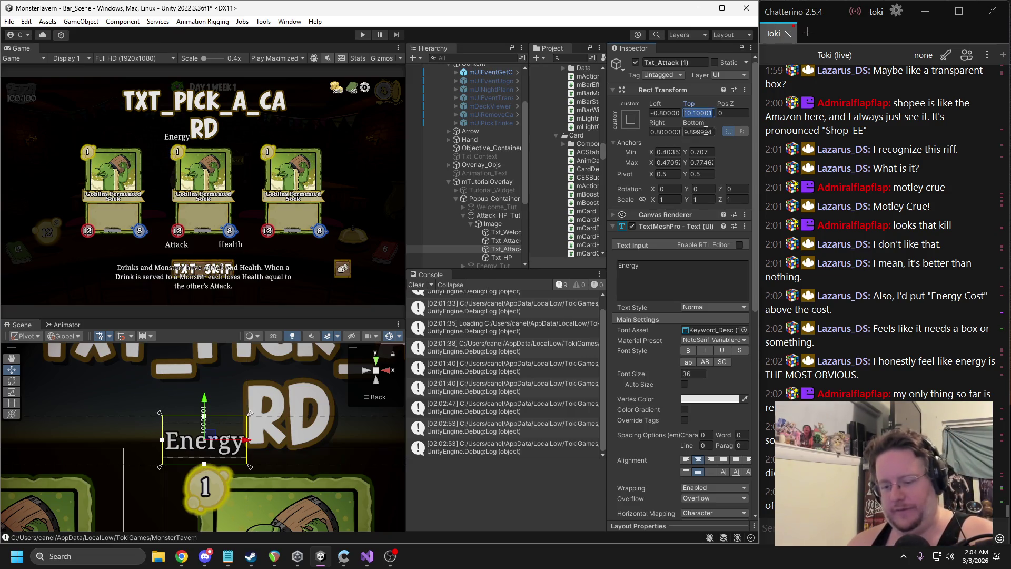
left_click(664, 132)
type("0")
left_click(664, 112)
left_click(698, 112)
type("0")
left_click(692, 63)
type("Txt_Cost")
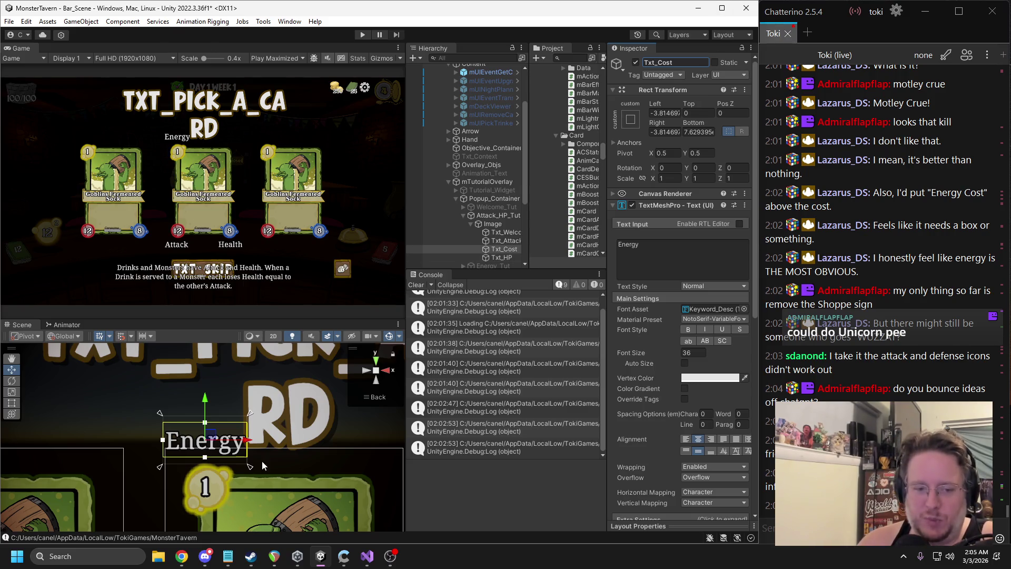
Pull Txt_Cost's bottom edge up and top-left corner down so it sits above the card's cost
left_click_drag(251, 470, 251, 461)
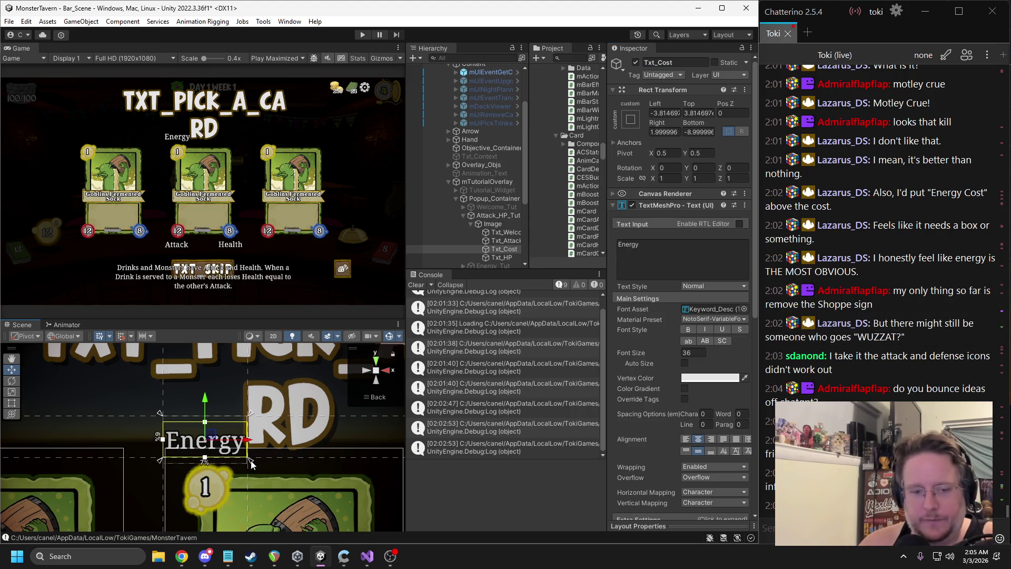
left_click_drag(160, 413, 161, 421)
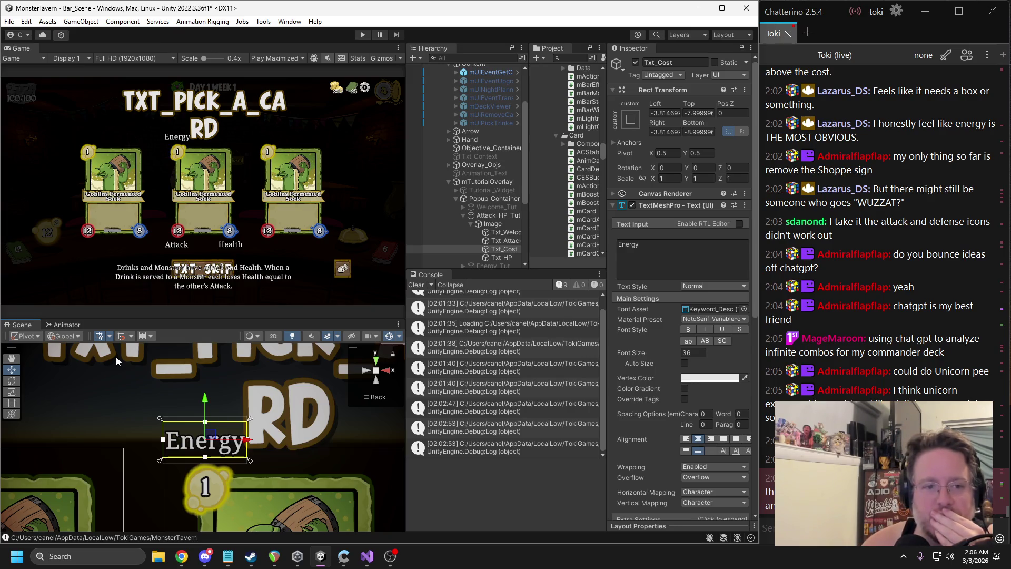
Widen the Hierarchy over the Game view, select Txt_Cost, and collapse its material's Face section
left_click_drag(528, 212, 553, 213)
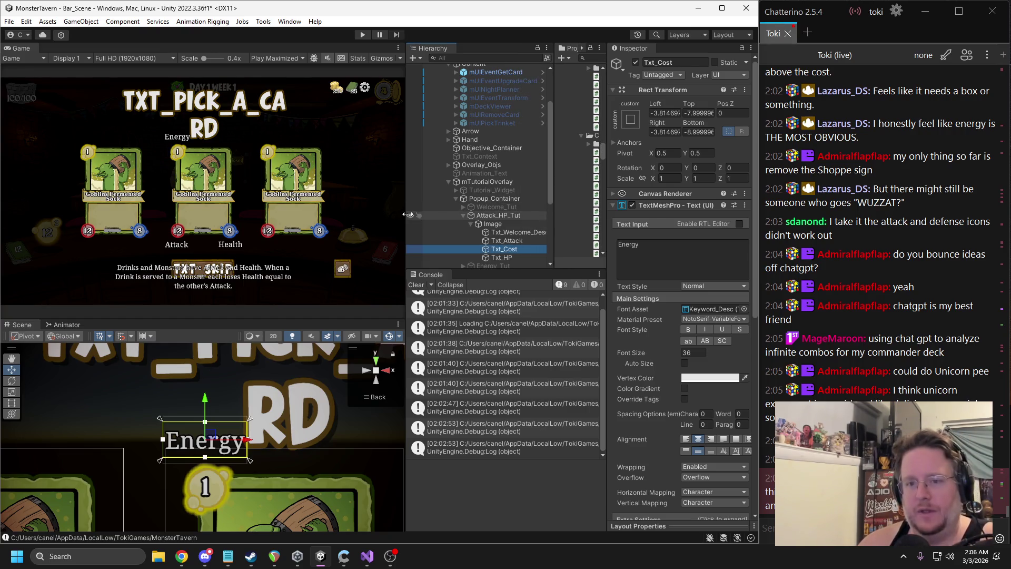
left_click_drag(410, 217, 375, 217)
left_click(463, 252)
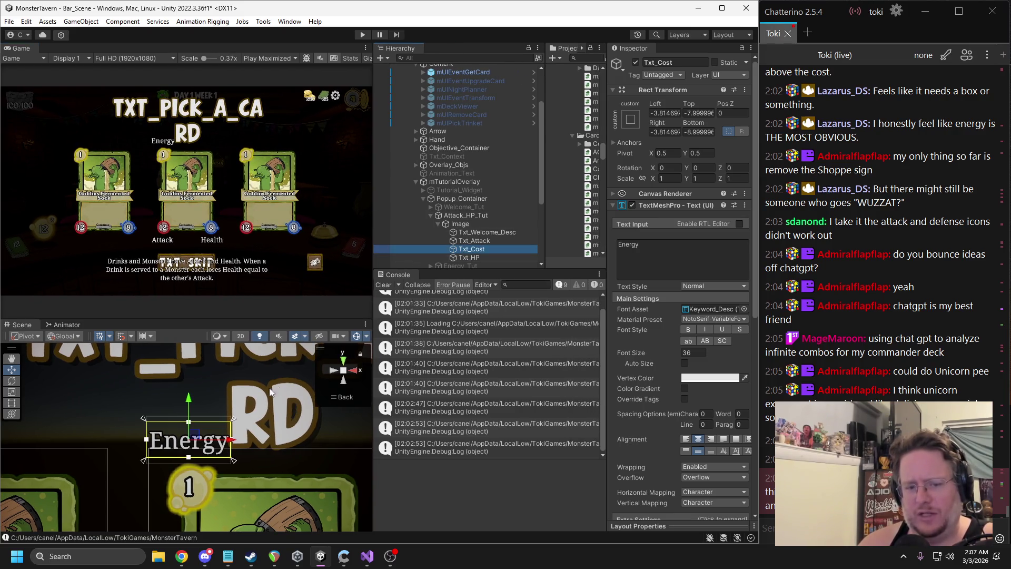
scroll(236, 419, "up", 1)
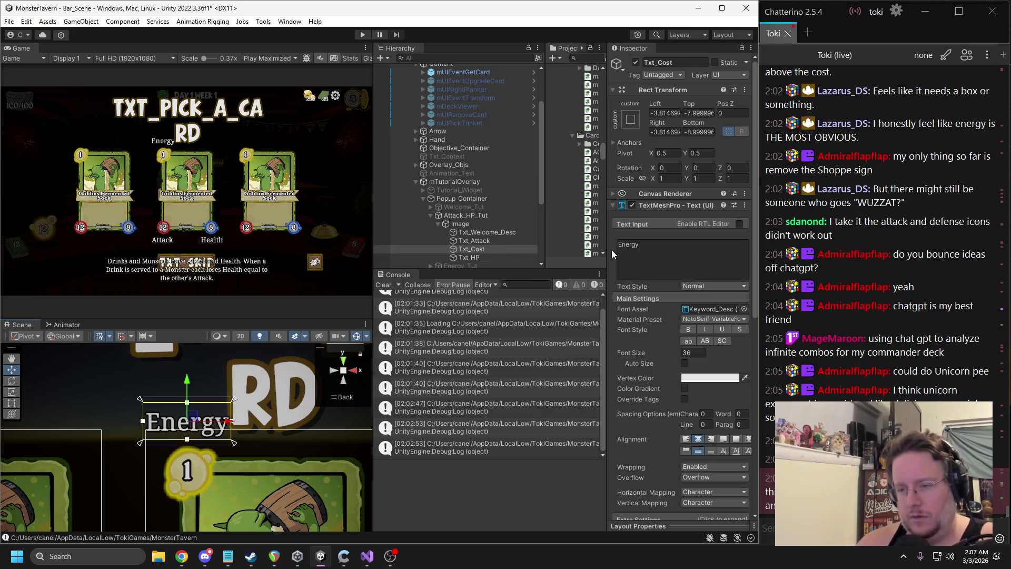
scroll(645, 274, "down", 3)
left_click(655, 394)
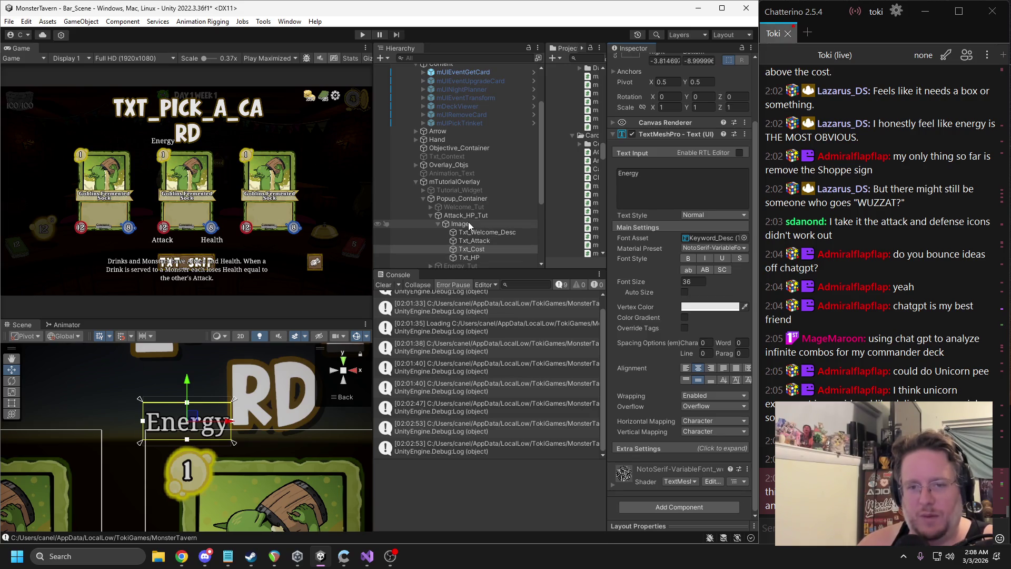
Add a new Image inside the Image object and give it the frame_red sprite
right_click(468, 222)
mouse_move(521, 415)
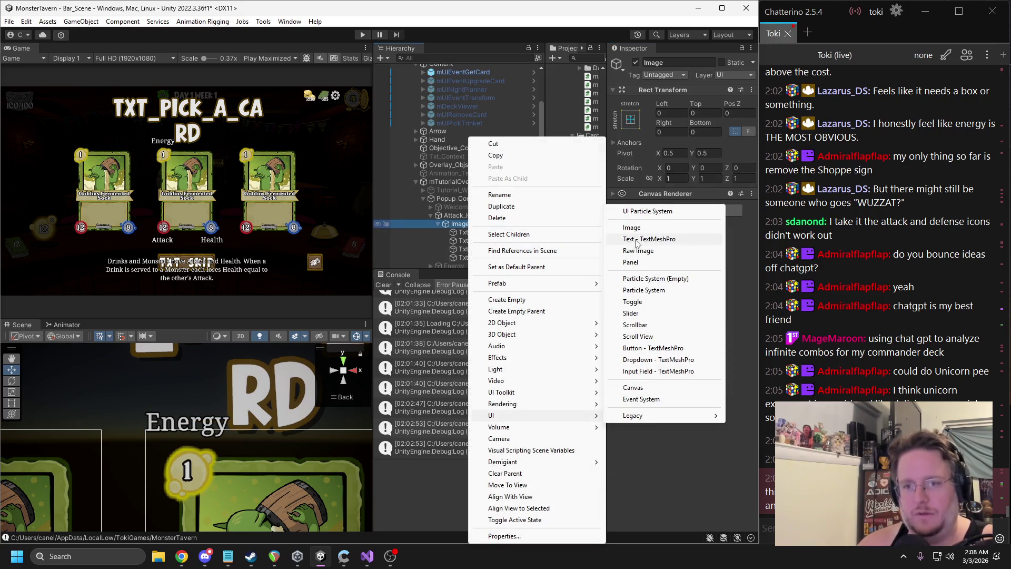
left_click(631, 227)
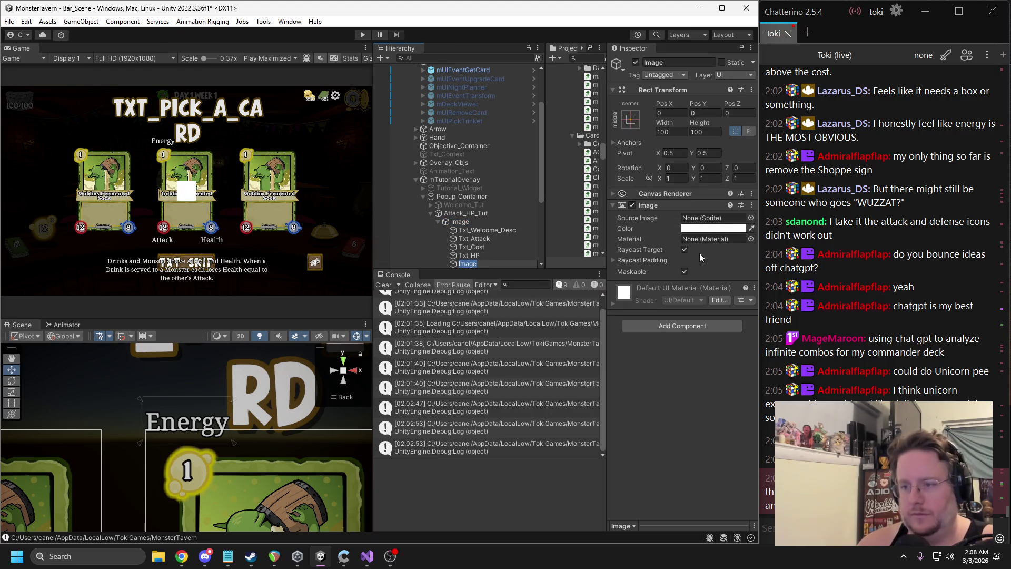
key("Return")
left_click(750, 218)
left_click_drag(1003, 258, 997, 321)
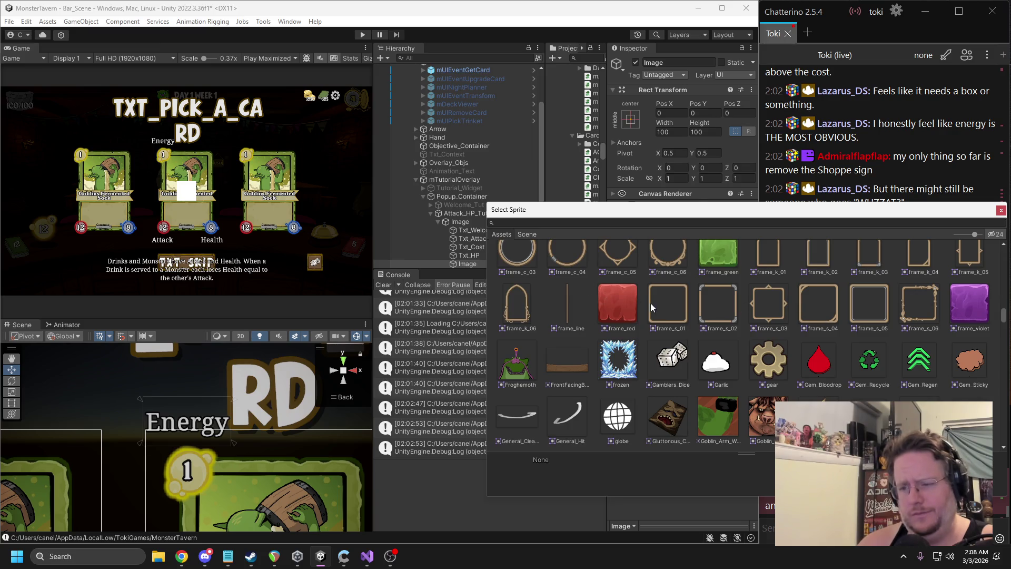
scroll(670, 345, "up", 4)
left_click(621, 420)
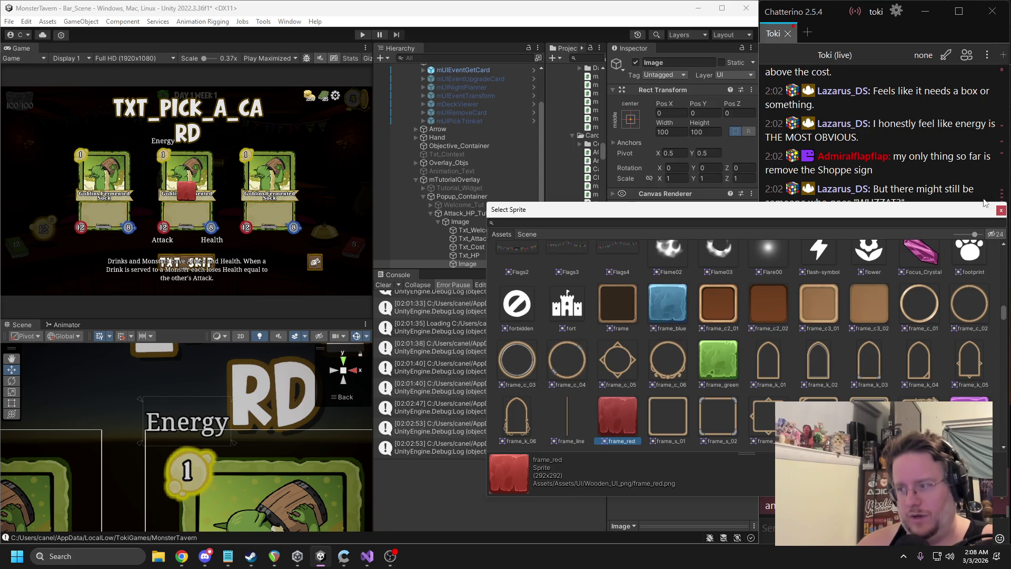
left_click(1000, 211)
Place the red image behind the Energy label, ordered beneath its text, with width 147.4
scroll(219, 449, "down", 5)
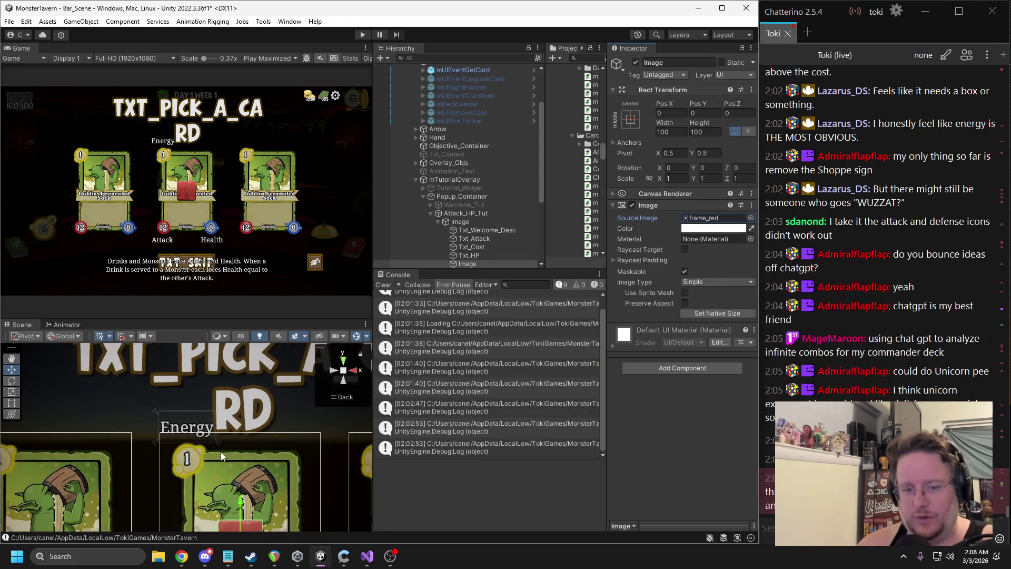
left_click_drag(242, 492, 186, 391)
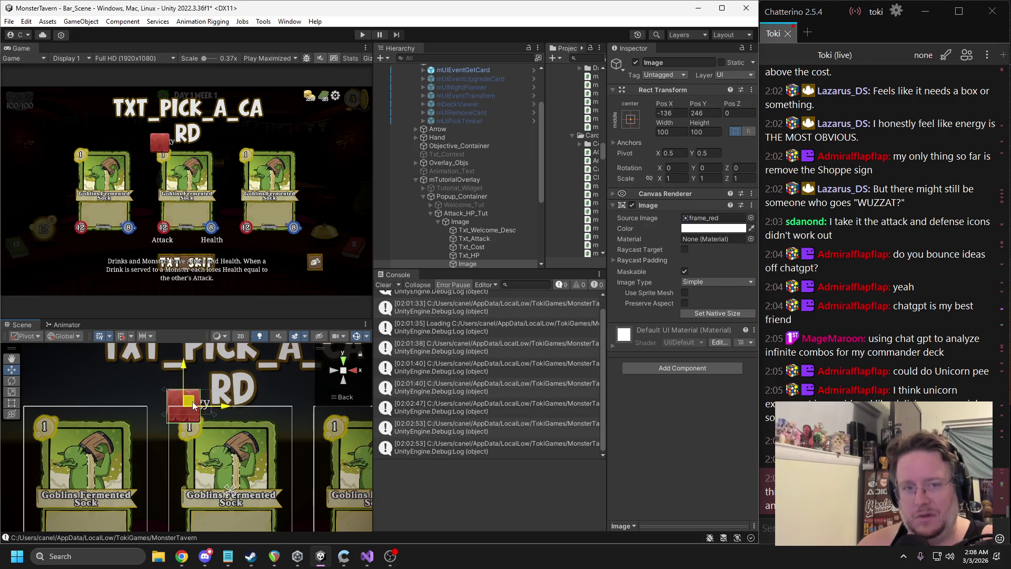
left_click_drag(470, 265, 469, 226)
scroll(210, 405, "down", 1)
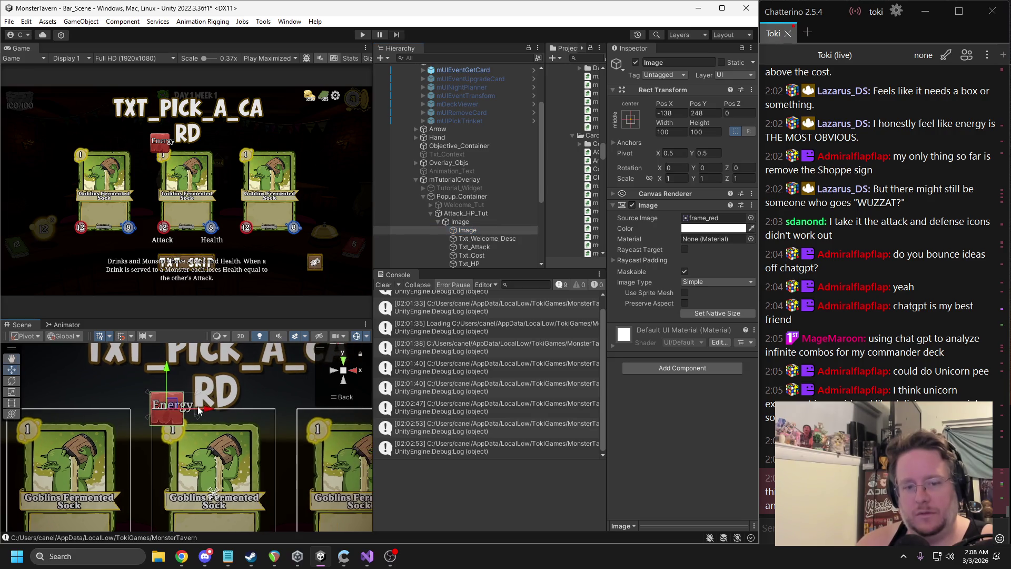
mouse_move(661, 128)
left_mouse_down()
mouse_move(737, 129)
mouse_move(655, 128)
left_mouse_up()
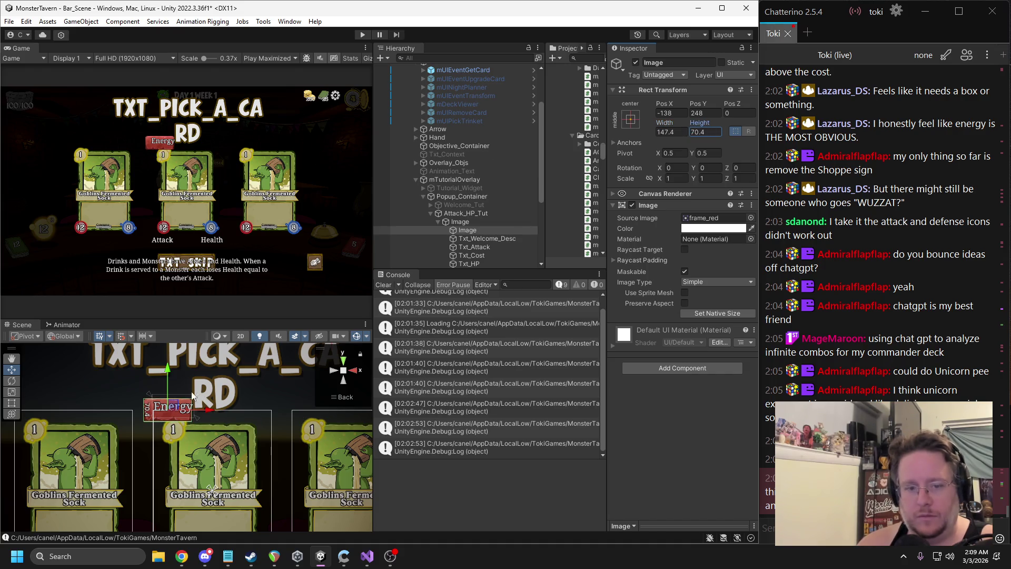
left_click_drag(173, 404, 178, 401)
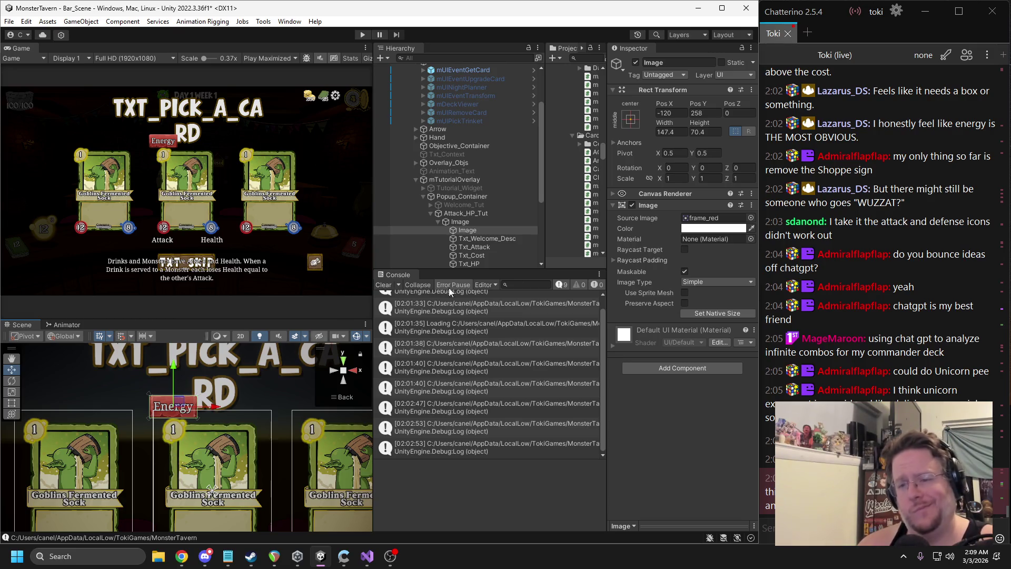
Preview violet and blue frame sprites on the Energy backdrop, then revert to the red frame
left_click(750, 217)
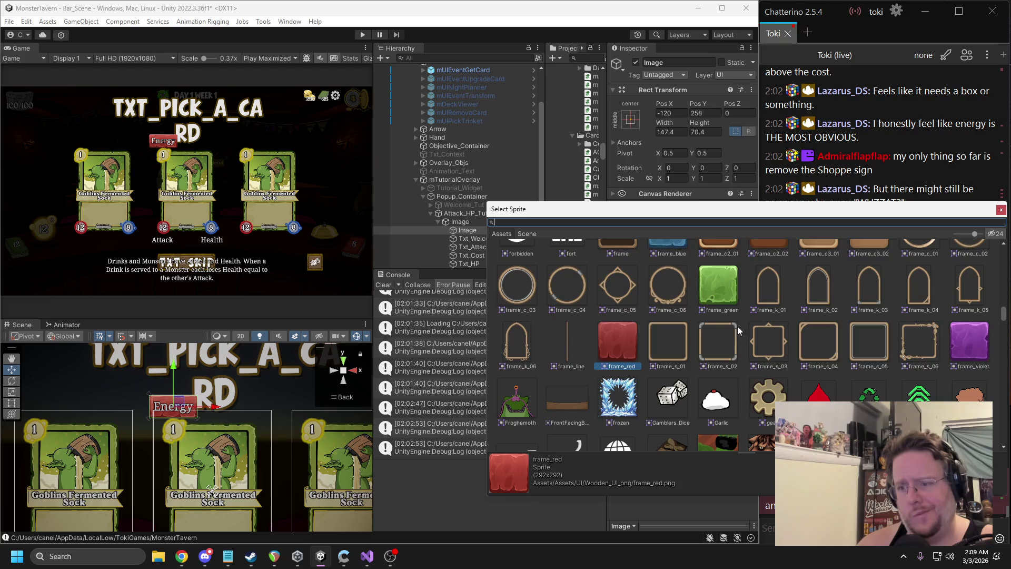
left_click(713, 285)
left_click(979, 350)
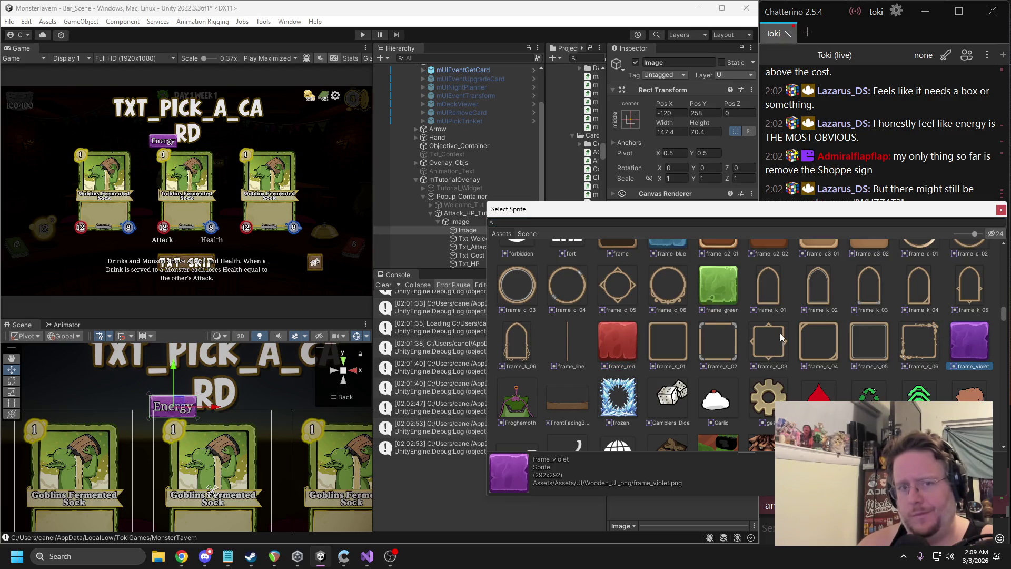
left_click(703, 289)
scroll(694, 311, "up", 2)
left_click(665, 264)
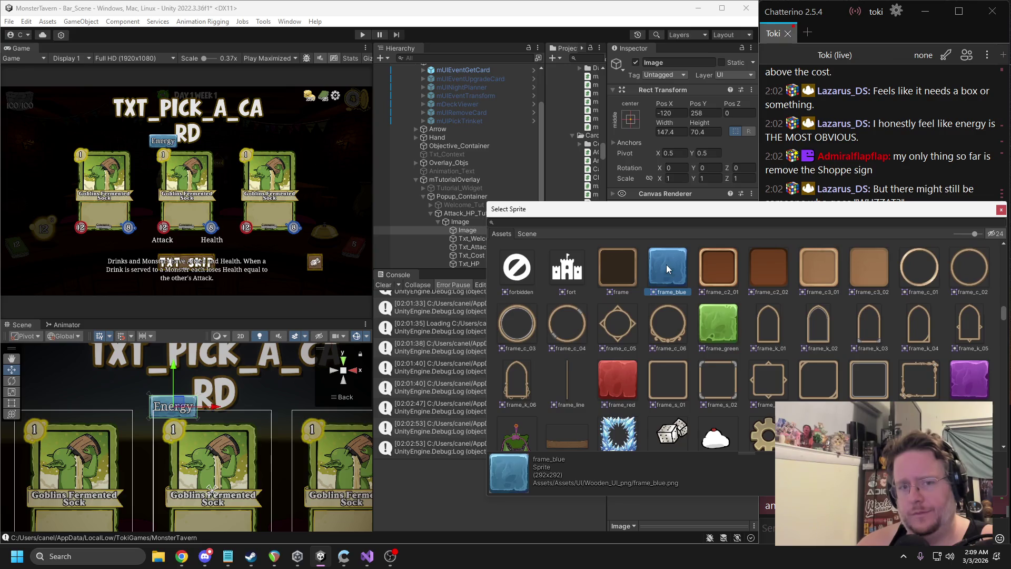
left_click(615, 369)
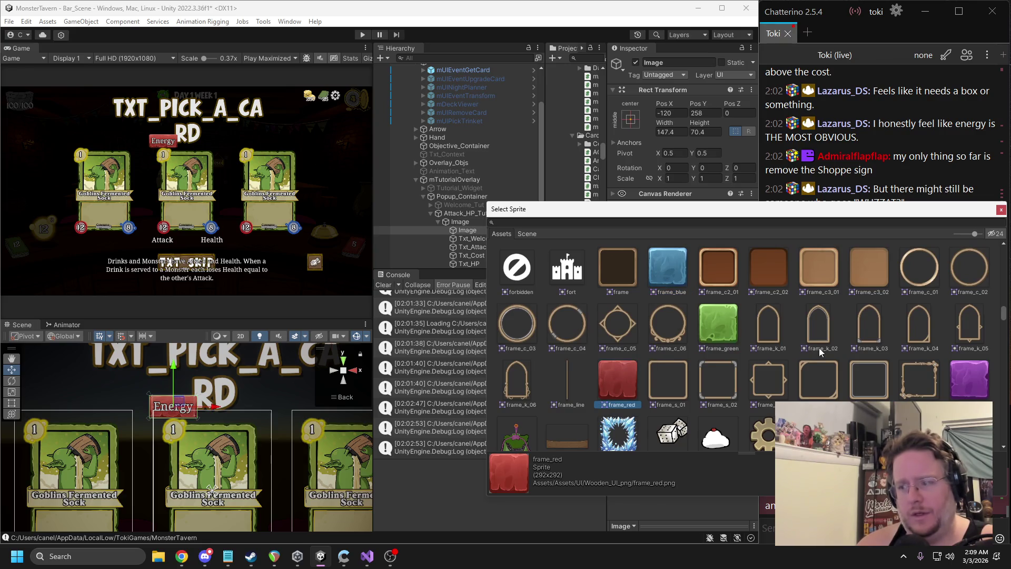
Assign frame_violet to the Energy backdrop and duplicate the backdrop image
scroll(819, 347, "down", 3)
scroll(795, 346, "down", 4)
scroll(772, 340, "down", 3)
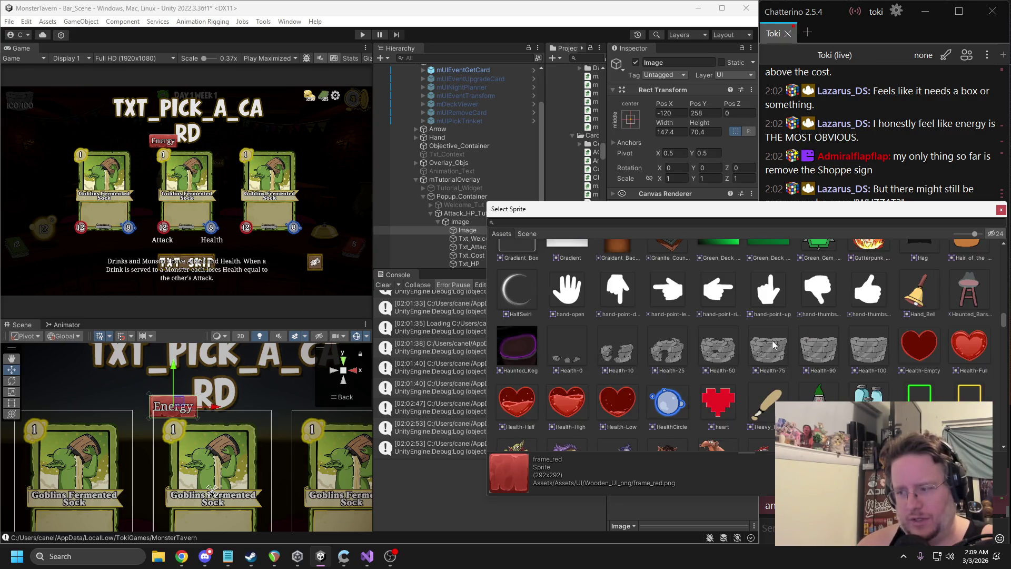
scroll(771, 352, "up", 3)
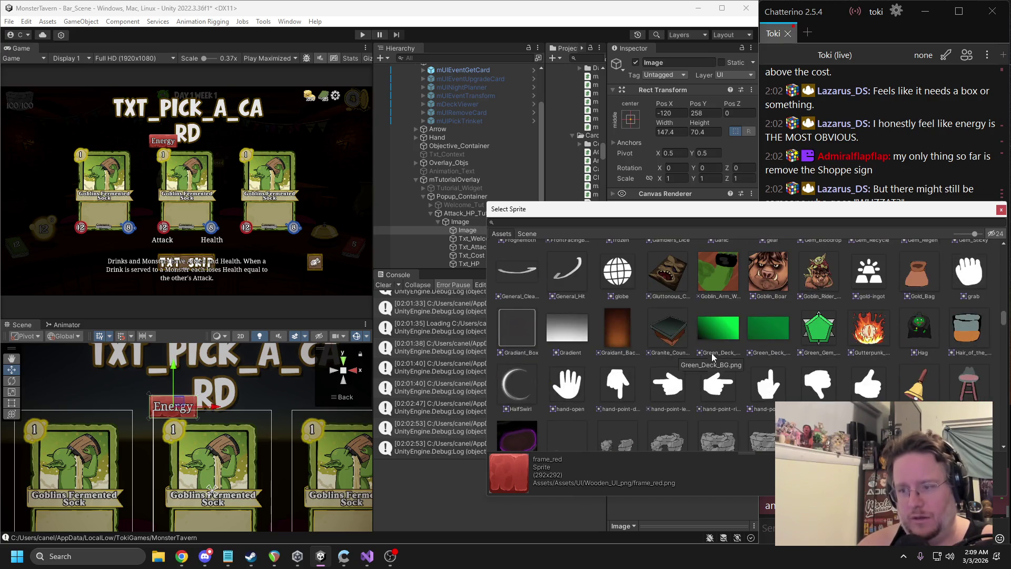
scroll(712, 353, "up", 3)
left_click(953, 314)
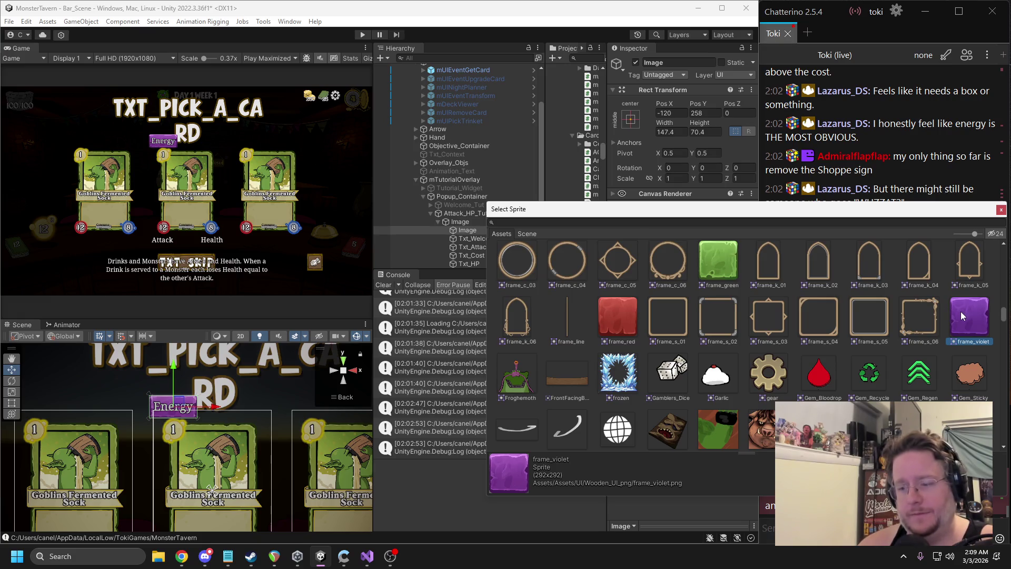
double_click(960, 313)
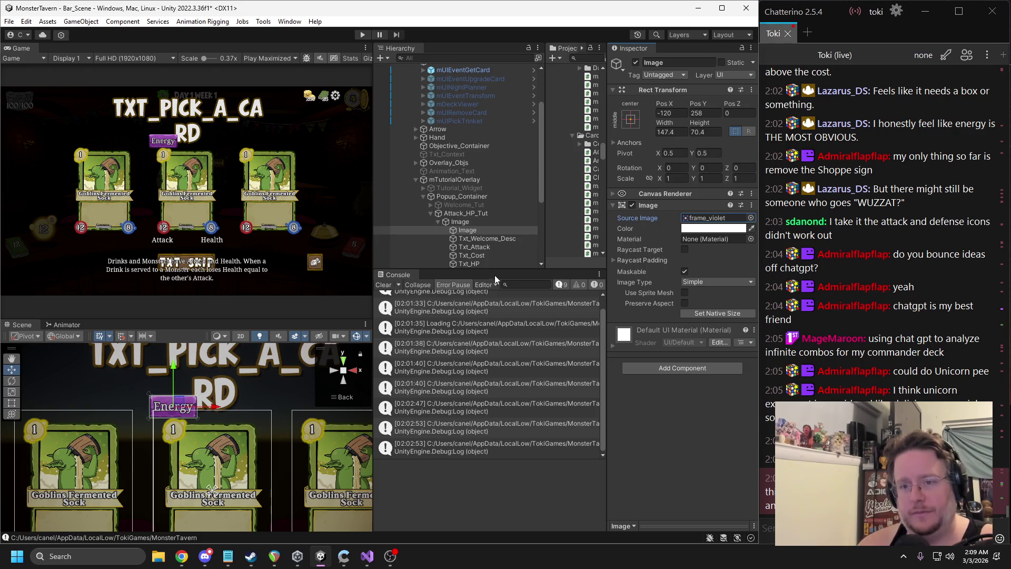
key("ctrl+d")
scroll(227, 395, "down", 5)
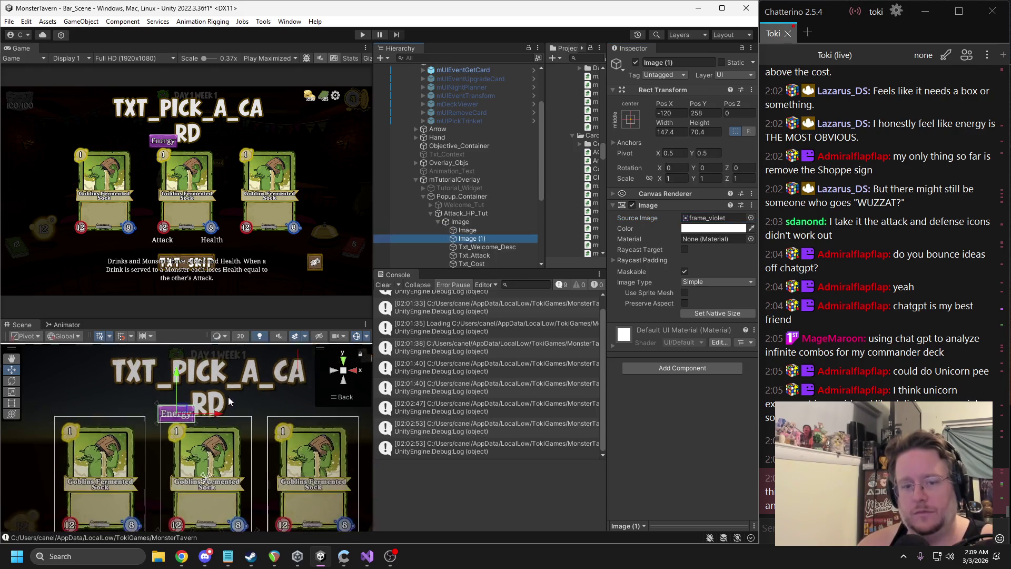
Place Image (1) behind the Attack label with the frame_red sprite, positioned at -120, -258
left_click_drag(184, 389, 186, 468)
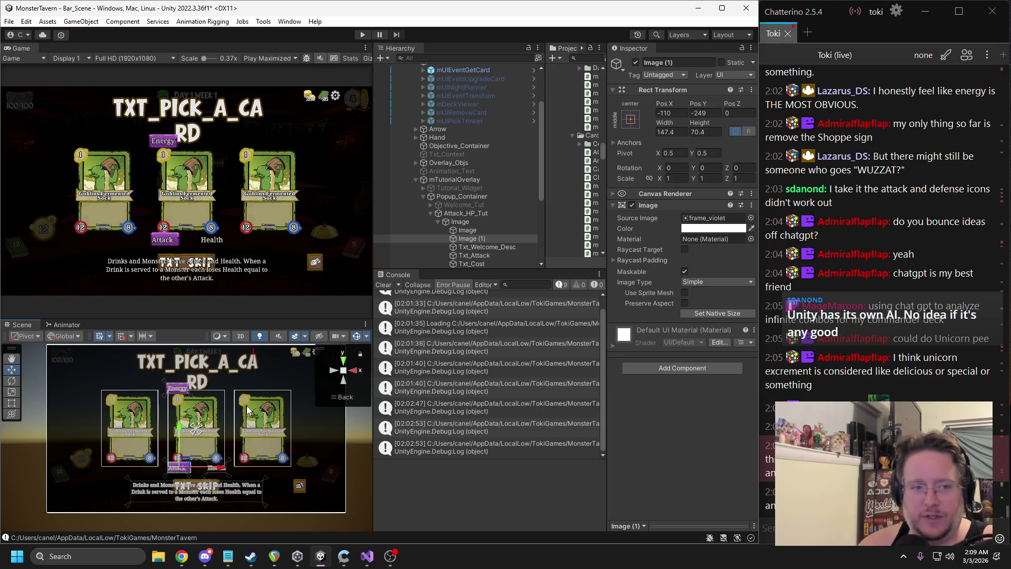
left_click(750, 217)
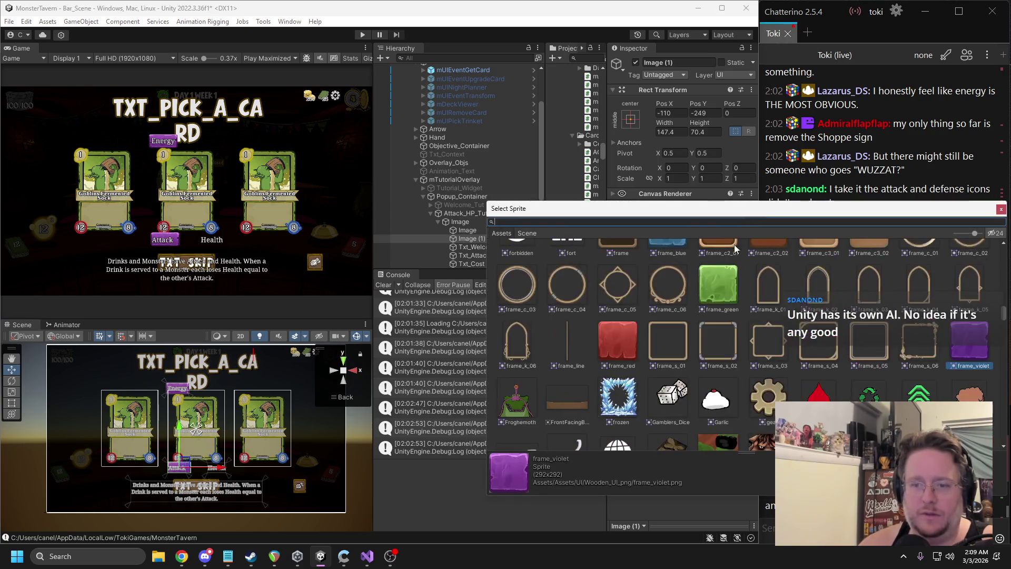
left_click(630, 345)
double_click(621, 344)
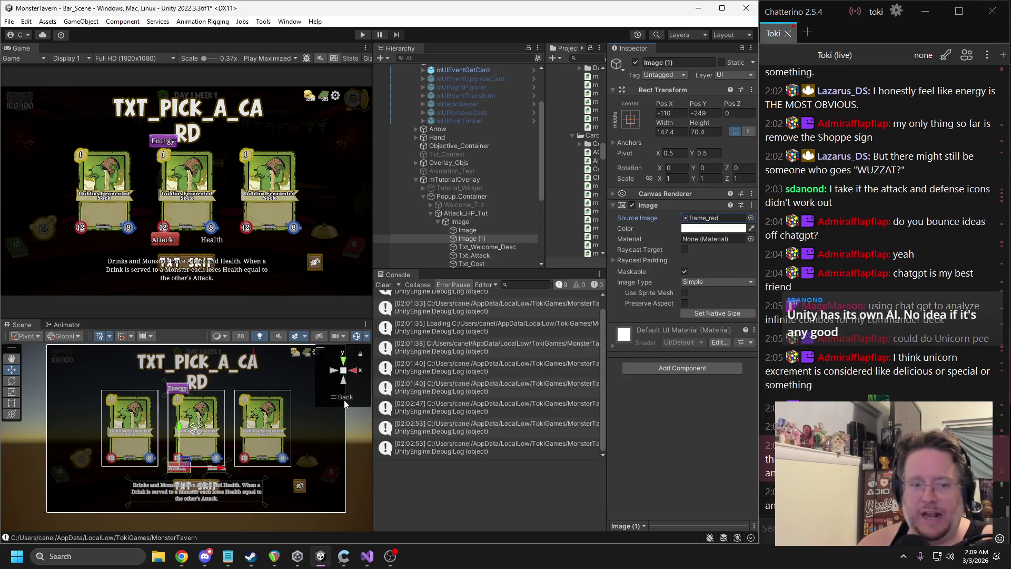
mouse_move(240, 456)
left_mouse_down()
mouse_move(274, 421)
mouse_move(221, 428)
left_mouse_up()
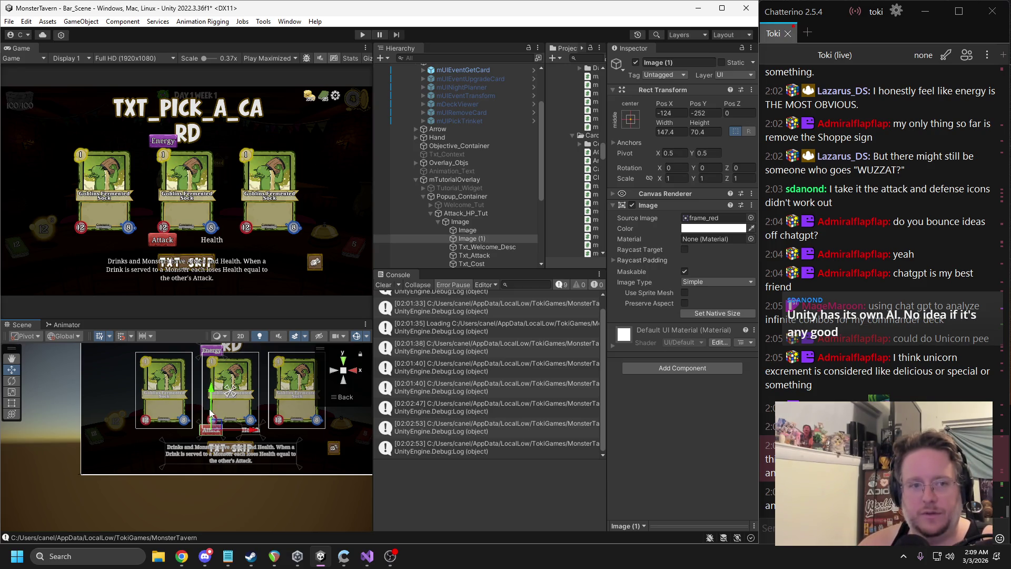
scroll(190, 437, "up", 4)
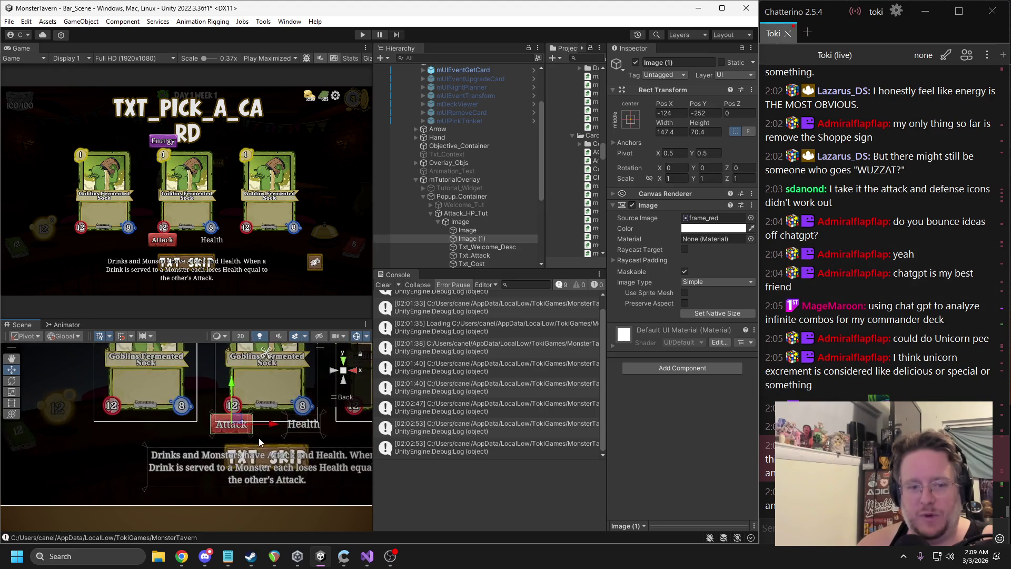
left_click_drag(220, 414, 294, 423)
Duplicate the Attack backdrop for the Health label and assign it frame_blue
key("ctrl+d")
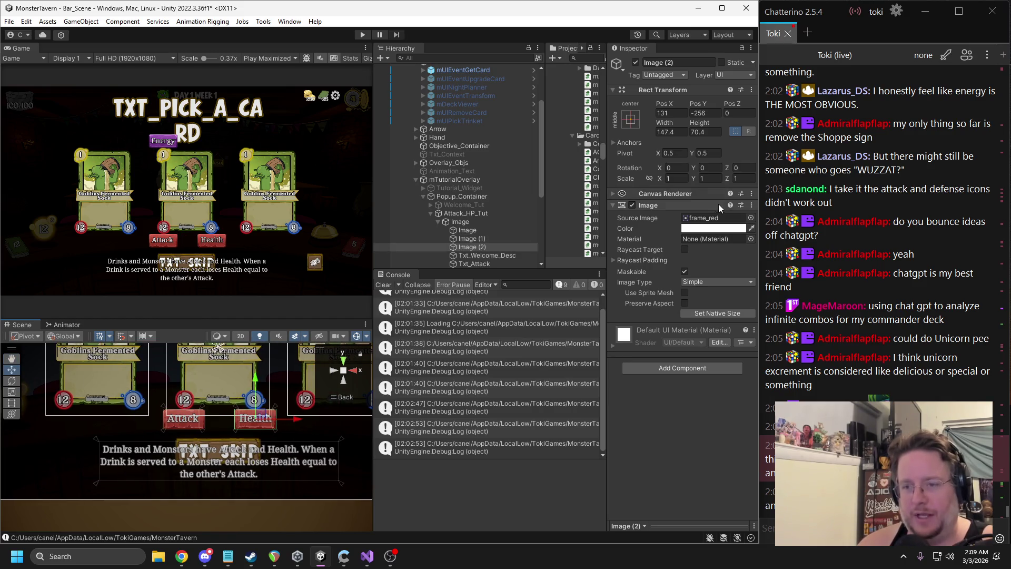
left_click(750, 218)
scroll(883, 337, "up", 2)
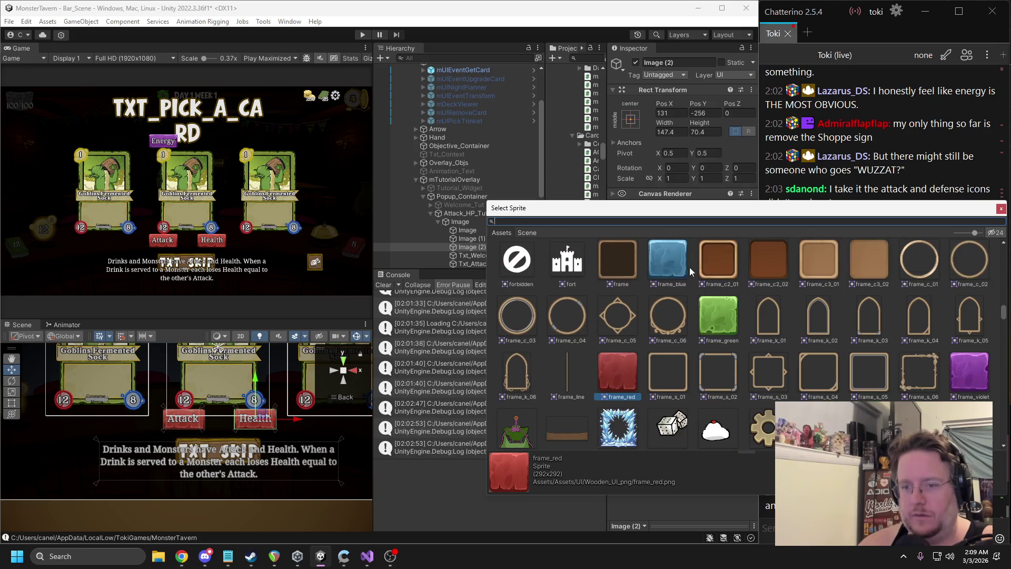
left_click(671, 266)
double_click(670, 267)
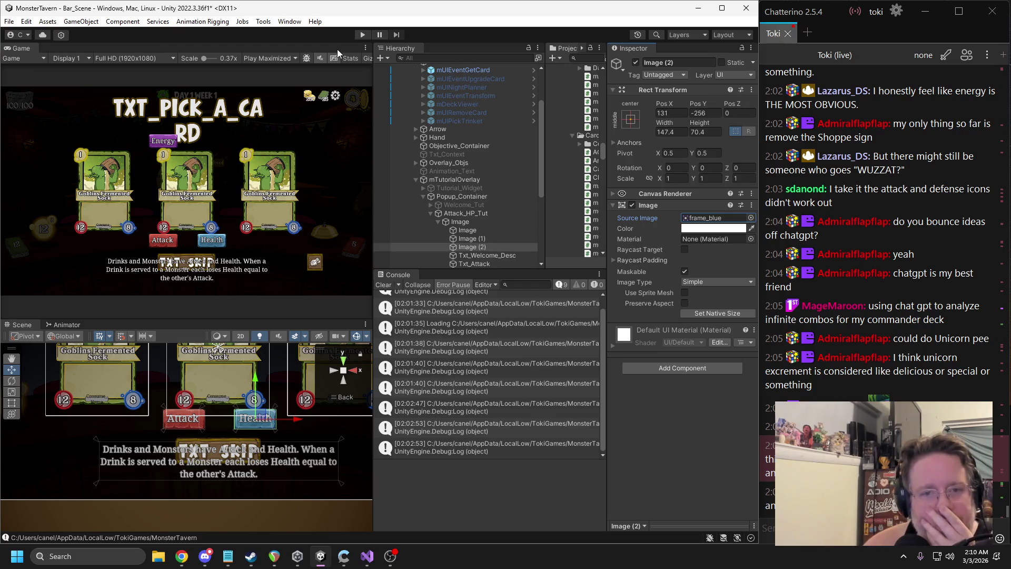
Shrink all three label backdrops' height to 55.8, then select the Energy backdrop with Txt_Cost
left_click(480, 232, "shift")
left_click(702, 131)
type("83.1")
left_click_drag(687, 127, 675, 127)
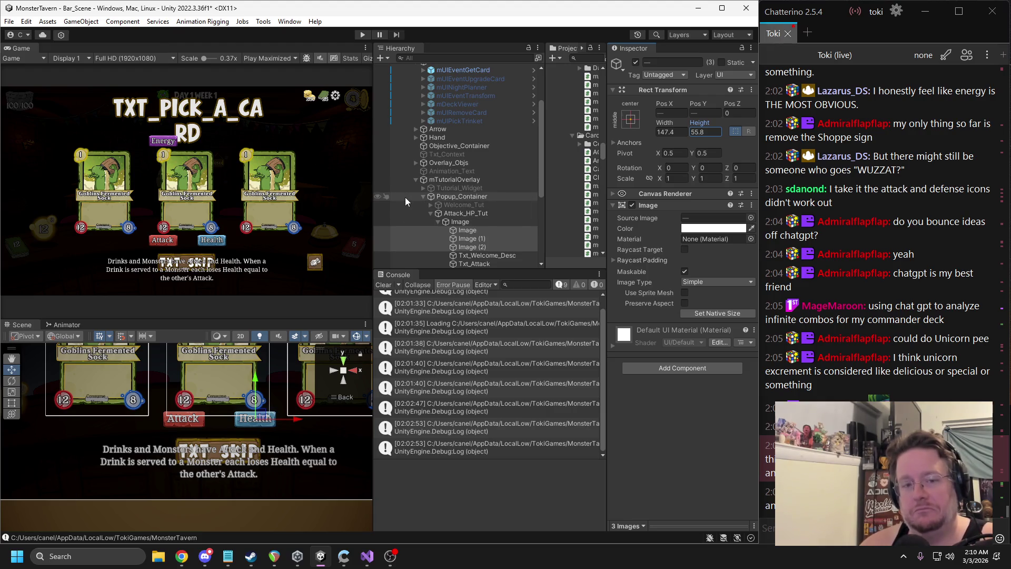
left_click(466, 230)
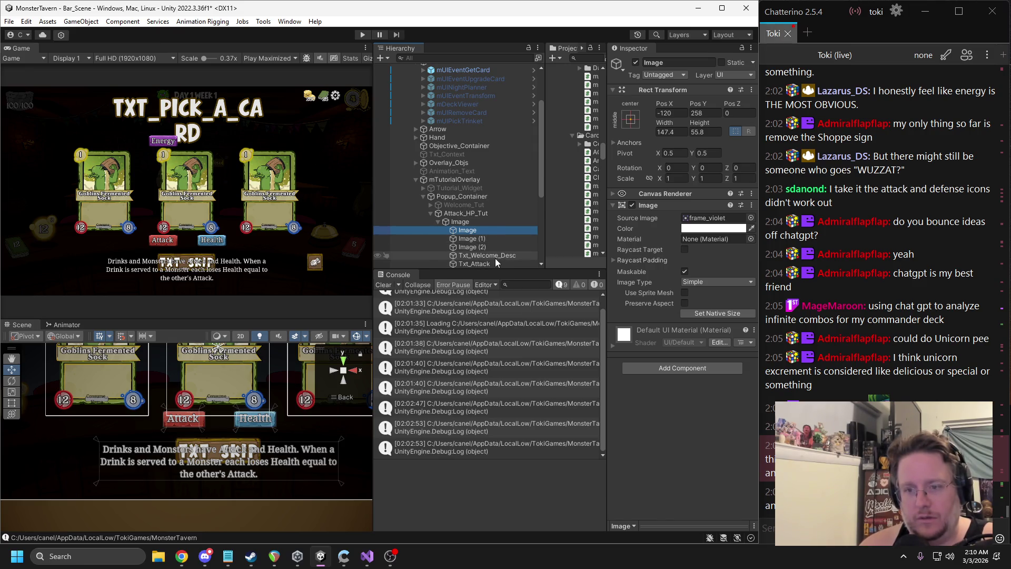
scroll(495, 258, "down", 3)
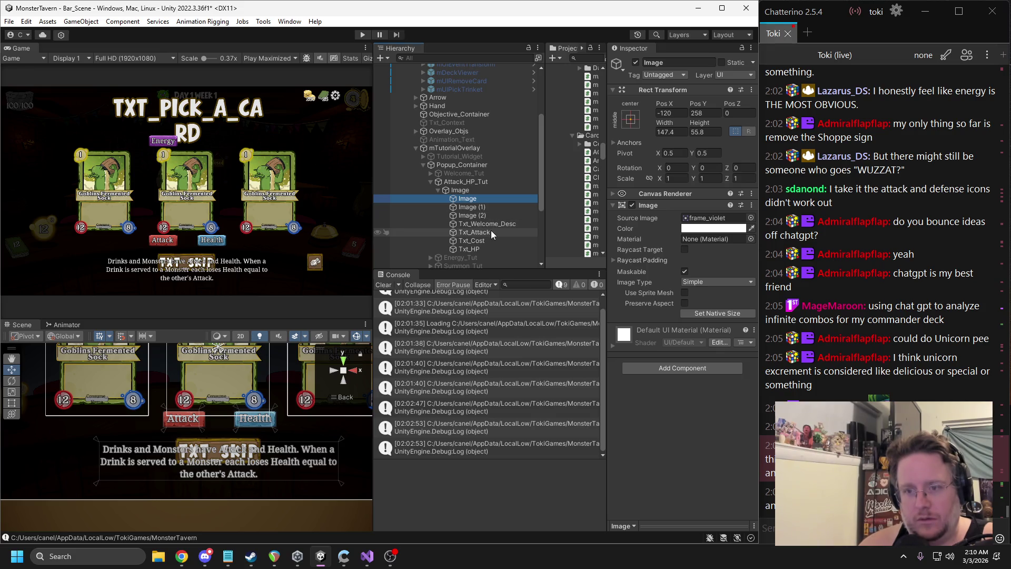
left_click(486, 240, "ctrl")
Reposition the Energy and Attack labels together with their backdrops
left_click_drag(142, 412, 145, 489)
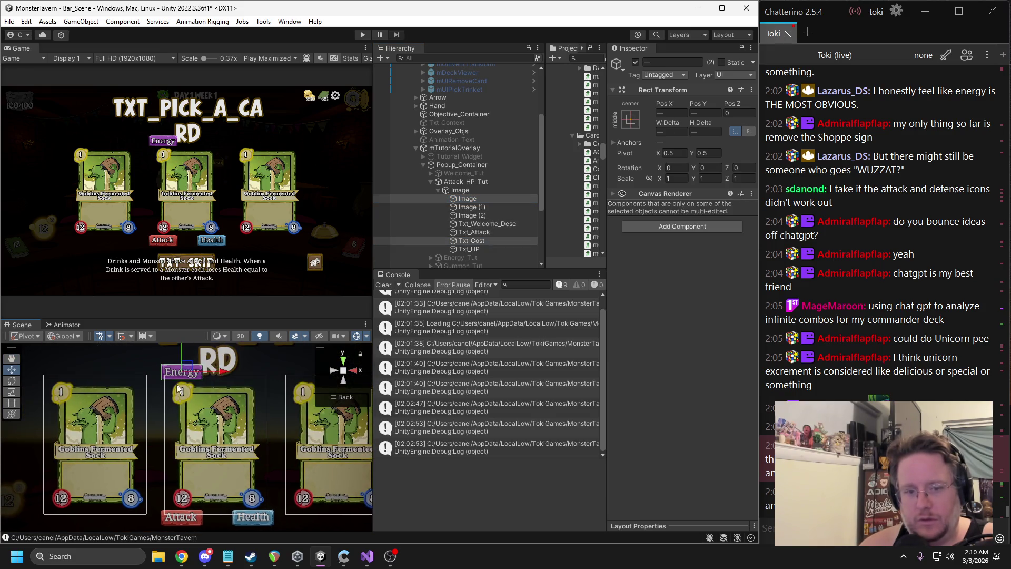
mouse_move(189, 365)
left_mouse_down()
mouse_move(168, 365)
mouse_move(216, 369)
mouse_move(185, 365)
mouse_move(154, 384)
mouse_move(187, 364)
mouse_move(222, 375)
left_mouse_up()
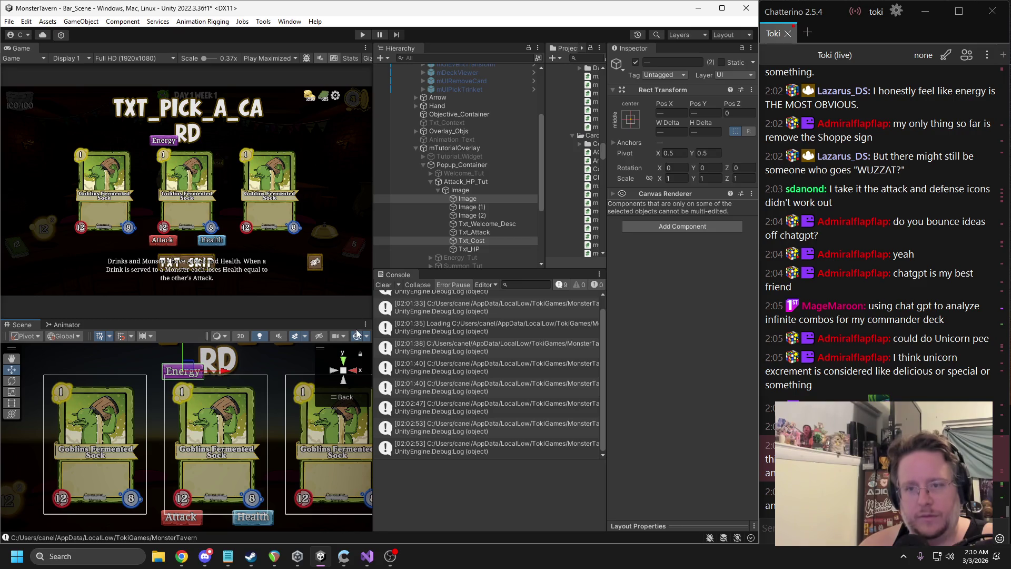
left_click(477, 210)
key("f")
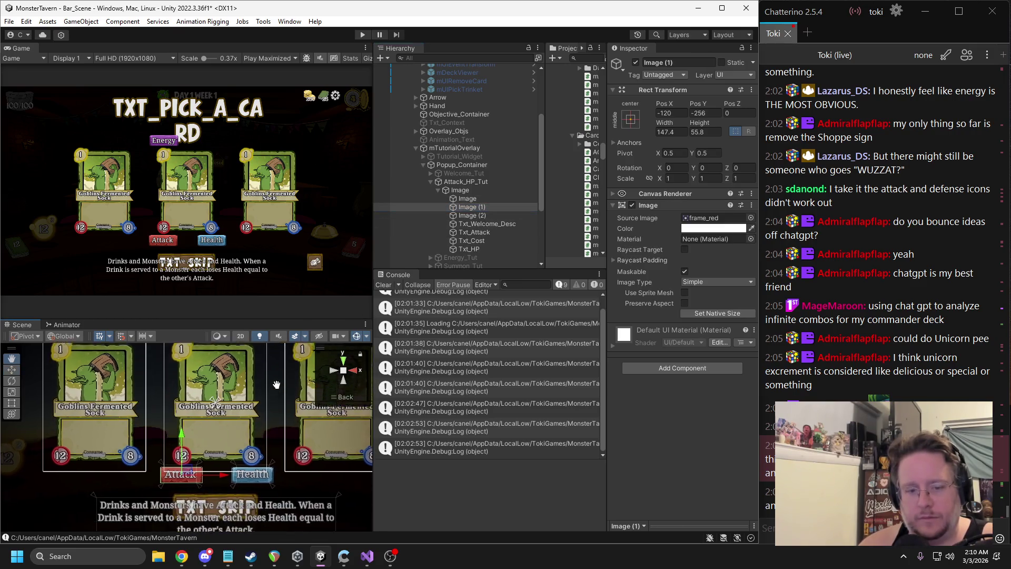
left_click(474, 232, "ctrl")
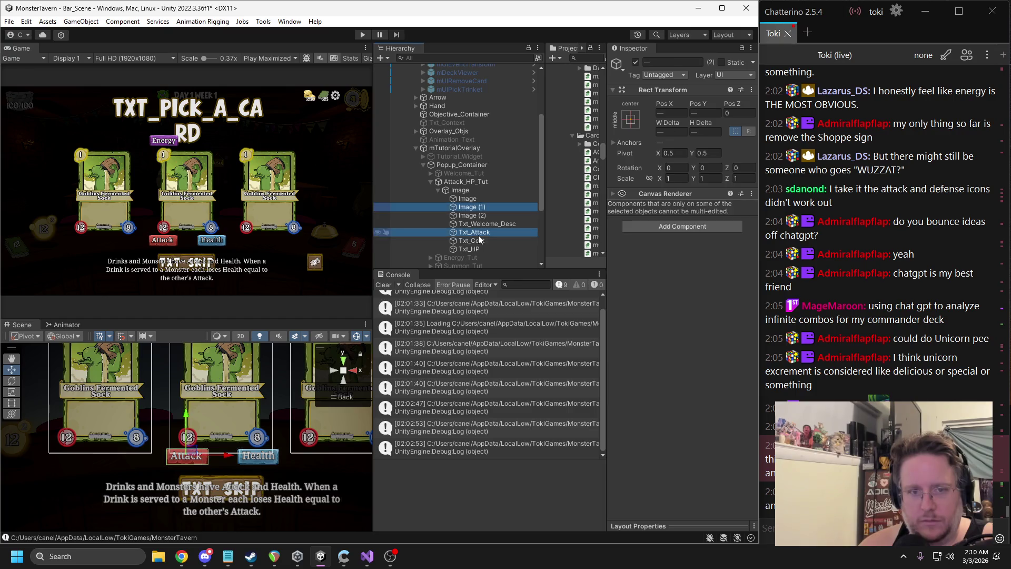
left_click_drag(188, 413, 189, 415)
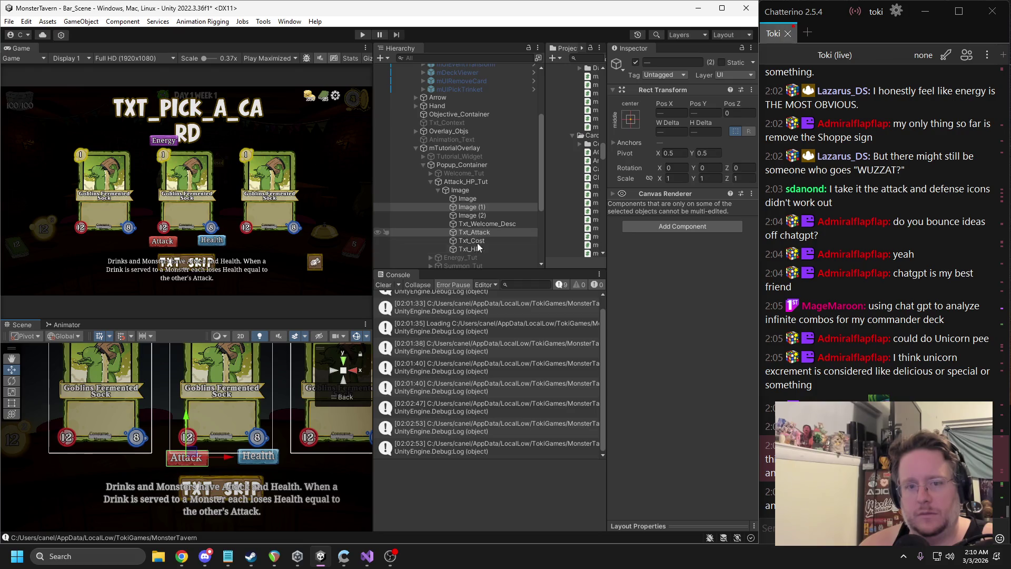
Nudge the Health label and its blue frame slightly down and left
left_click(482, 216)
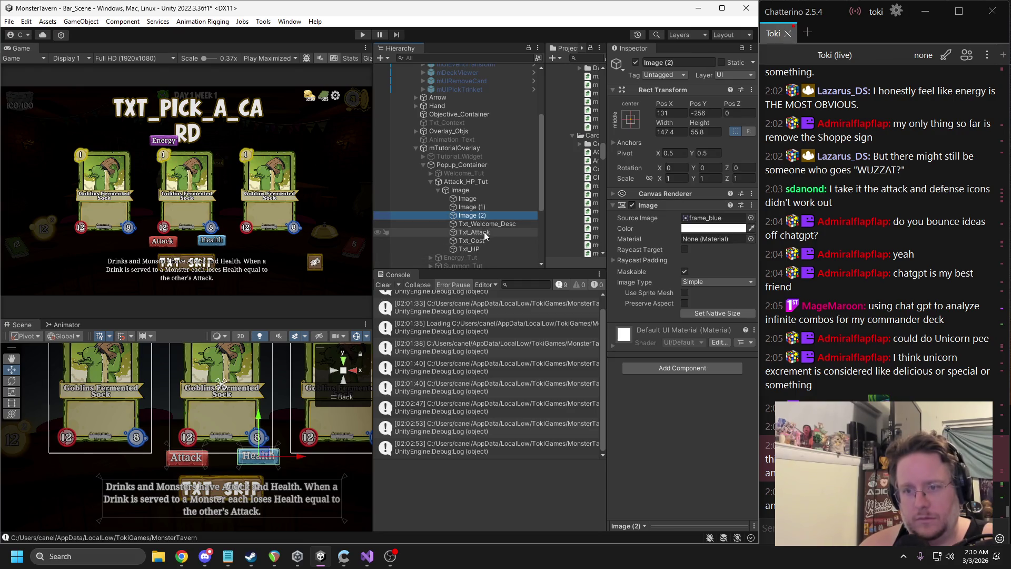
left_click(474, 249, "ctrl")
left_click_drag(259, 417, 259, 419)
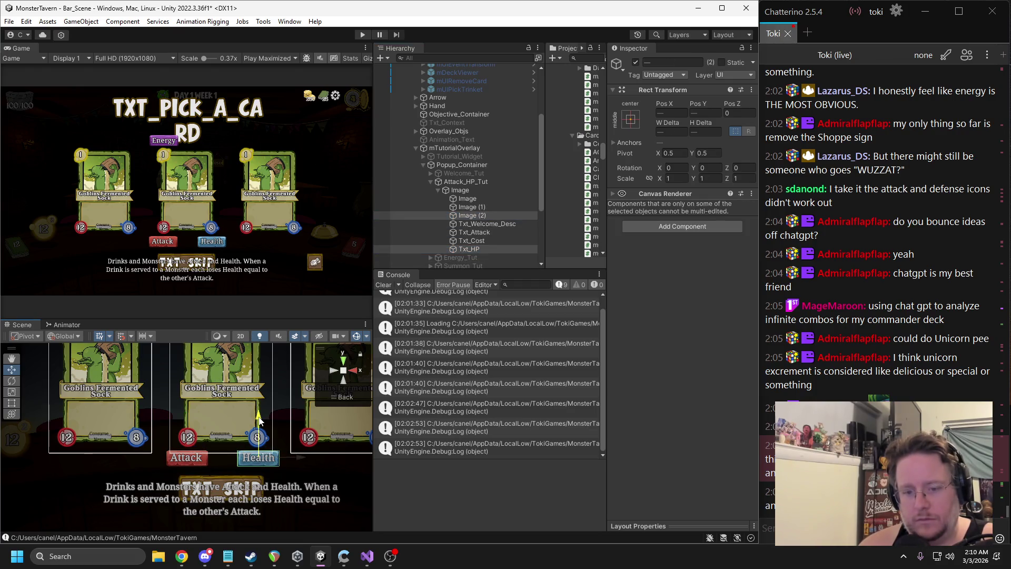
mouse_move(300, 463)
left_mouse_down()
mouse_move(229, 470)
mouse_move(298, 462)
left_mouse_up()
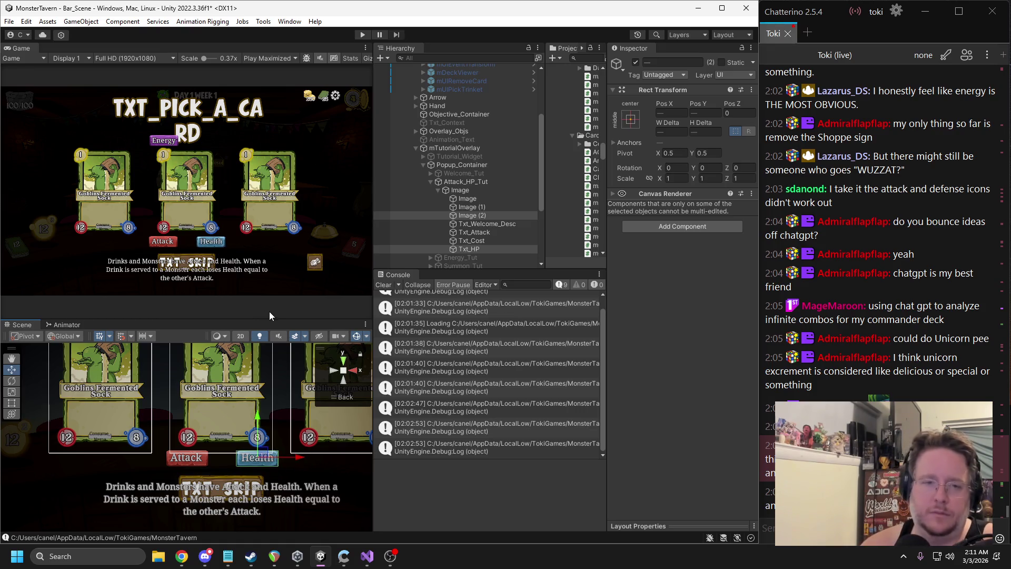
left_click(466, 215)
Duplicate the blue frame as Image (3) with frame_c2_01, sized 897.6 × 168.5 over the description
key("ctrl+d")
scroll(251, 457, "down", 3)
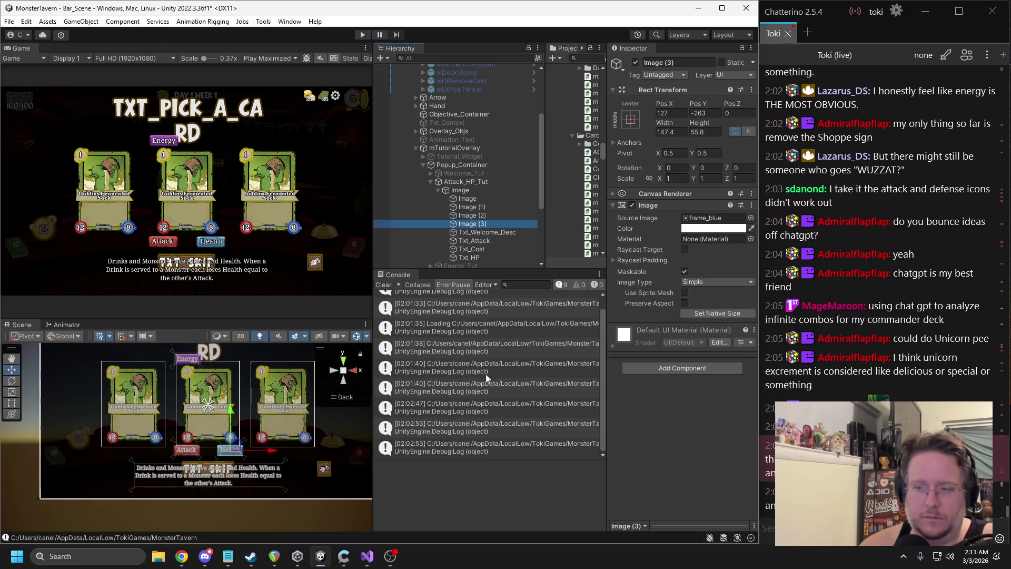
left_click(750, 217)
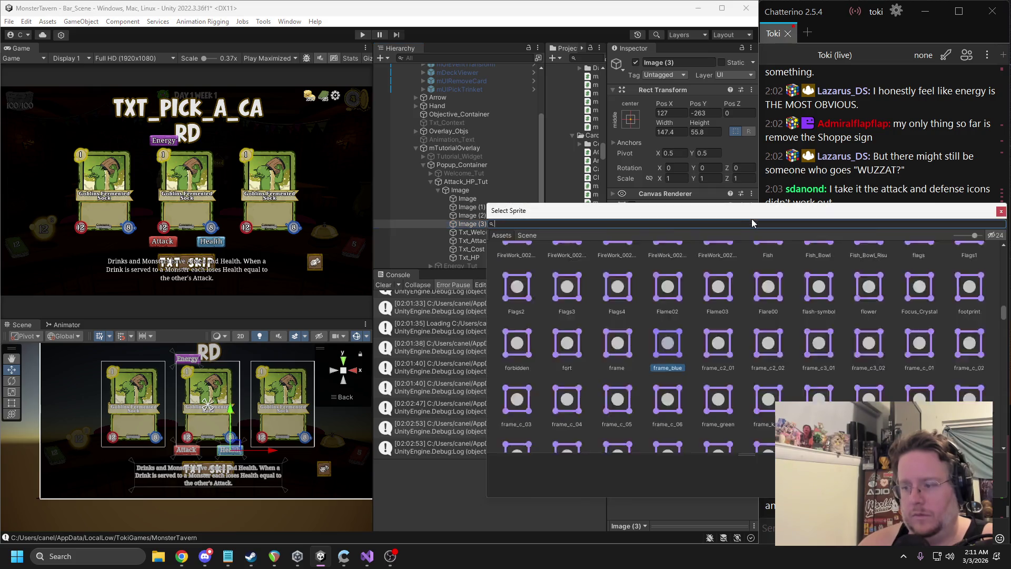
double_click(724, 340)
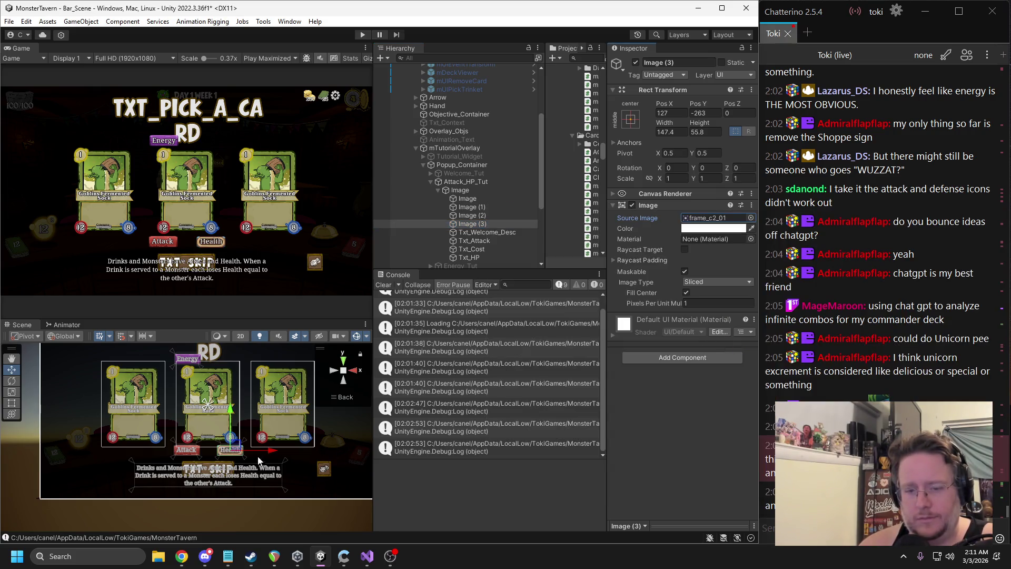
mouse_move(238, 449)
left_mouse_down()
mouse_move(211, 472)
mouse_move(218, 485)
mouse_move(218, 472)
left_mouse_up()
mouse_move(664, 123)
left_mouse_down()
mouse_move(842, 122)
mouse_move(551, 254)
mouse_move(90, 295)
mouse_move(232, 305)
left_mouse_up()
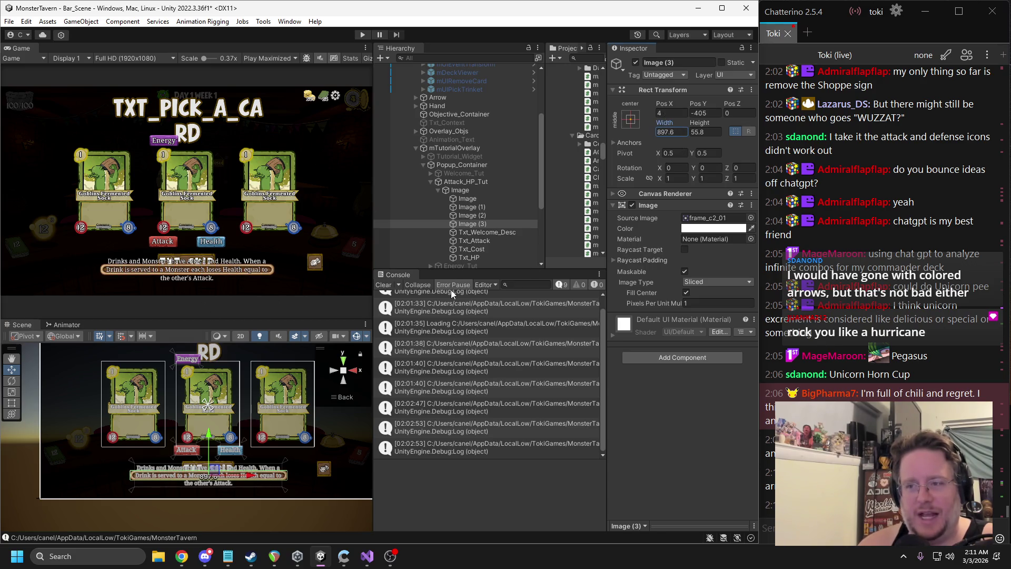
mouse_move(699, 122)
left_mouse_down()
mouse_move(871, 145)
mouse_move(844, 154)
mouse_move(860, 154)
left_mouse_up()
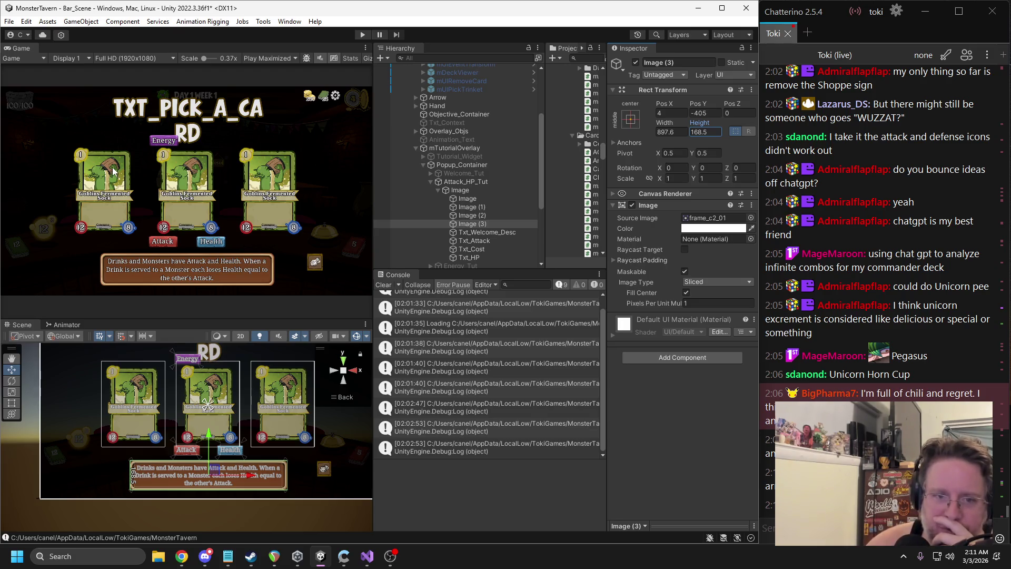
Deactivate the Attack_HP_Tut and mUIEventGetCard objects
left_click(463, 181)
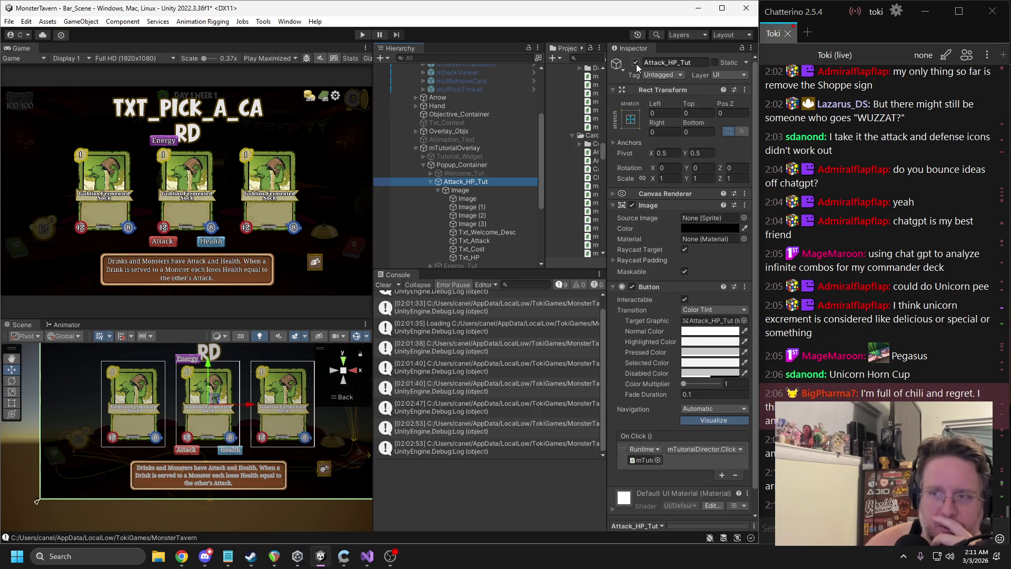
key("alt+shift+a")
scroll(462, 105, "up", 5)
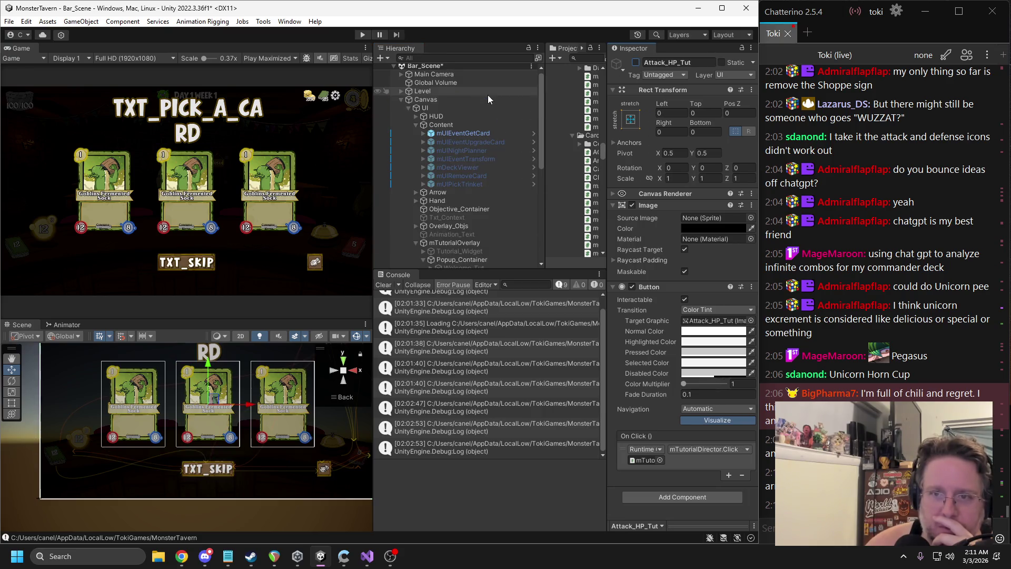
left_click(462, 135)
key("alt+shift+a")
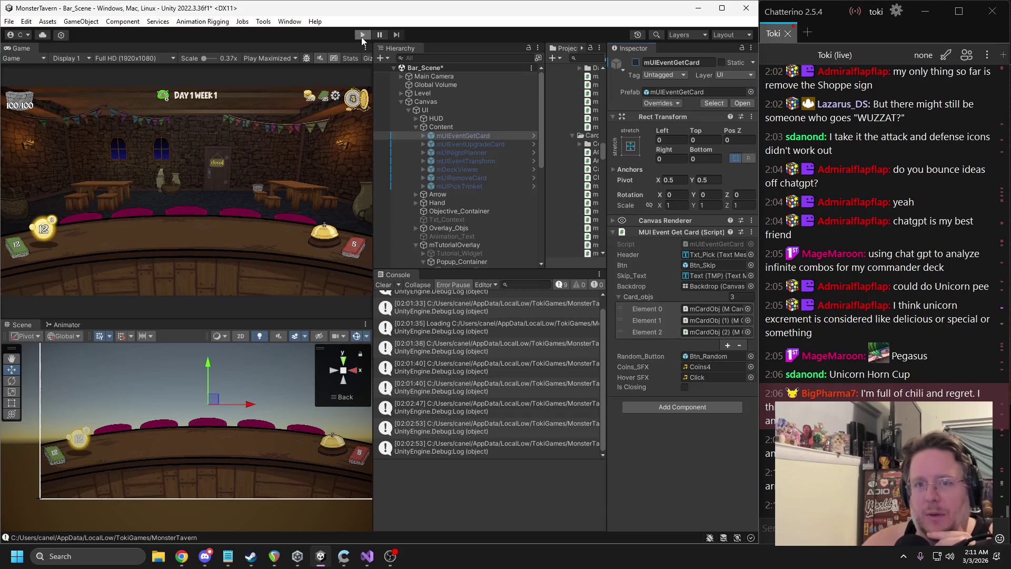
Test-run the game, end the saved run to start fresh at the tavern, then stop play
left_click(362, 35)
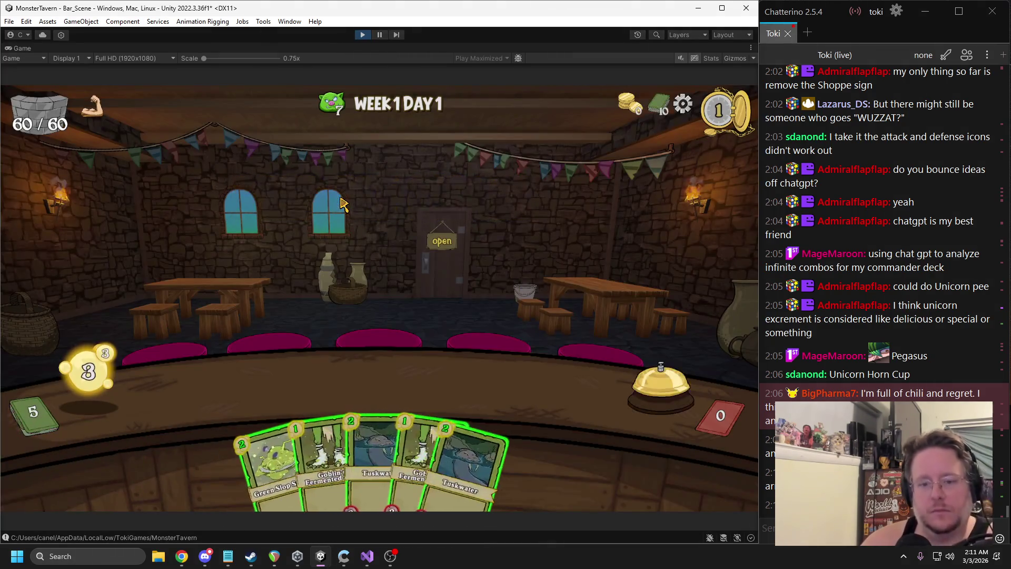
key("Escape")
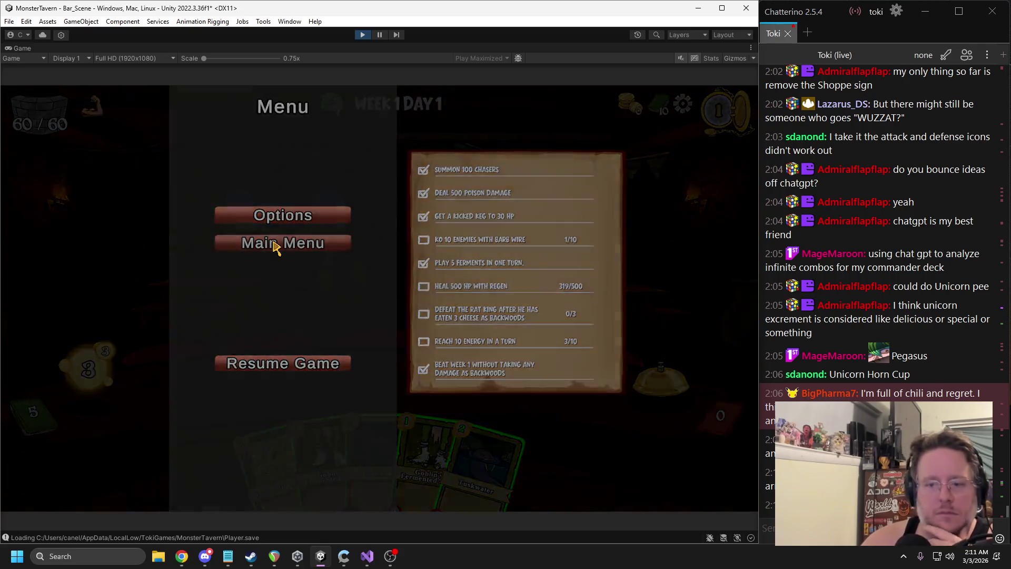
left_click(275, 246)
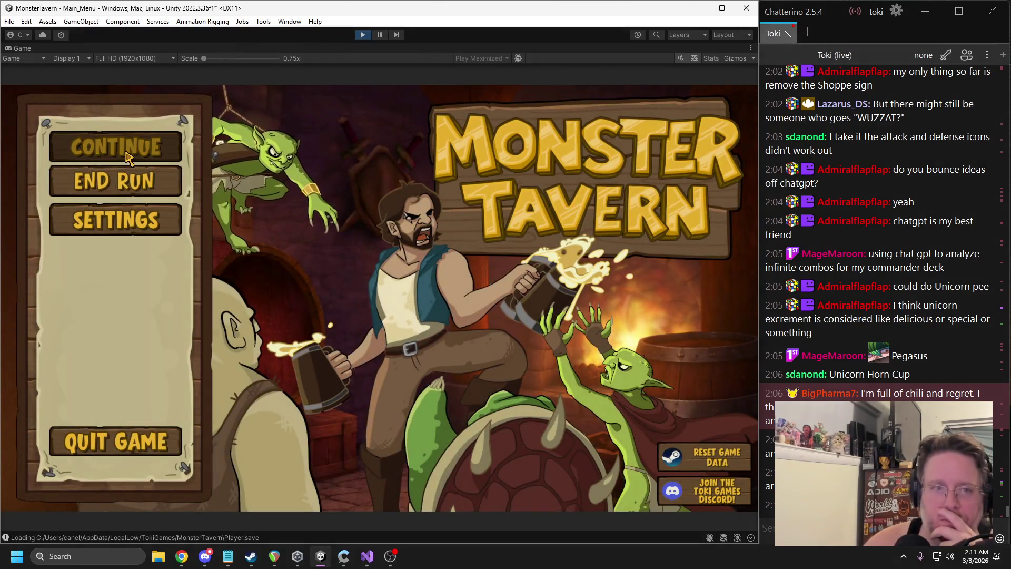
left_click(126, 154)
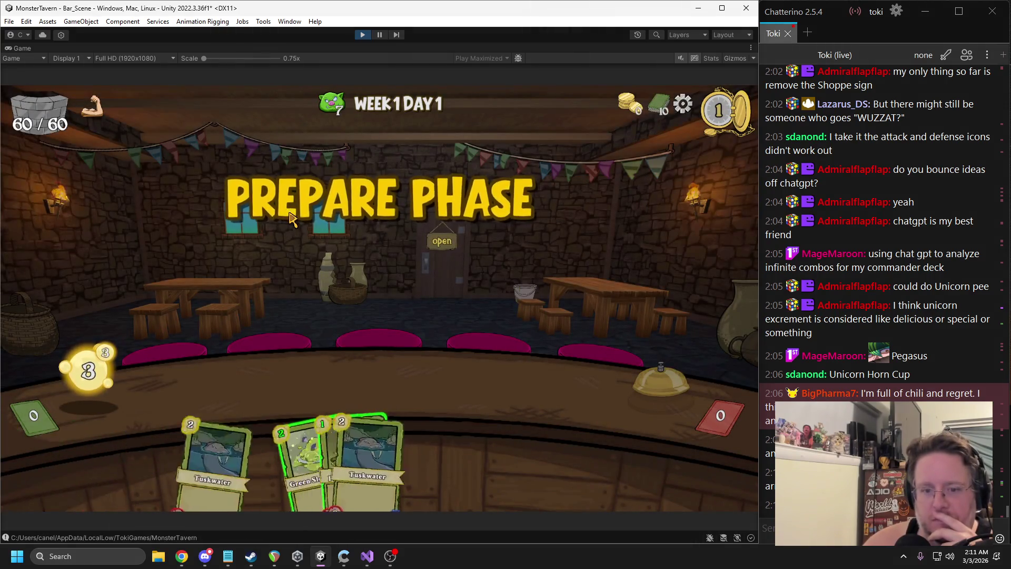
key("Escape")
left_click(265, 246)
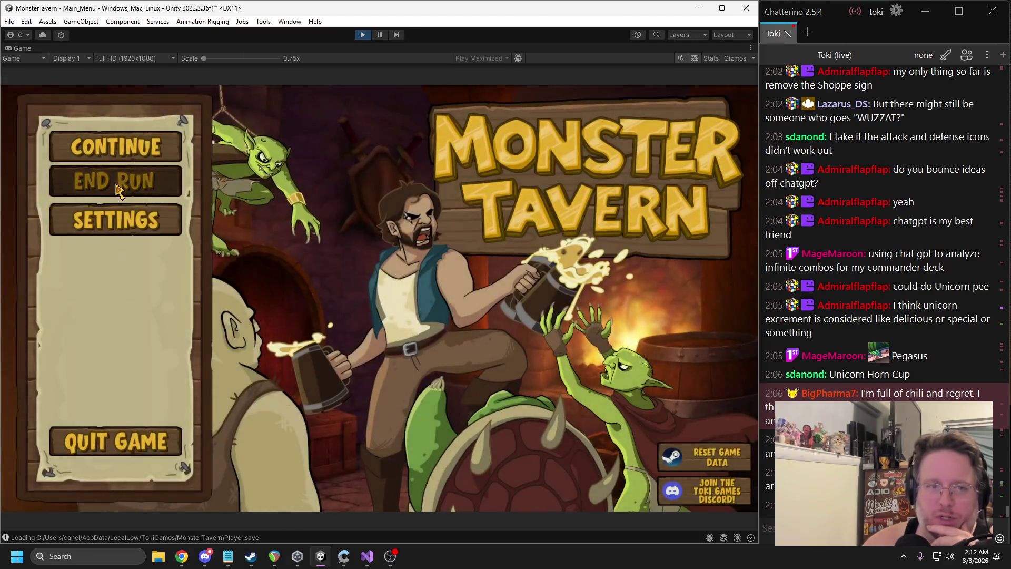
left_click(147, 182)
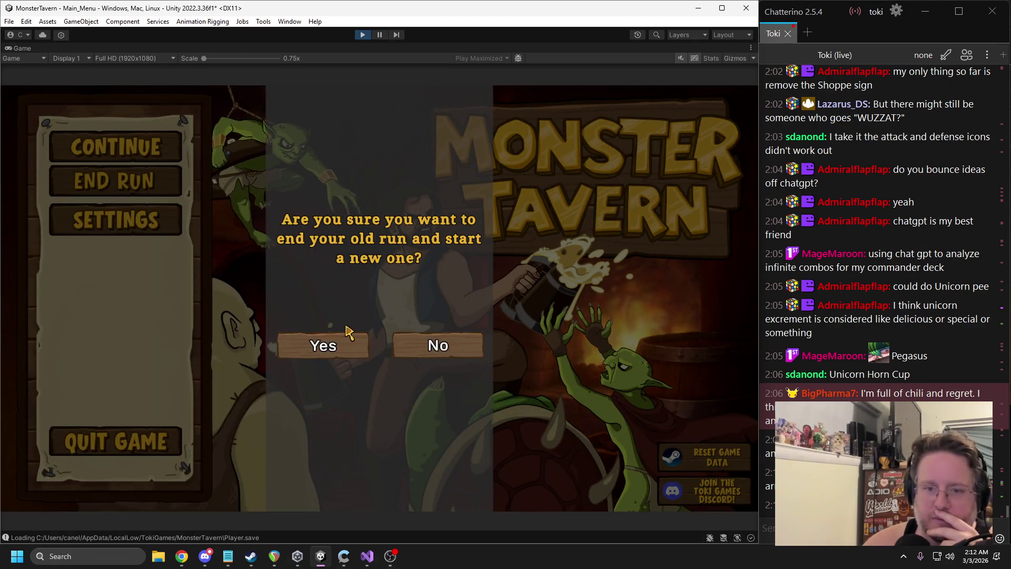
left_click(339, 347)
left_click(645, 431)
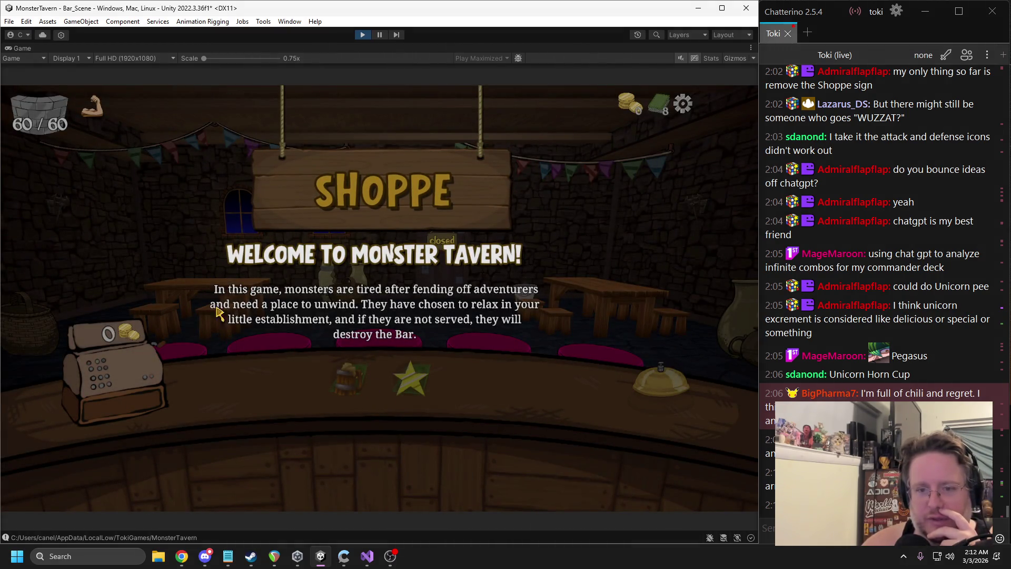
left_click(363, 34)
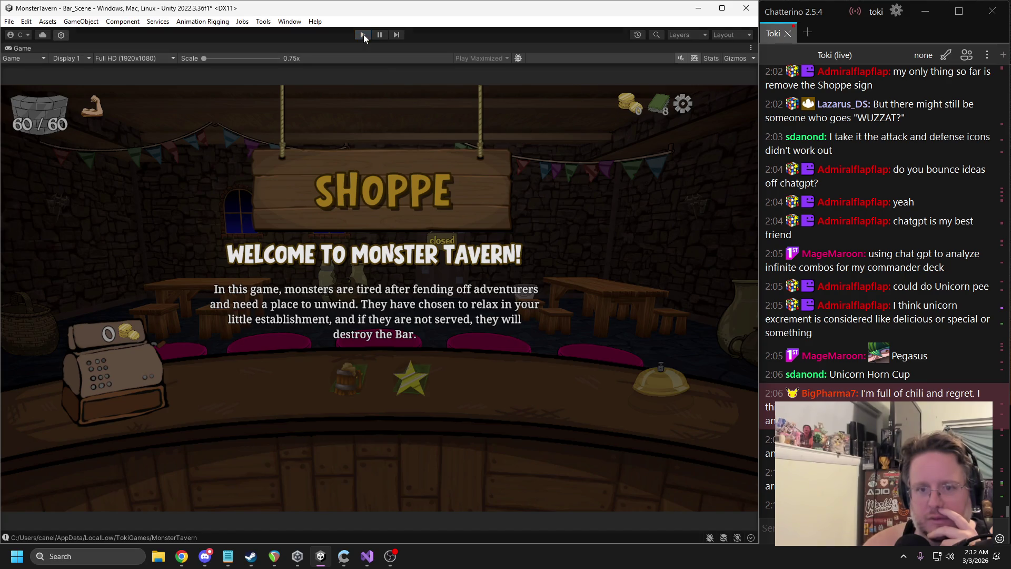
scroll(470, 199, "down", 3)
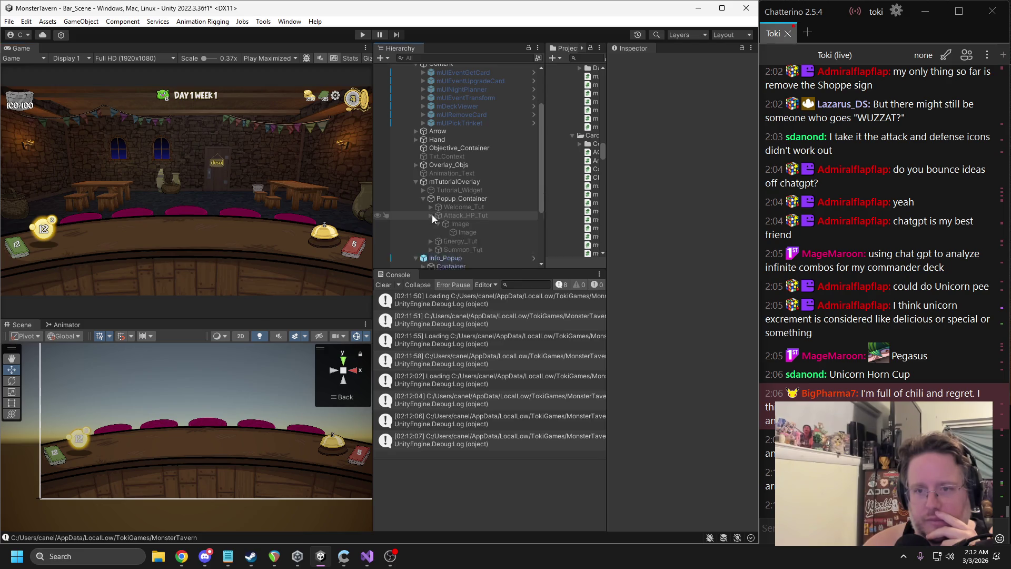
Activate Welcome_Tut and expand it and its Image to show the title and description
left_click(430, 215)
left_click(463, 207)
left_click(636, 62)
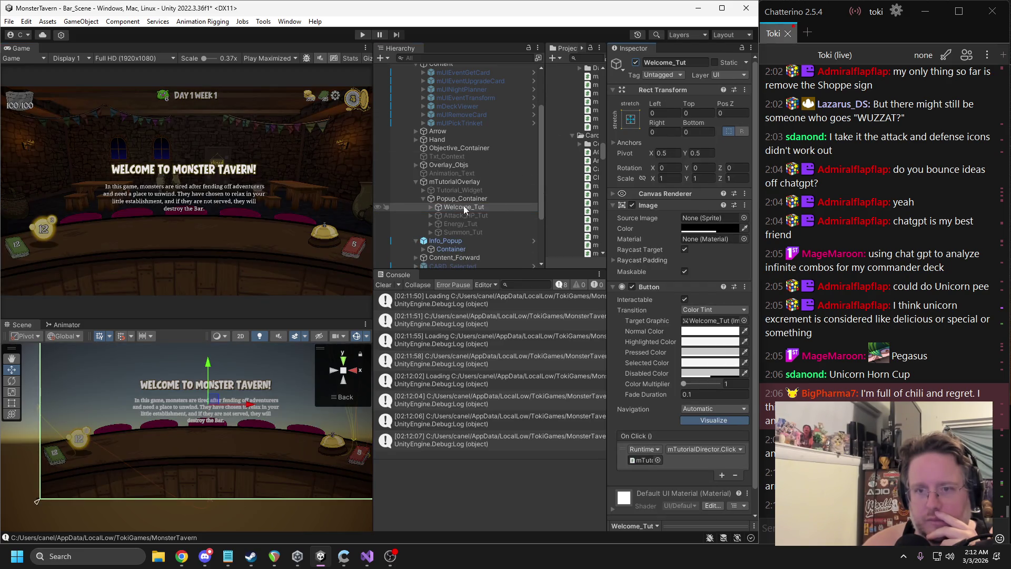
left_click(430, 206)
left_click(443, 216)
left_click(440, 215)
Add a new UI Image under Welcome_Tut's Image with Raycast Target turned off
left_click(645, 211)
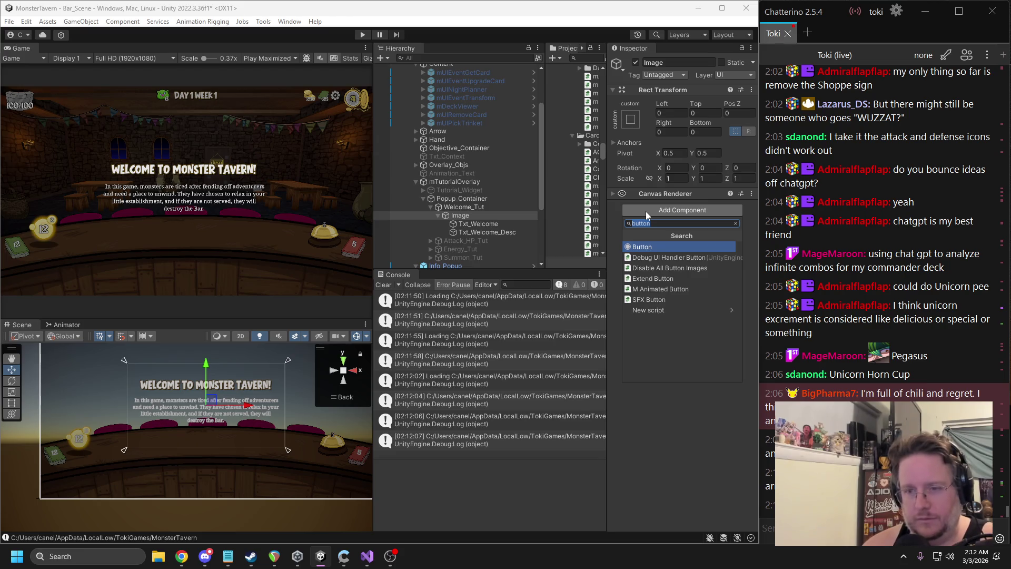
right_click(462, 216)
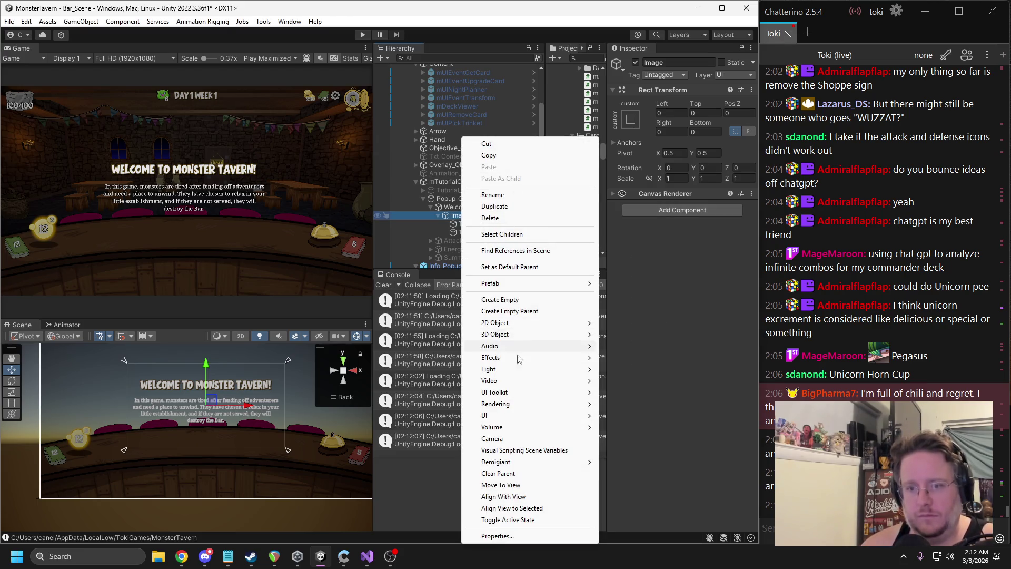
mouse_move(510, 415)
left_click(621, 228)
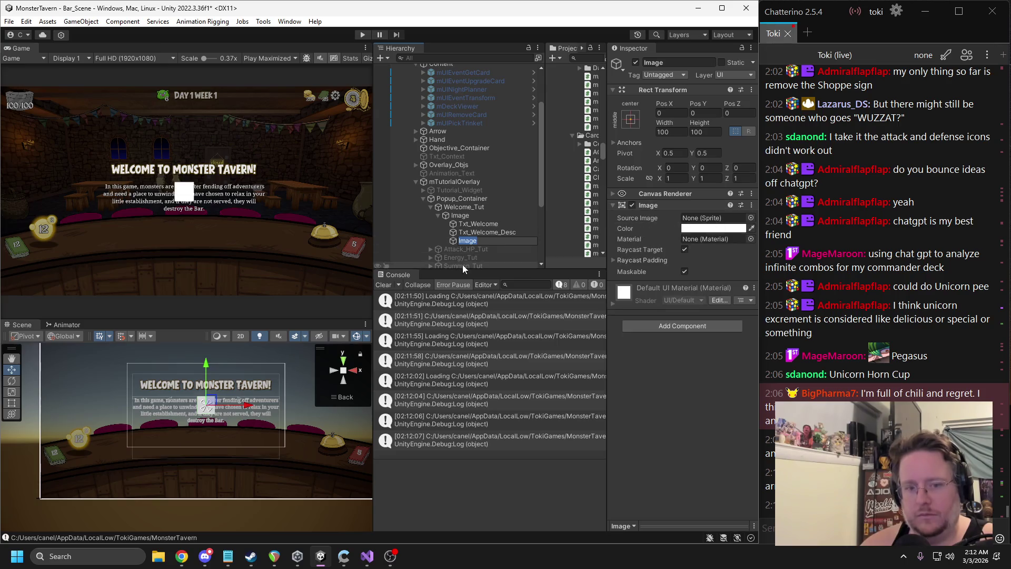
left_click(684, 250)
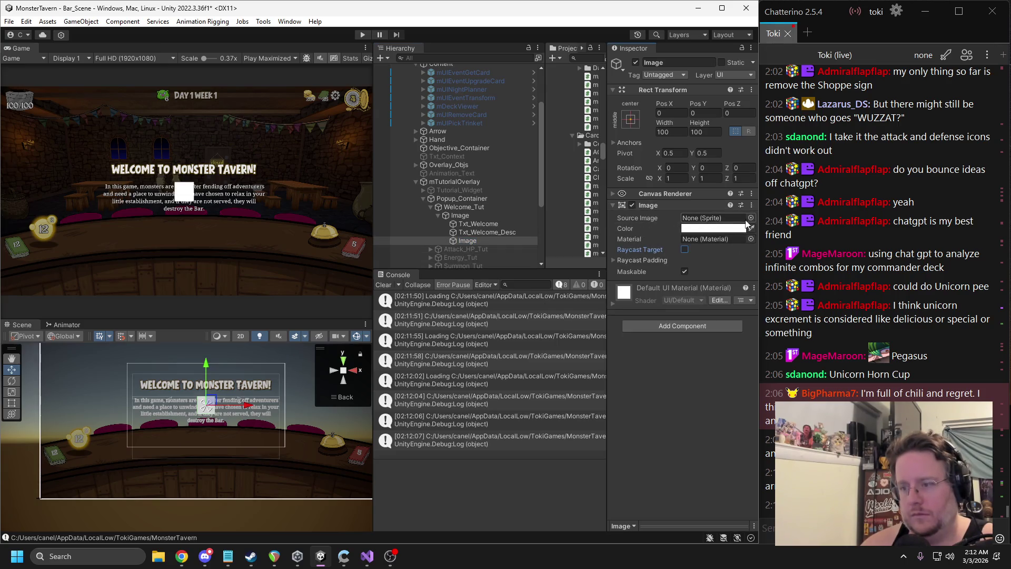
left_click(750, 218)
Browse the Select Sprite list and close it without assigning a sprite, leaving Source Image None
scroll(800, 337, "down", 10)
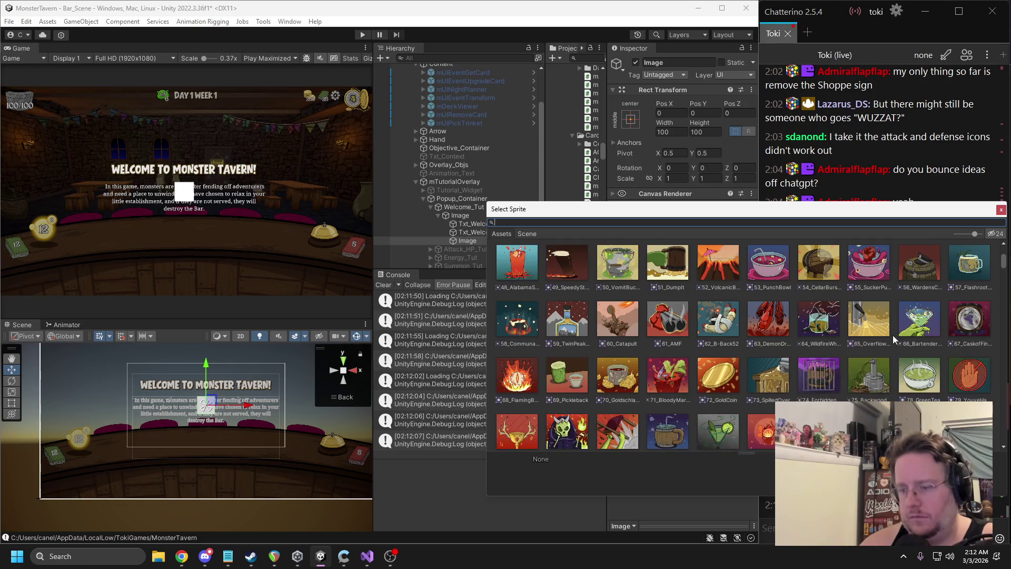
scroll(868, 329, "down", 10)
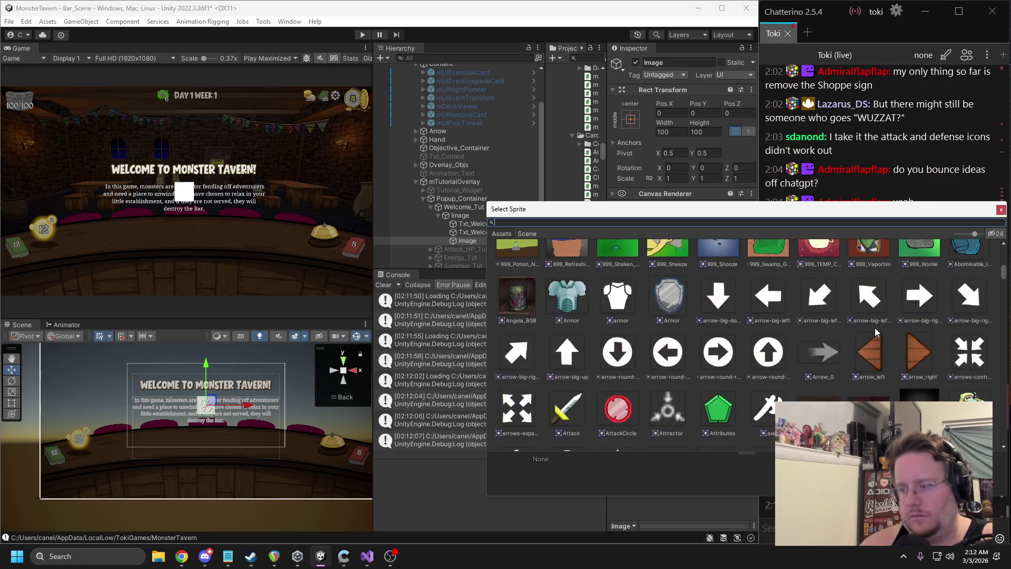
scroll(876, 342, "down", 2)
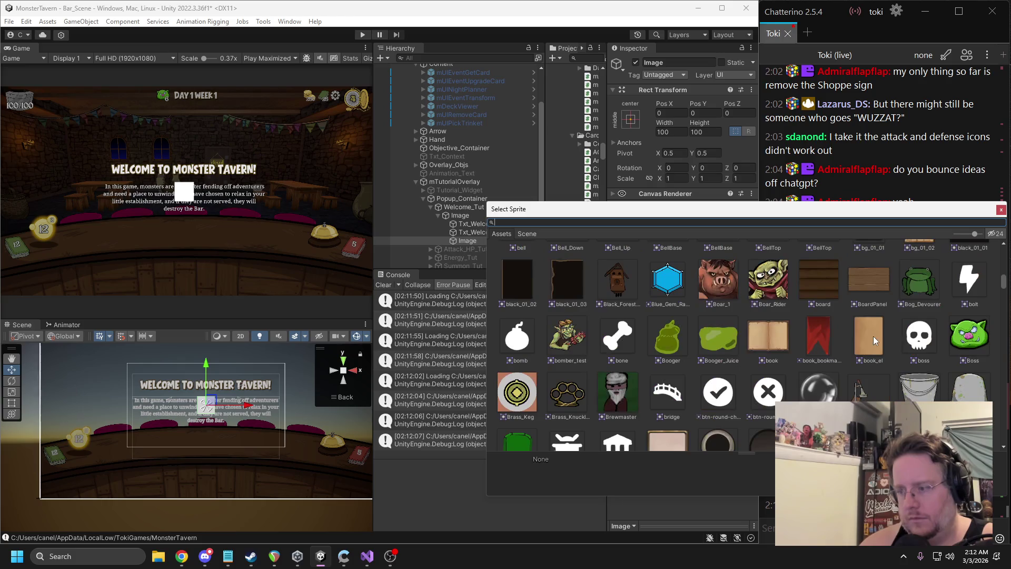
scroll(863, 337, "down", 4)
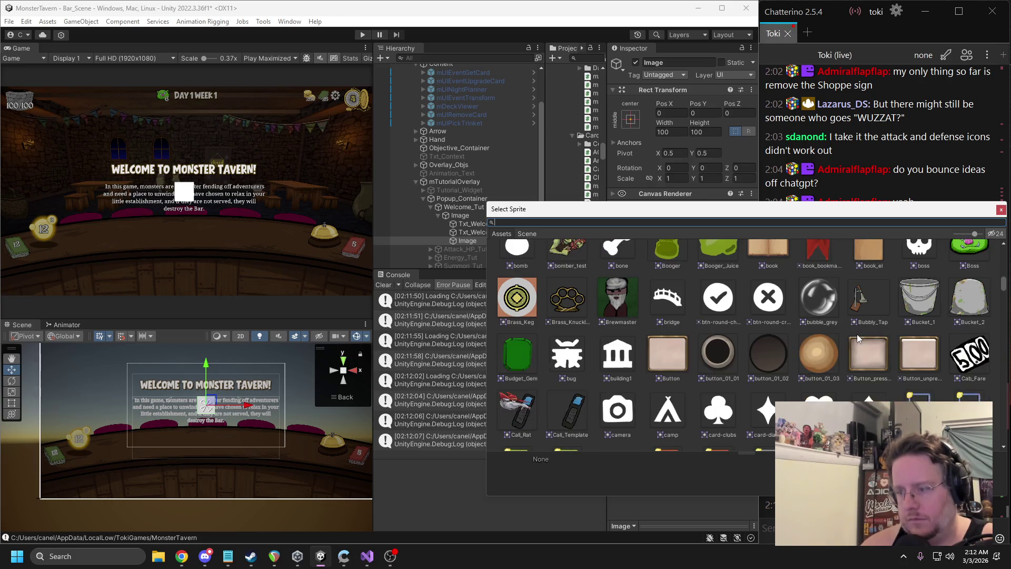
scroll(860, 344, "down", 2)
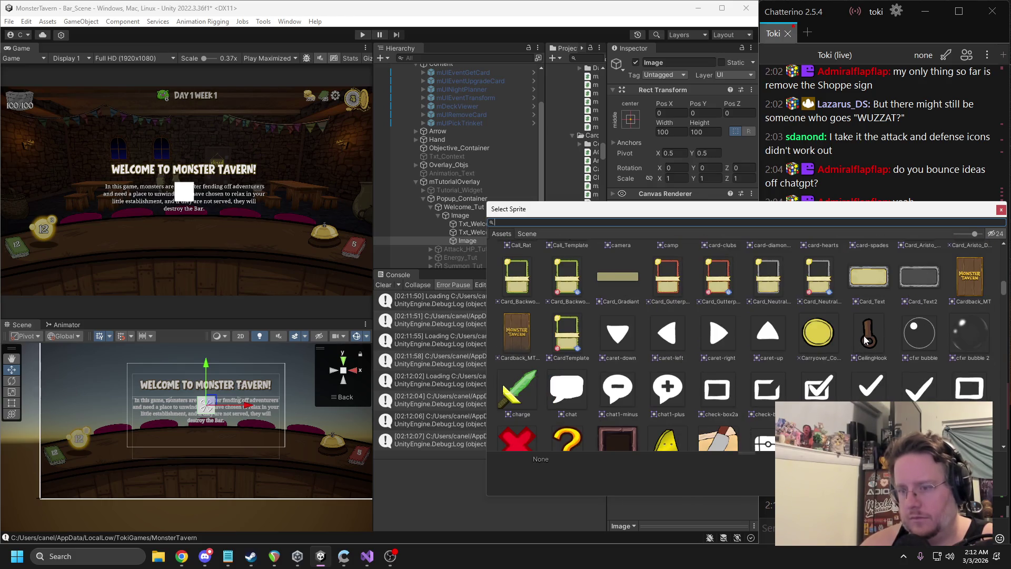
scroll(864, 340, "down", 8)
scroll(864, 340, "down", 12)
scroll(864, 342, "down", 10)
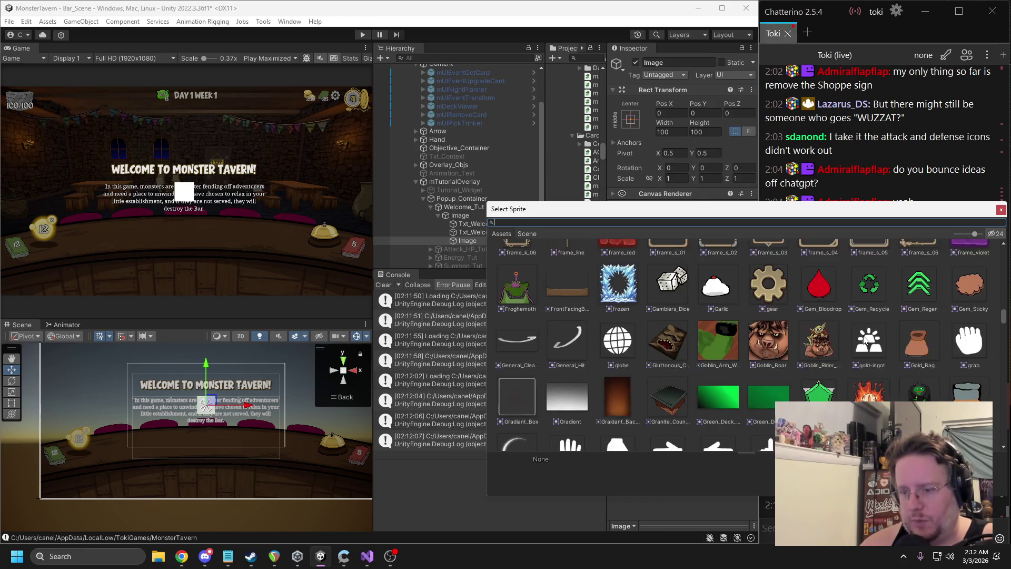
scroll(864, 341, "down", 1)
scroll(864, 339, "down", 5)
scroll(863, 336, "down", 10)
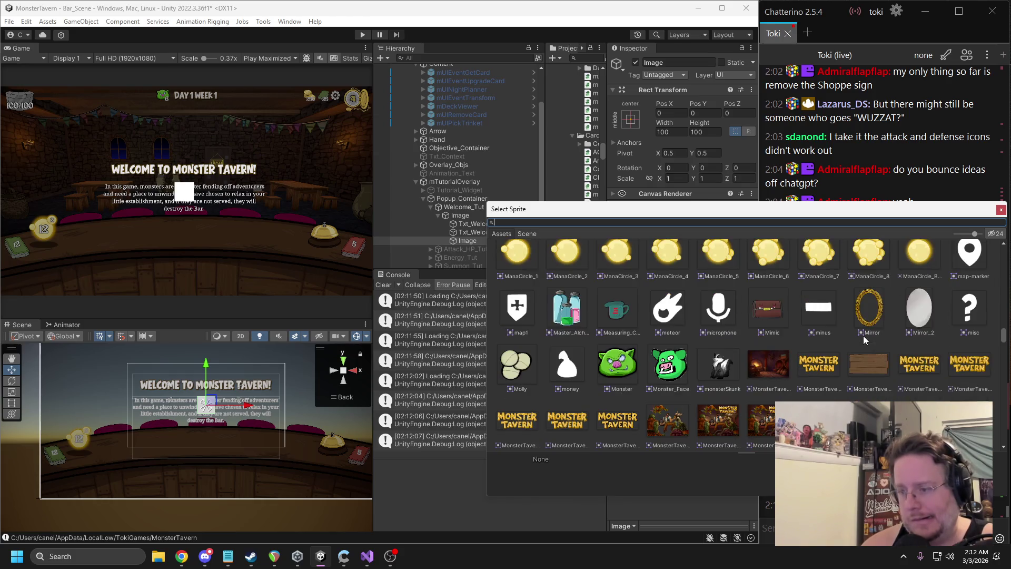
scroll(863, 336, "down", 6)
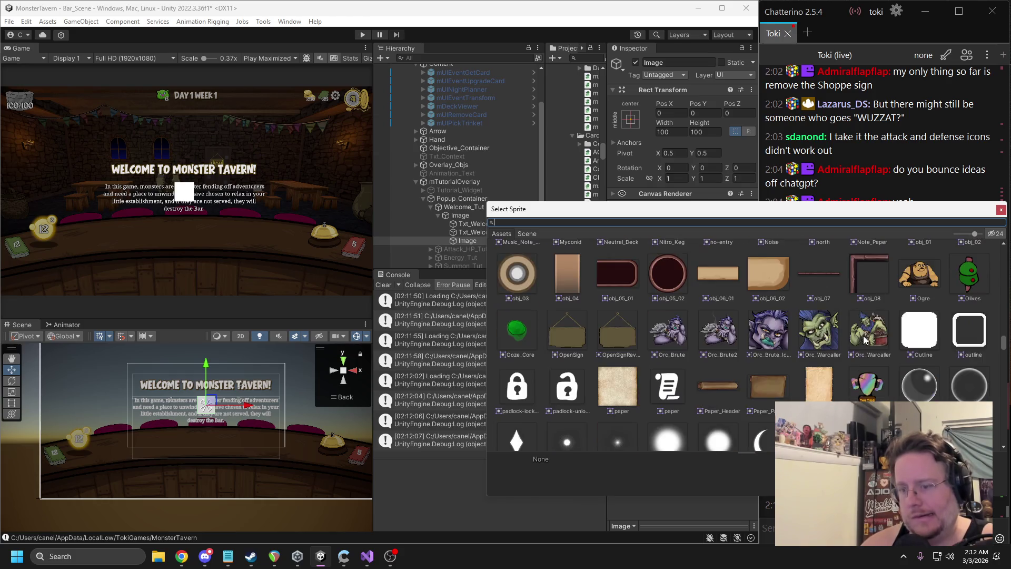
scroll(864, 340, "down", 10)
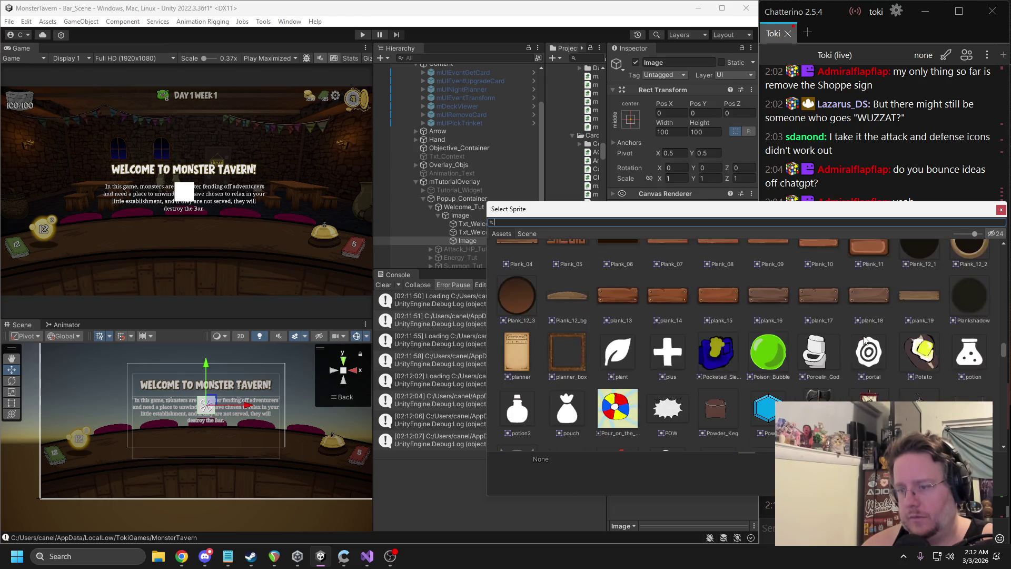
scroll(865, 340, "down", 3)
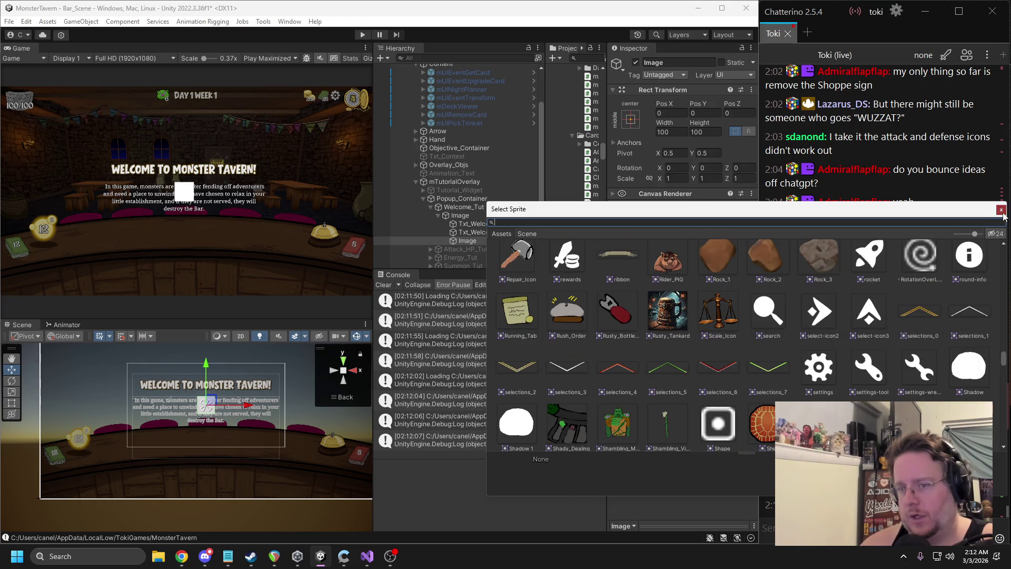
left_click(1001, 211)
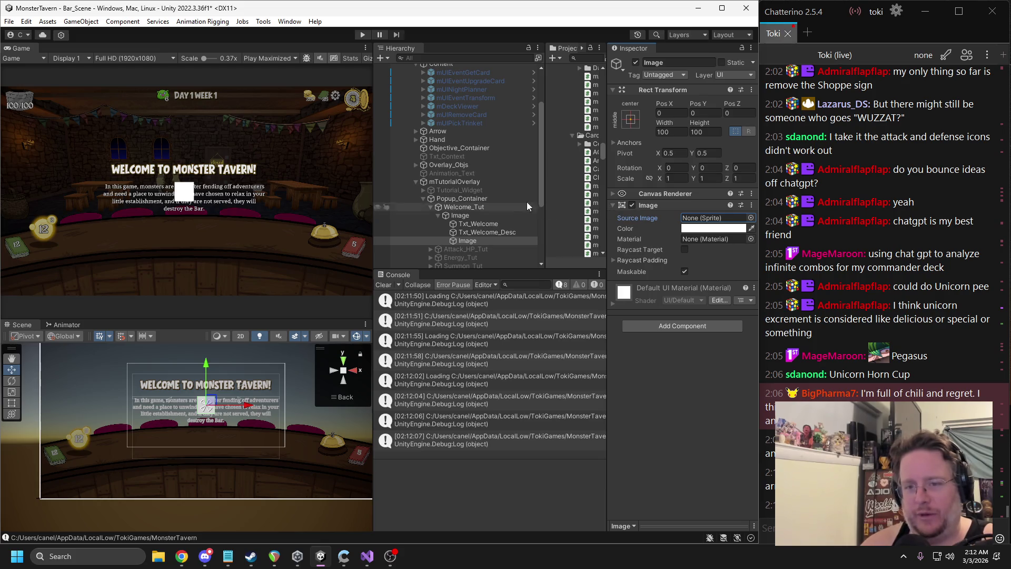
Inspect Info_Popup > Container > mTooltipObj > BG to see its background sprite
scroll(422, 167, "up", 3)
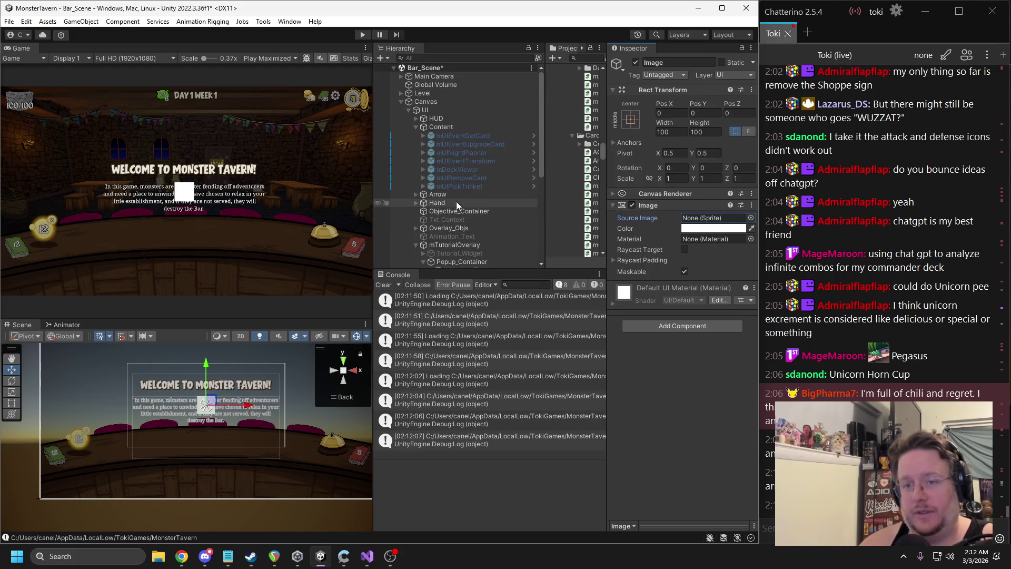
left_click(416, 126)
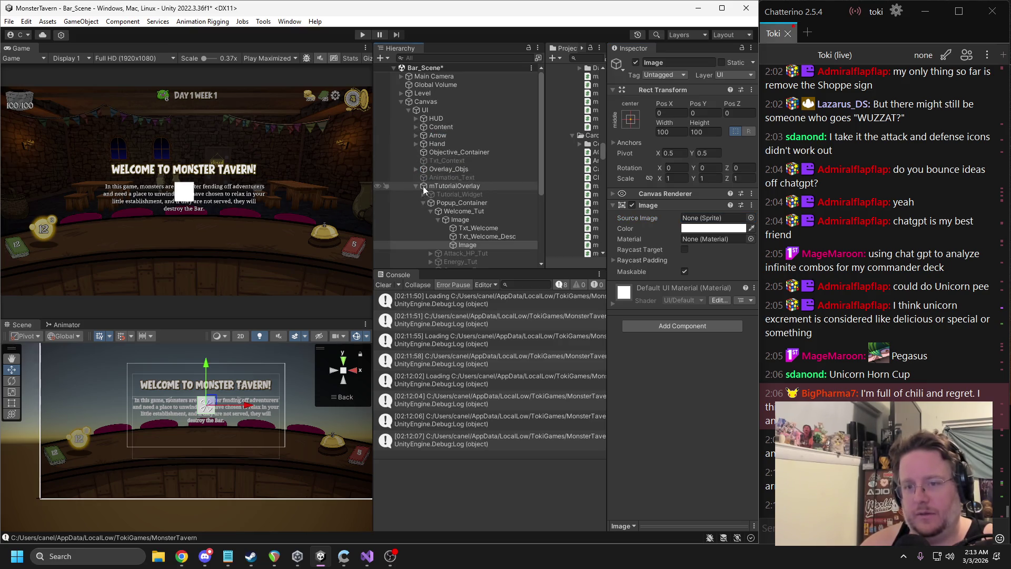
scroll(436, 216, "down", 2)
scroll(435, 216, "down", 2)
left_click(445, 222)
left_click(423, 224)
left_click(459, 234)
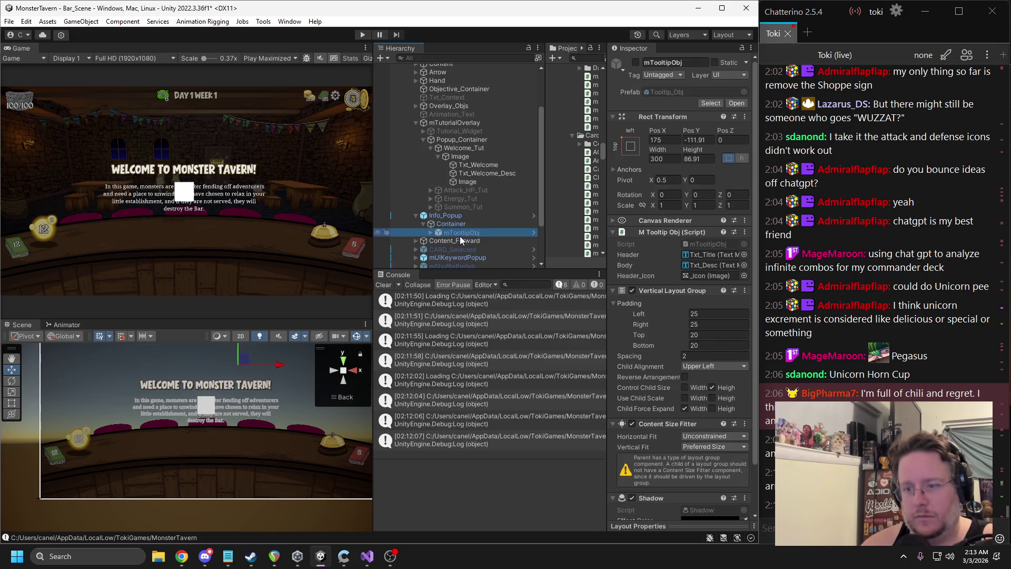
scroll(630, 280, "down", 2)
left_click(431, 233)
left_click(456, 240)
Assign the Gradiant_Box sprite to the new Image under Welcome_Tut
left_click(711, 217)
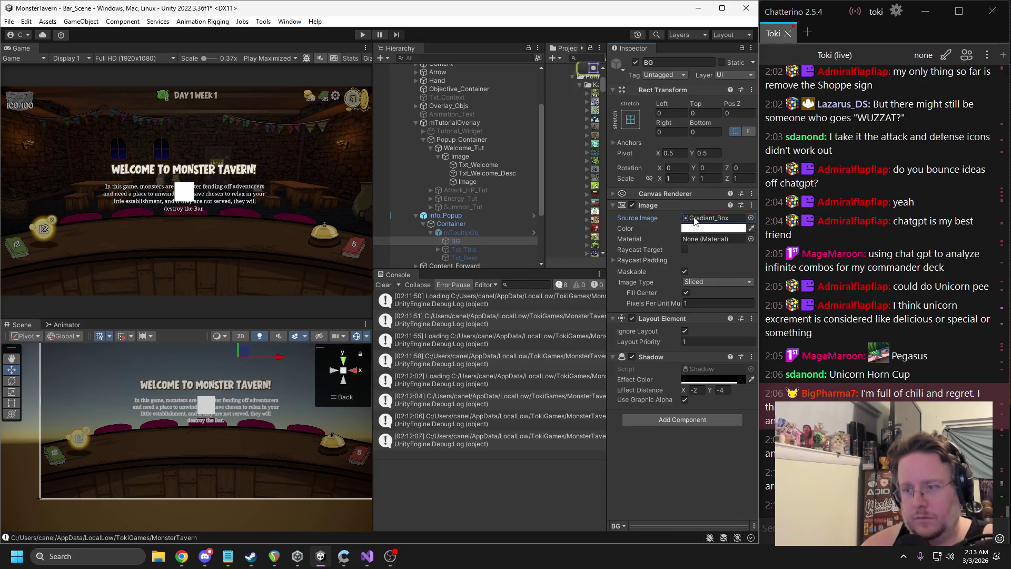
scroll(520, 185, "up", 2)
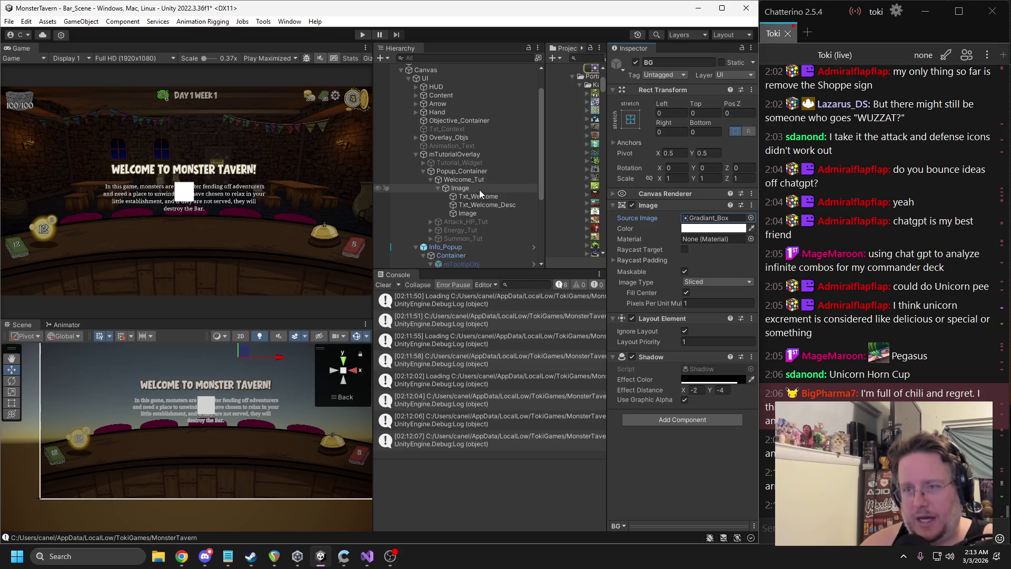
left_click(475, 213)
mouse_move(595, 67)
left_mouse_down()
mouse_move(746, 238)
mouse_move(713, 218)
left_mouse_up()
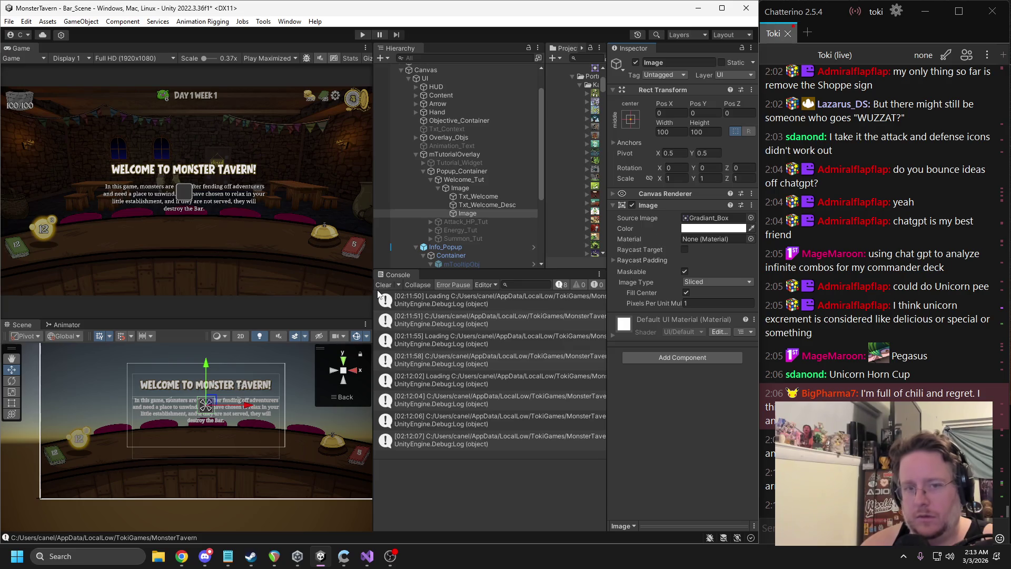
Move the backdrop Image above Txt_Welcome and stretch its anchors to the panel corners
left_click(475, 212)
left_click_drag(472, 199, 471, 193)
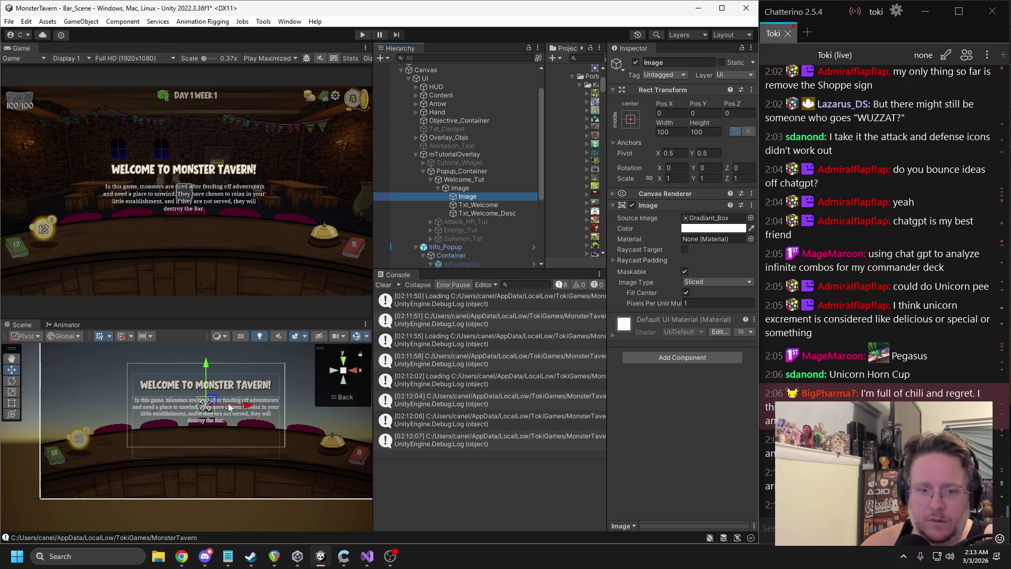
left_click_drag(230, 405, 226, 352)
mouse_move(207, 404)
left_mouse_down()
mouse_move(290, 363)
mouse_move(281, 372)
left_mouse_up()
left_click_drag(208, 408, 129, 427)
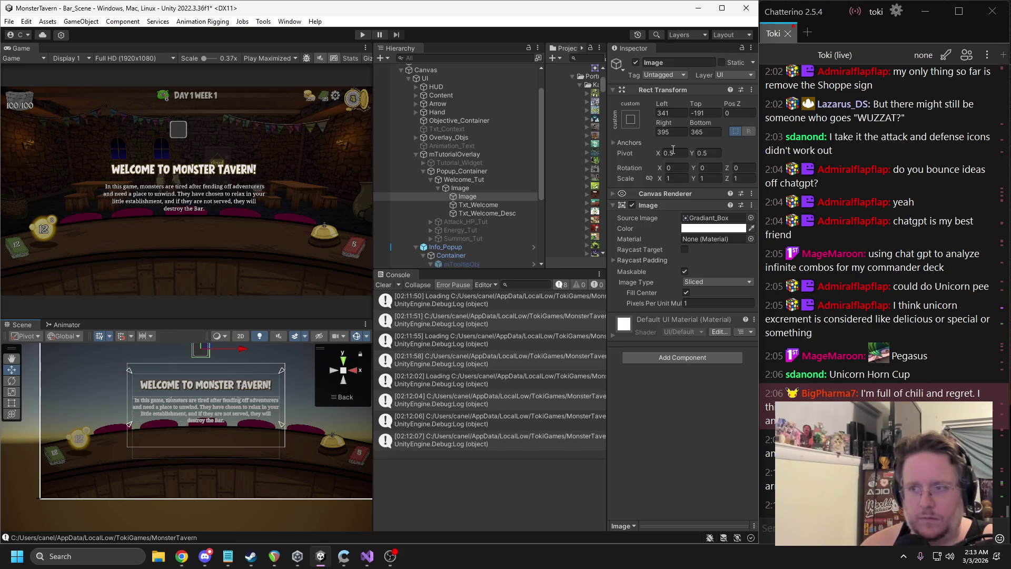
Set the backdrop's Left, Top, Right and Bottom offsets to 0
double_click(671, 113)
type("0")
key("Tab")
type("0")
double_click(700, 131)
type("0")
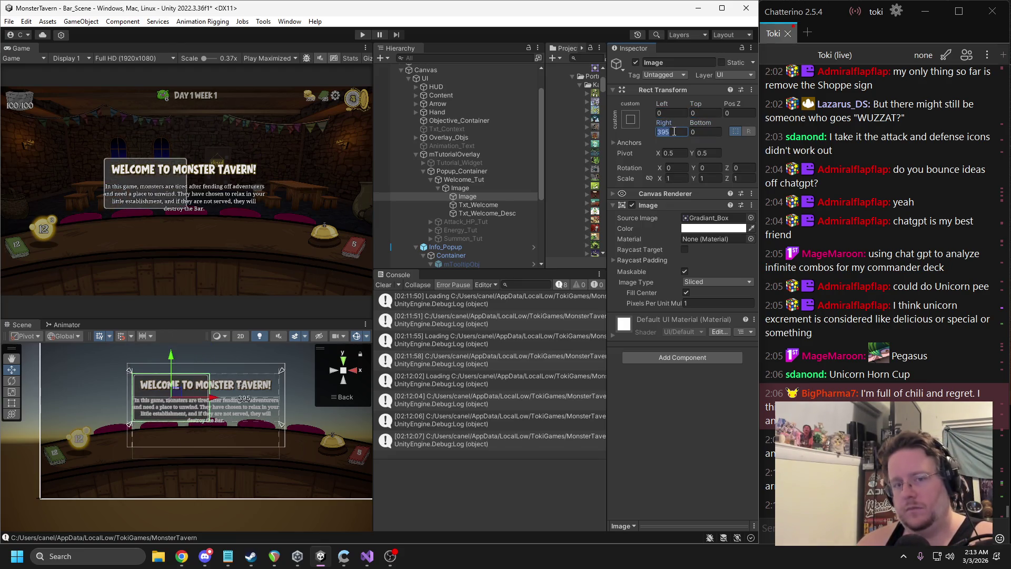
double_click(673, 131)
type("0")
left_click(281, 428)
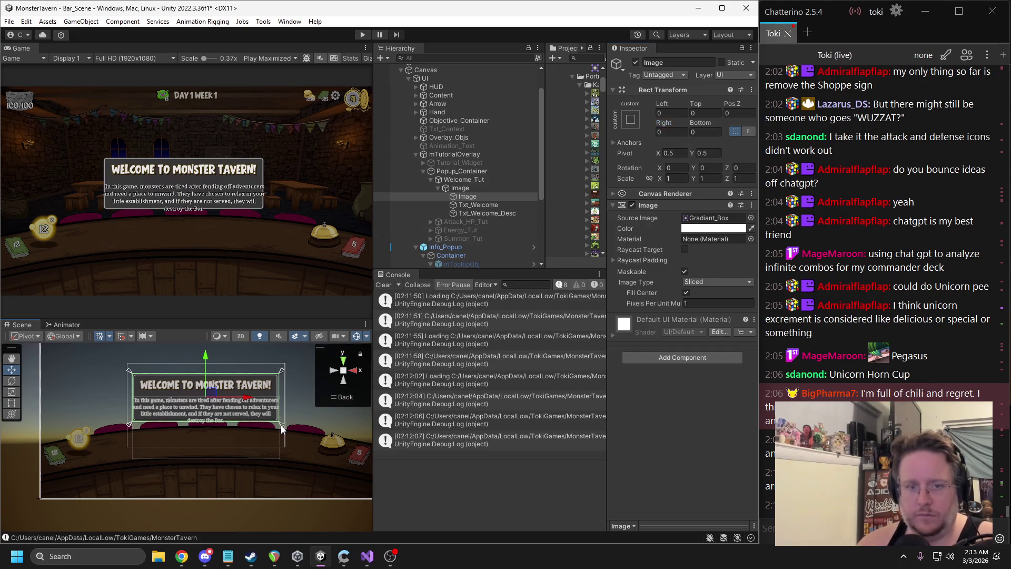
left_click_drag(283, 428, 280, 437)
left_click(701, 132)
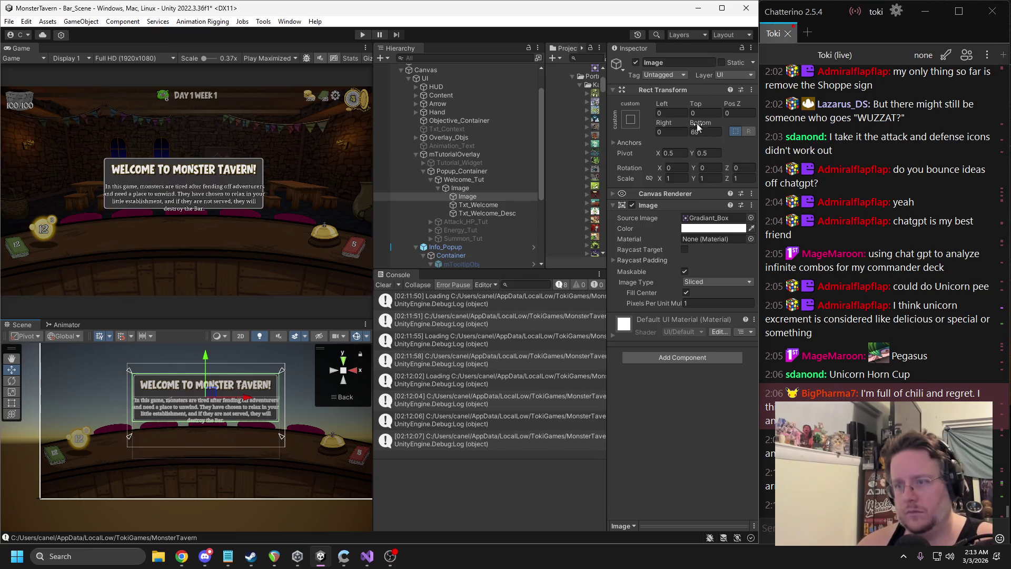
type("0")
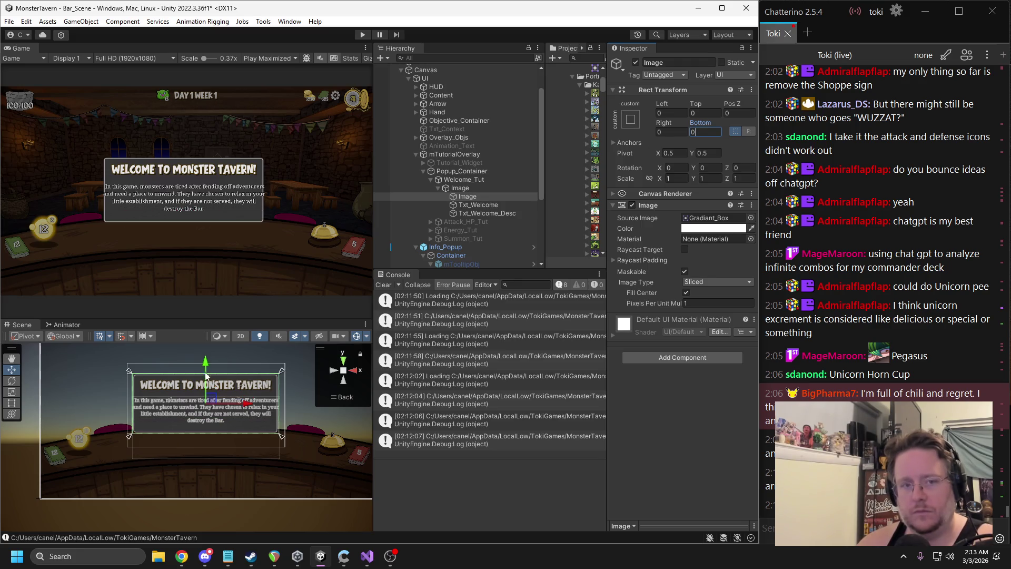
Readjust the backdrop and reset its left, right and bottom offsets to 0 to fill the panel
scroll(271, 415, "up", 2)
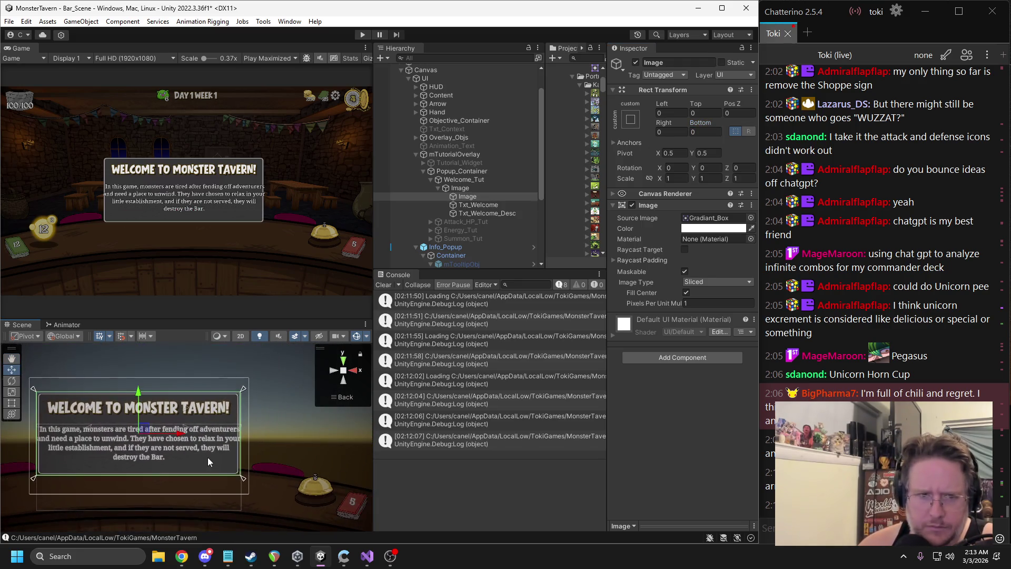
mouse_move(239, 477)
left_mouse_down()
mouse_move(255, 482)
mouse_move(247, 468)
left_mouse_up()
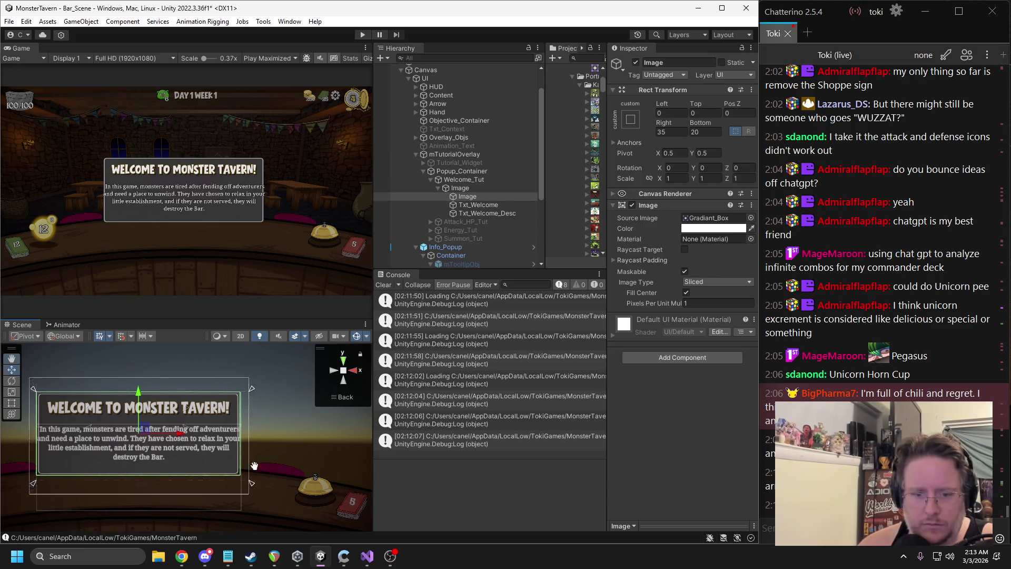
left_click_drag(141, 465, 144, 463)
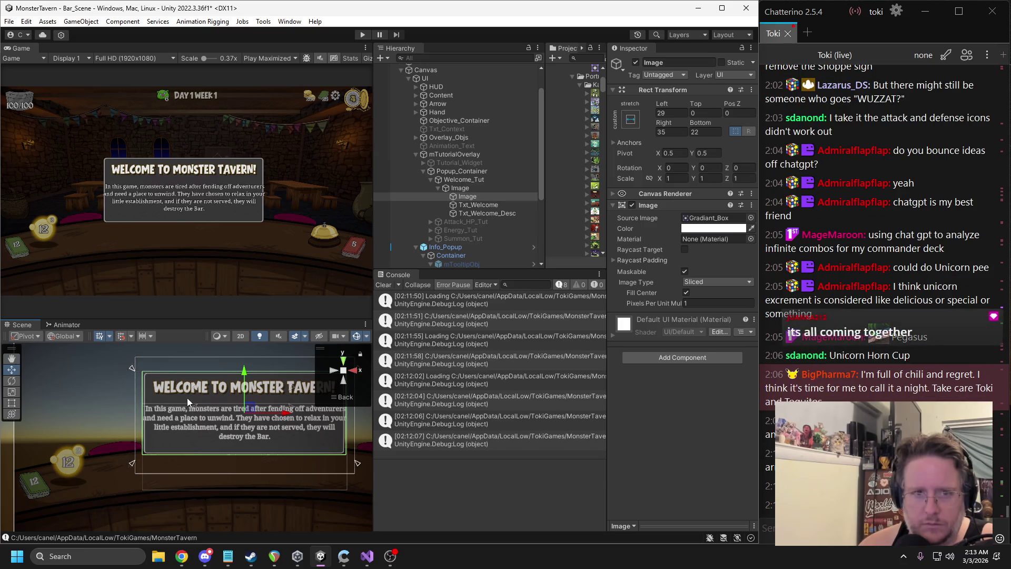
left_click(665, 114)
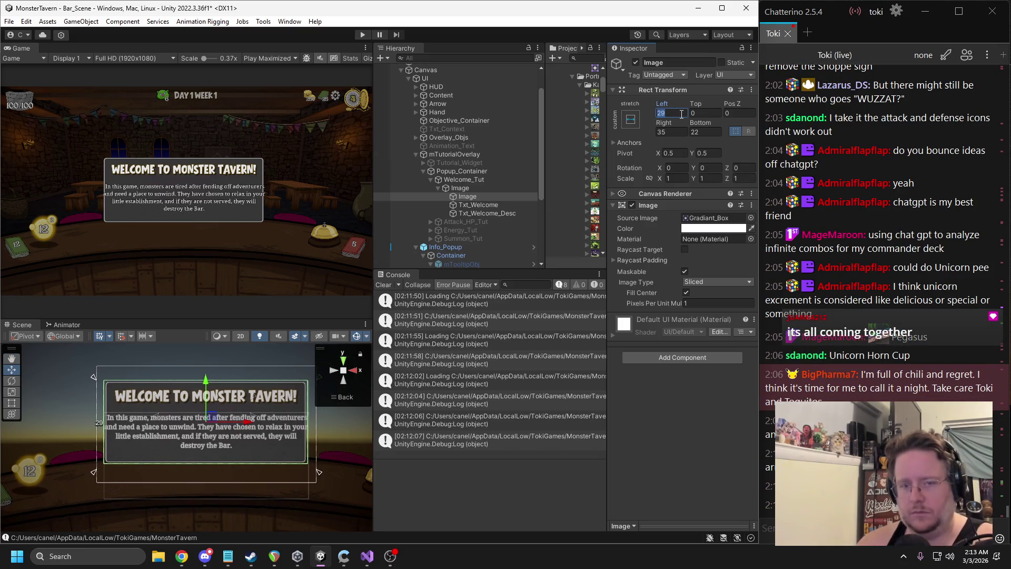
type("0")
left_click(671, 131)
type("0")
left_click(704, 133)
type("0")
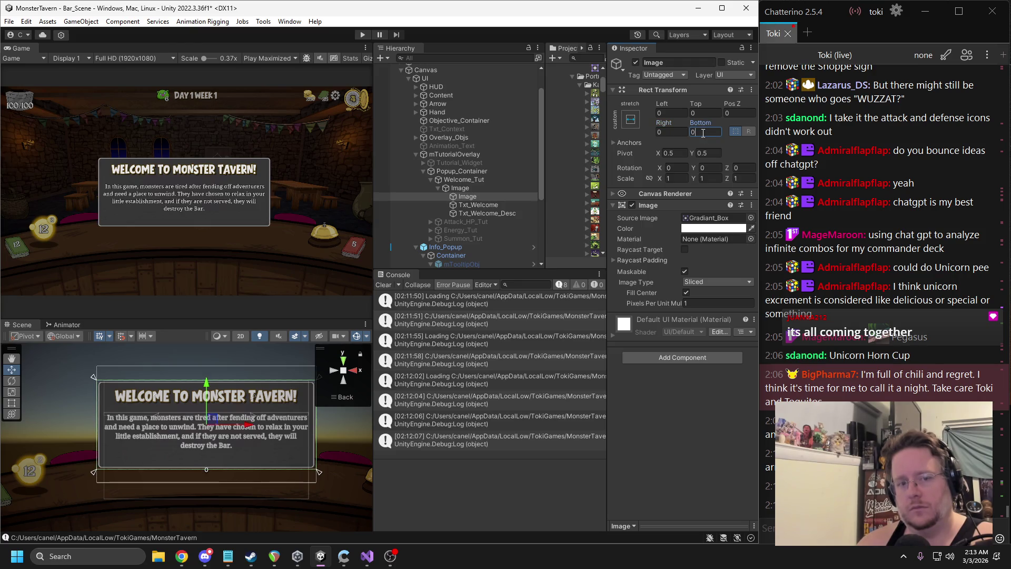
left_click(473, 205)
left_click_drag(110, 416, 59, 418)
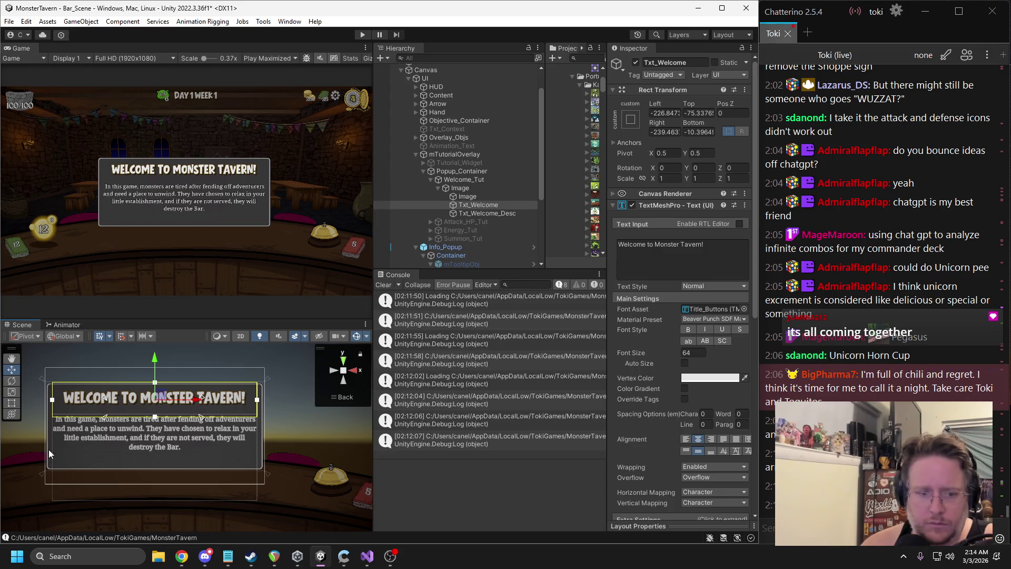
Drag Txt_Welcome's rect corners so the title box spans the panel's full top edge
left_click_drag(52, 417, 50, 421)
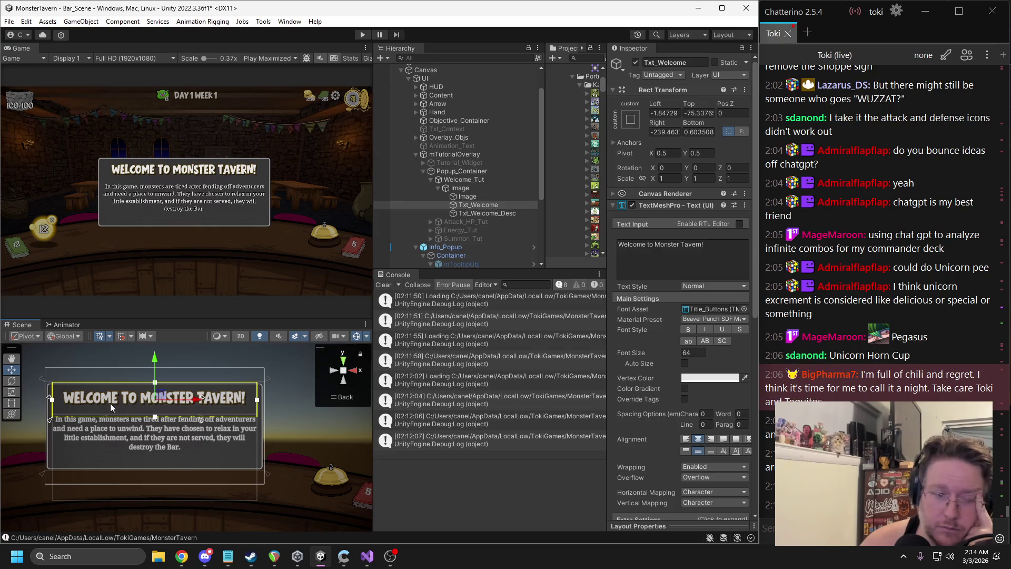
scroll(236, 415, "up", 3)
left_click_drag(278, 364, 287, 363)
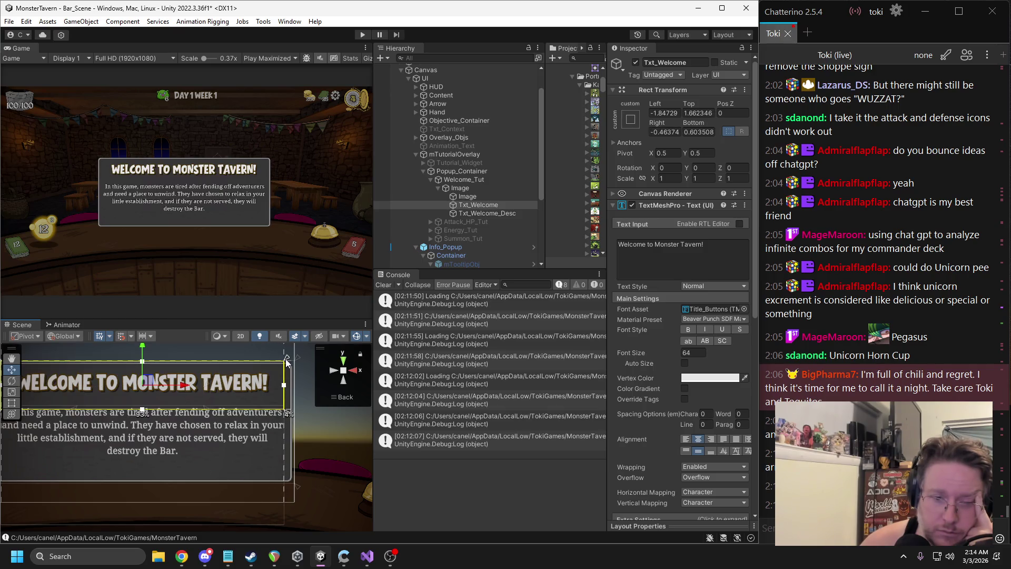
scroll(163, 410, "down", 2)
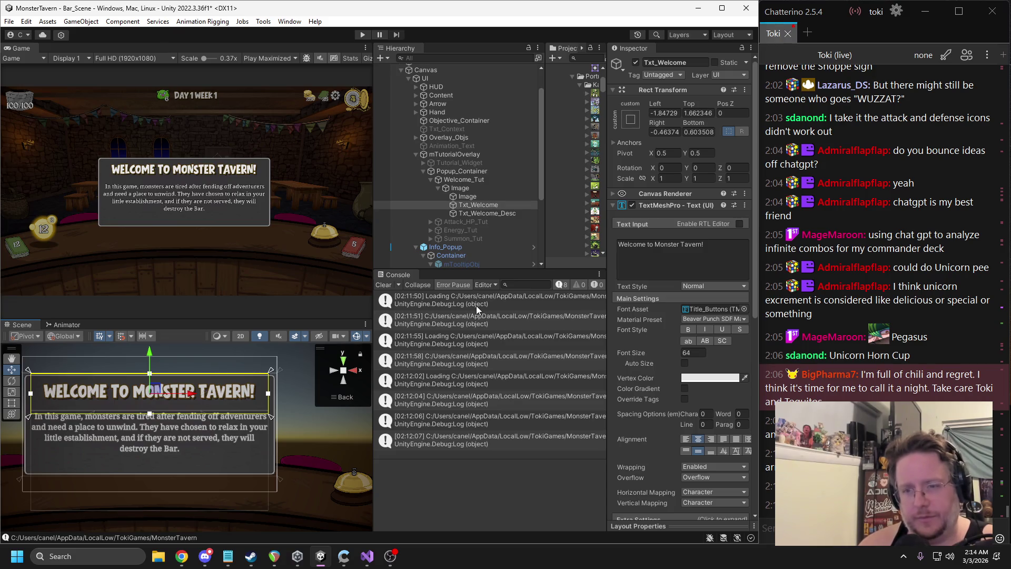
left_click(475, 186)
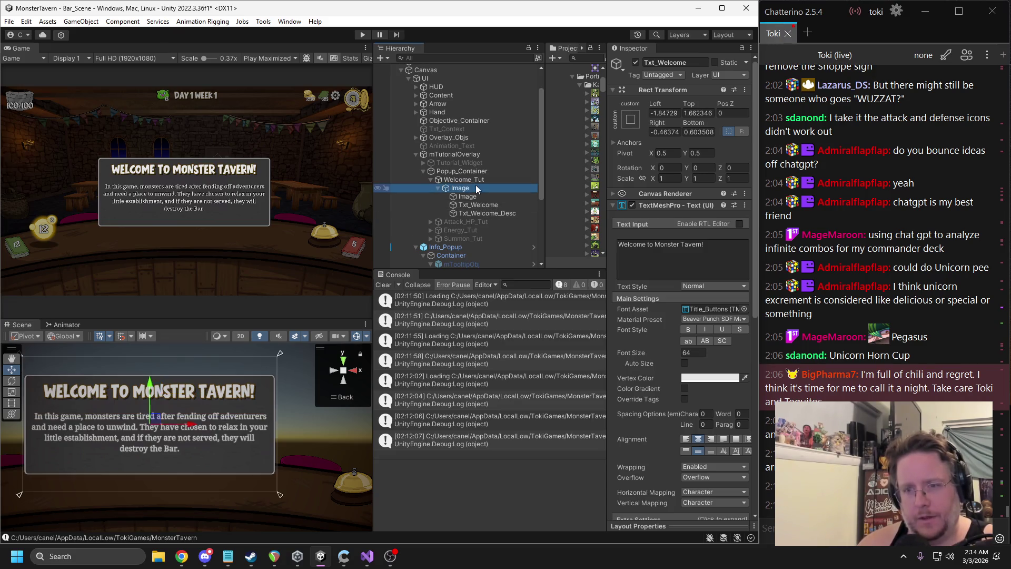
Add a Vertical Layout Group and a Content Size Fitter with Vertical Fit set to Preferred Size
left_click(666, 210)
type("hor")
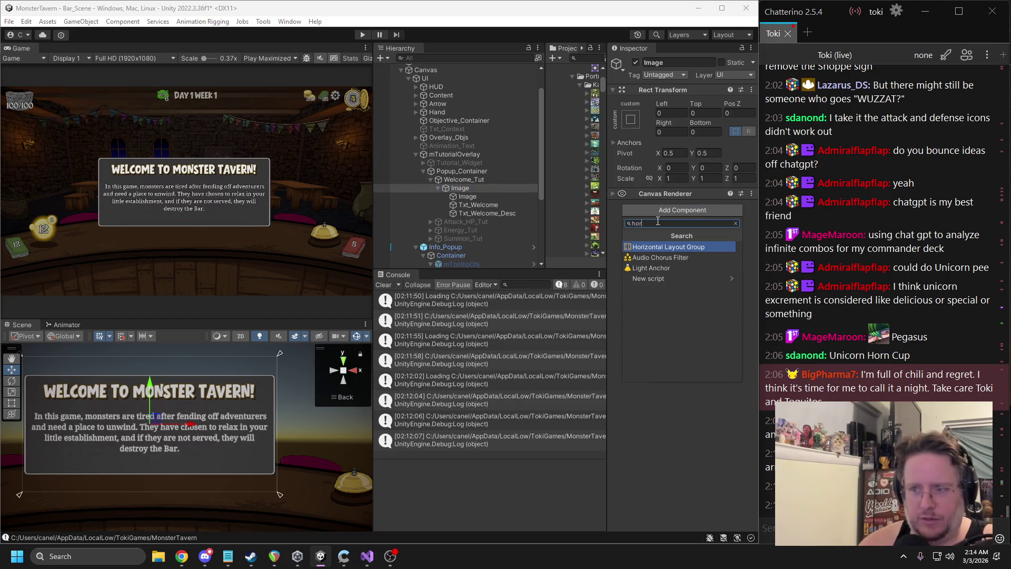
type("vert")
key("Return")
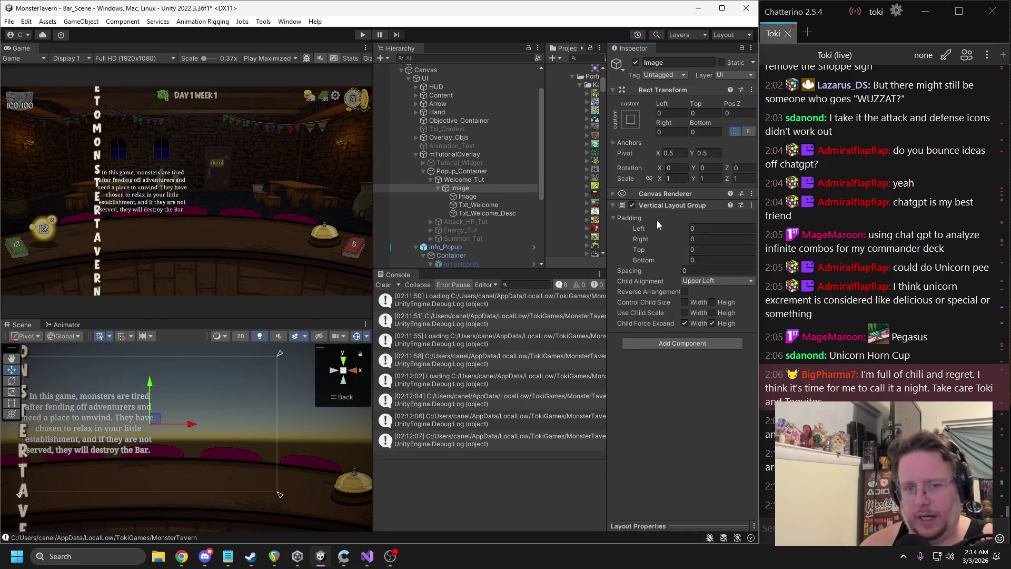
left_click(660, 342)
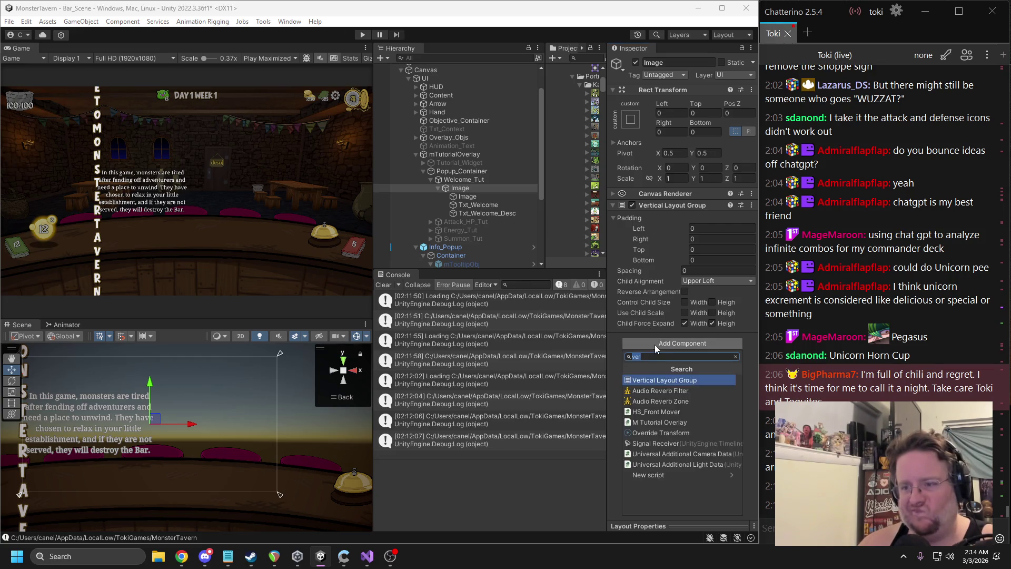
type("content")
key("Return")
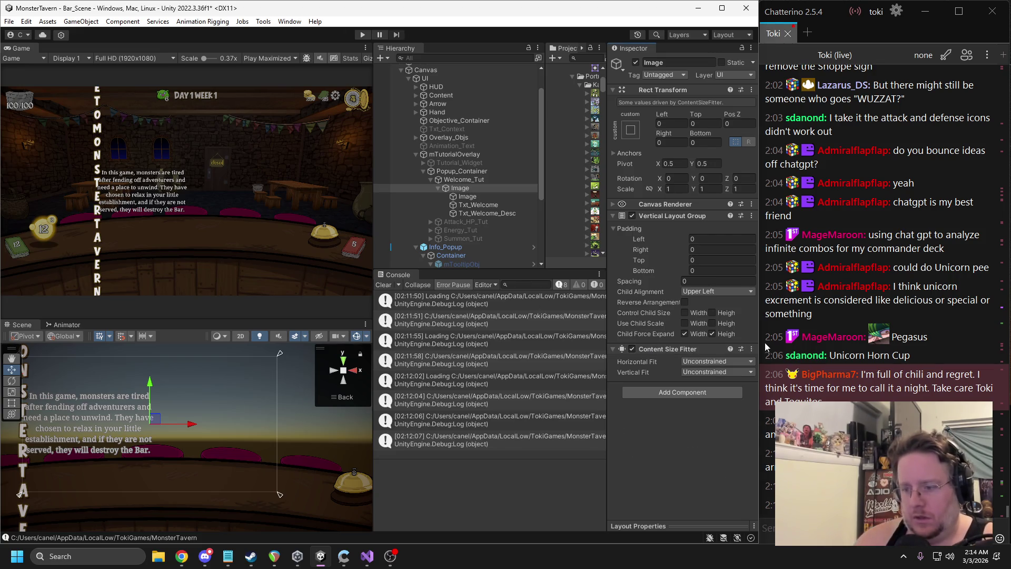
left_click(709, 371)
left_click(714, 408)
scroll(289, 418, "down", 2)
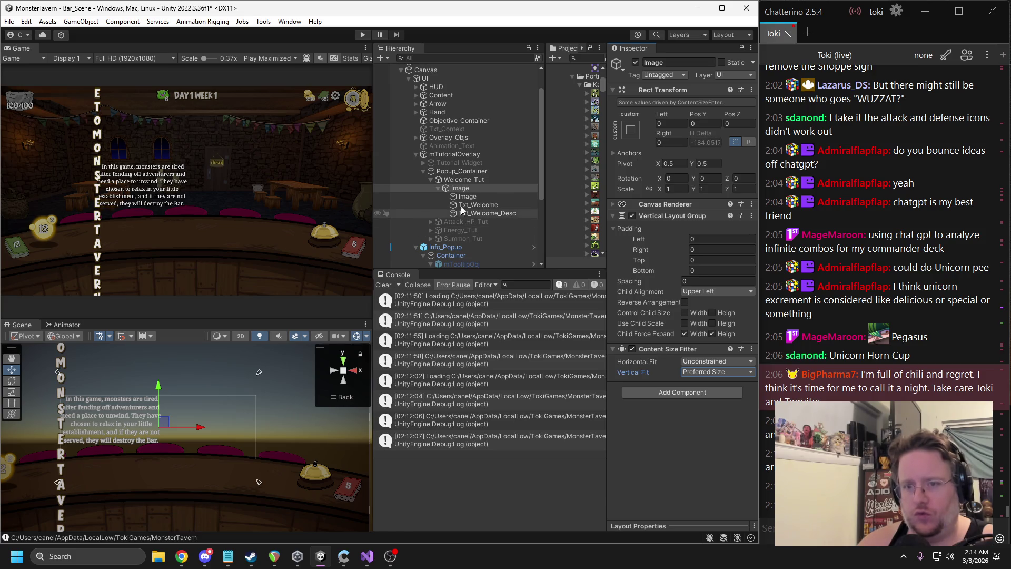
Set the layout's Child Alignment to Upper Center
left_click(470, 180)
scroll(232, 362, "down", 3)
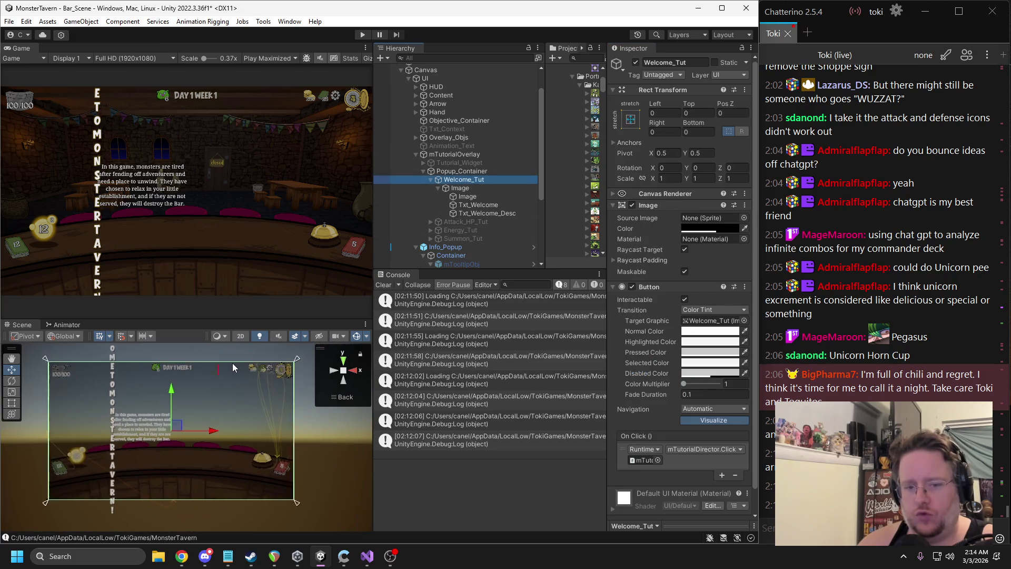
left_click(476, 190)
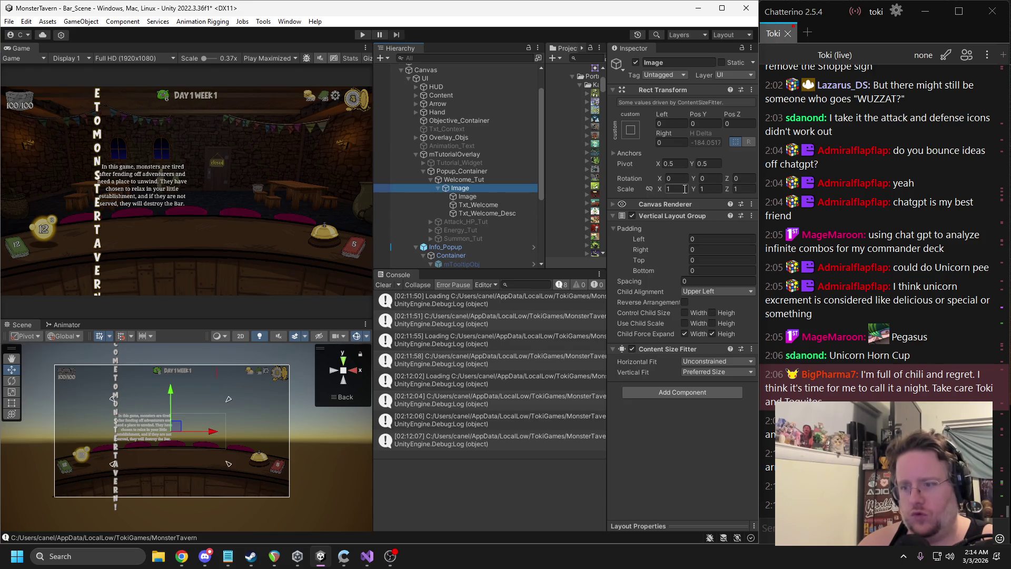
left_click(704, 291)
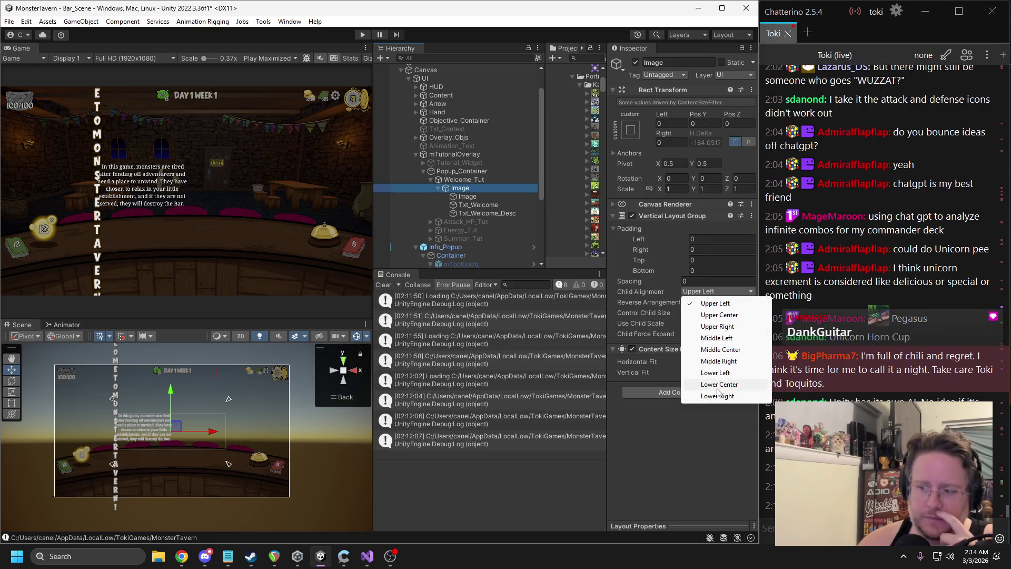
left_click(730, 316)
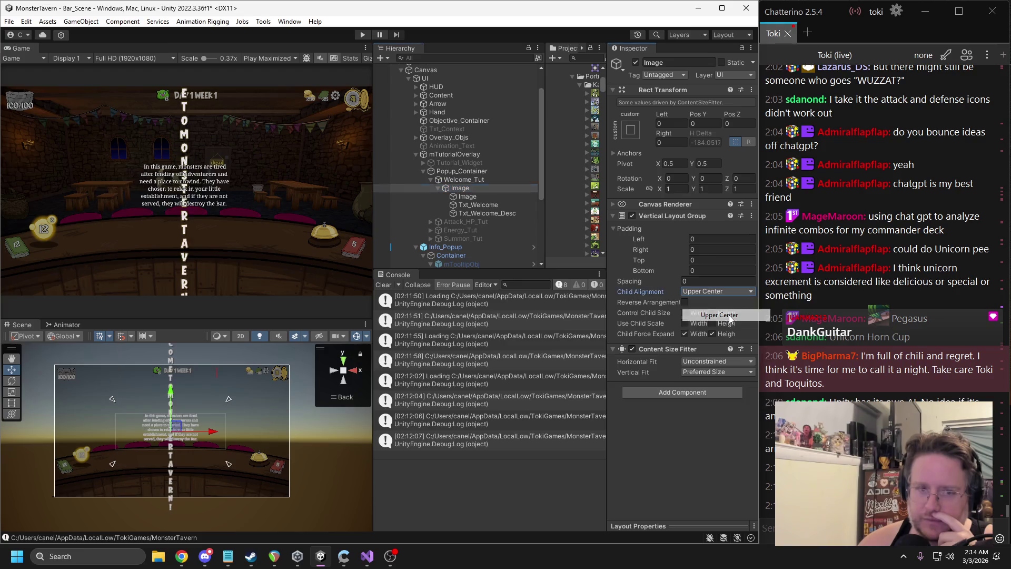
Stretch the inner backdrop image across its parent with zero size offsets
left_click(463, 196)
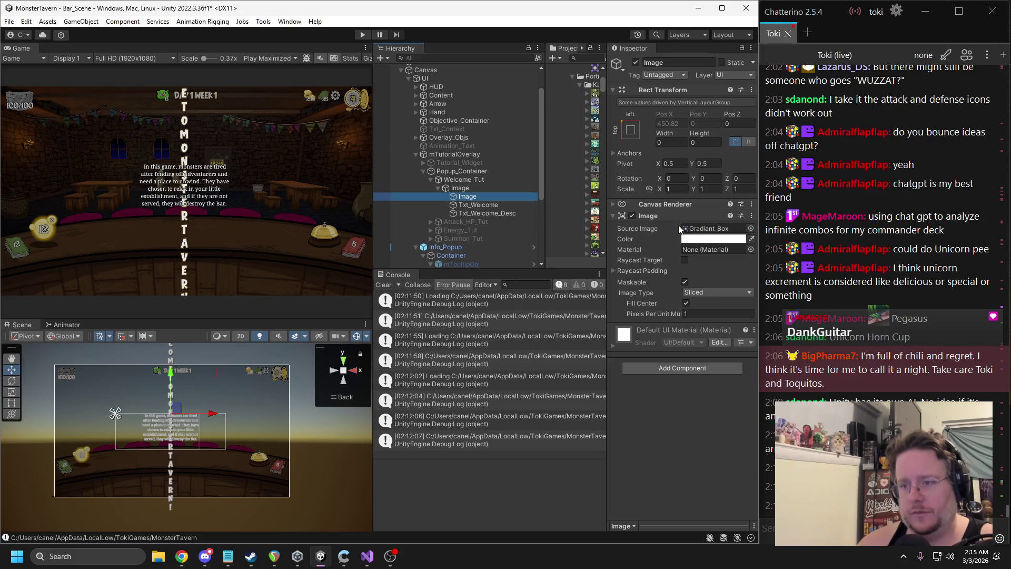
left_click(631, 129)
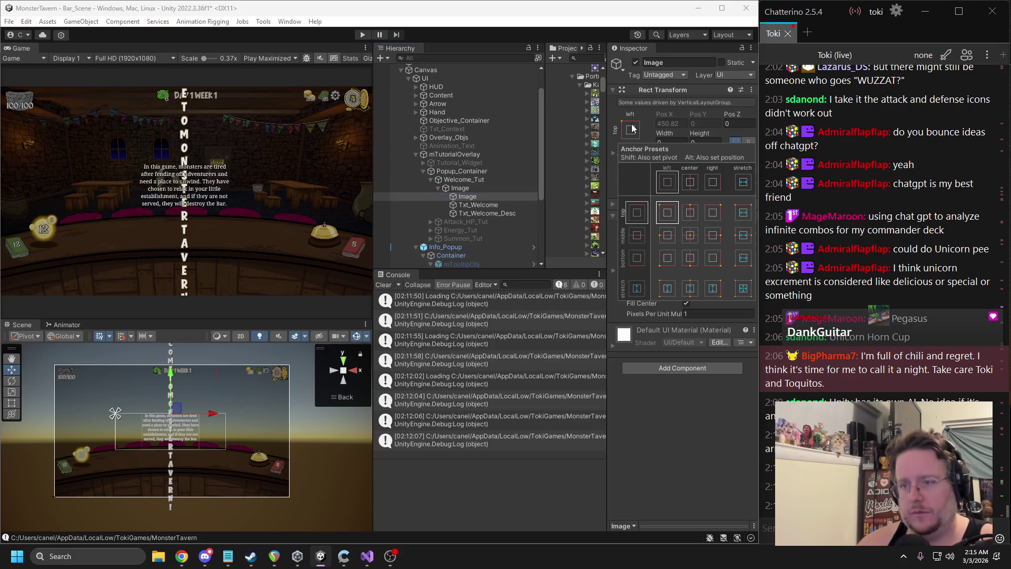
left_click(743, 289)
type("0")
left_click(701, 142)
type("0")
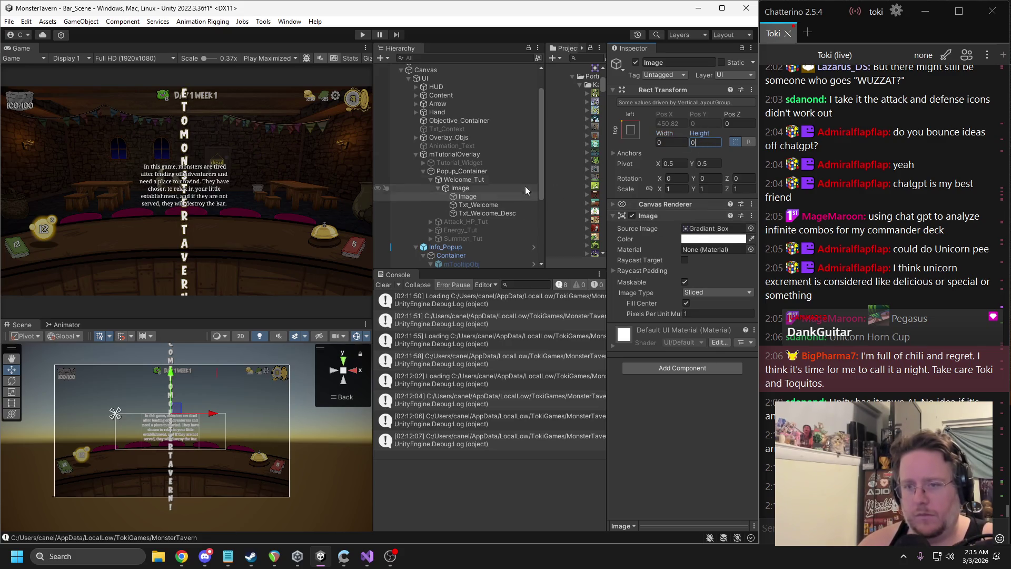
Reset the container's vertical position to 0 and enable Control Child Size Width
left_click(475, 187)
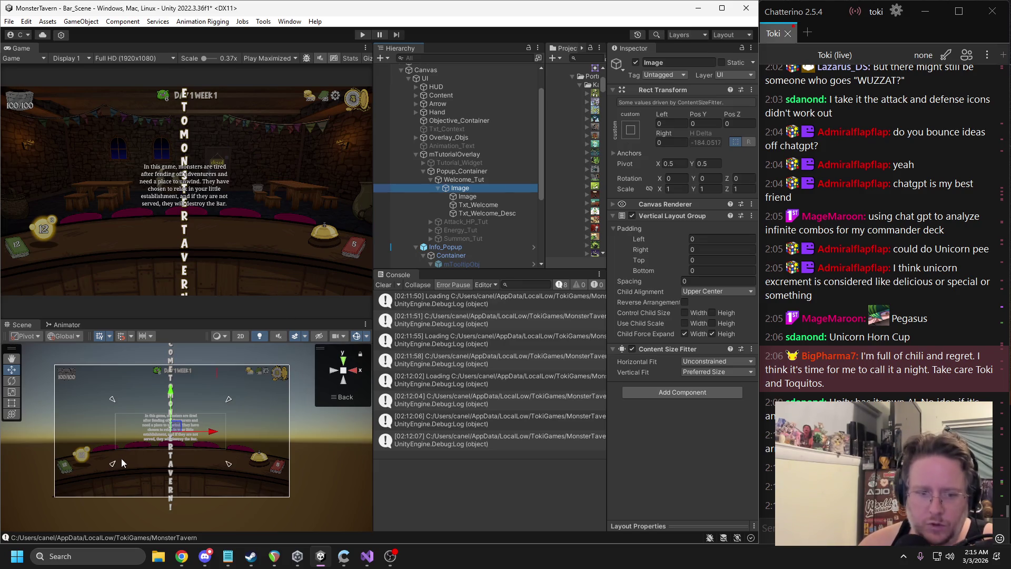
mouse_move(115, 466)
left_mouse_down()
mouse_move(162, 459)
mouse_move(166, 468)
mouse_move(169, 433)
left_mouse_up()
key("ctrl+z")
left_click(705, 123)
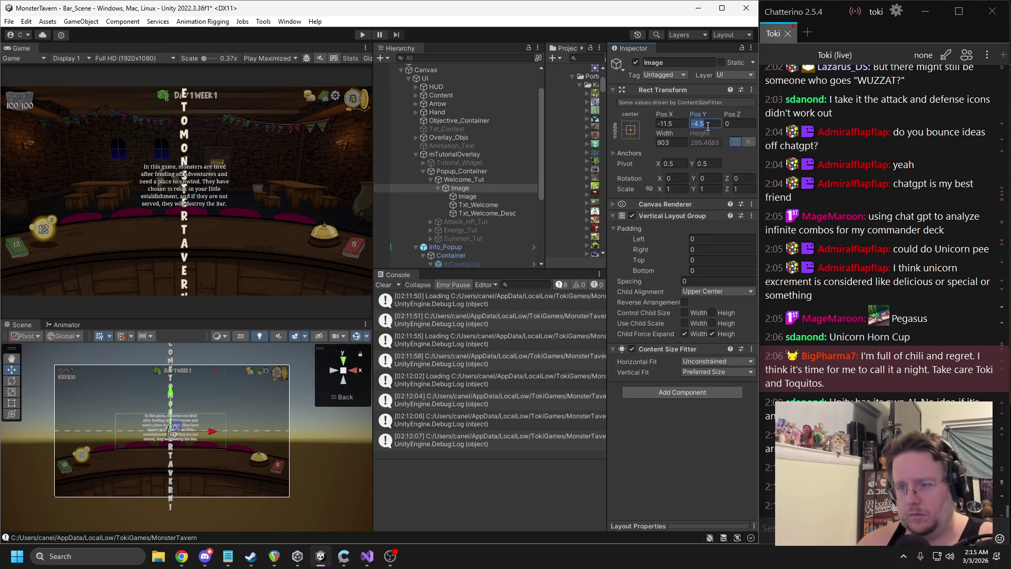
type("0")
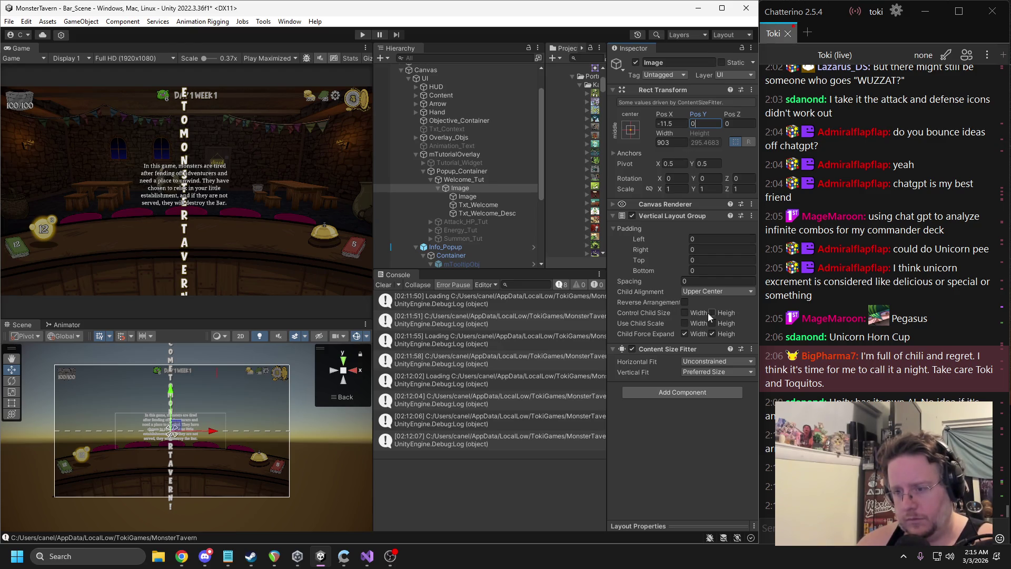
left_click(685, 313)
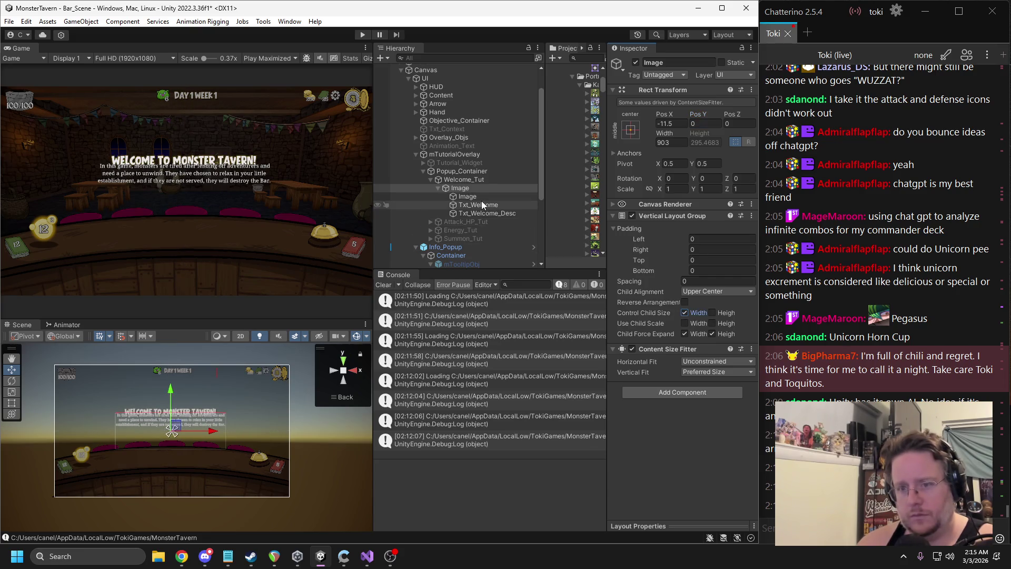
Add a Layout Element to the inner backdrop image and tick Ignore Layout
left_click(470, 197)
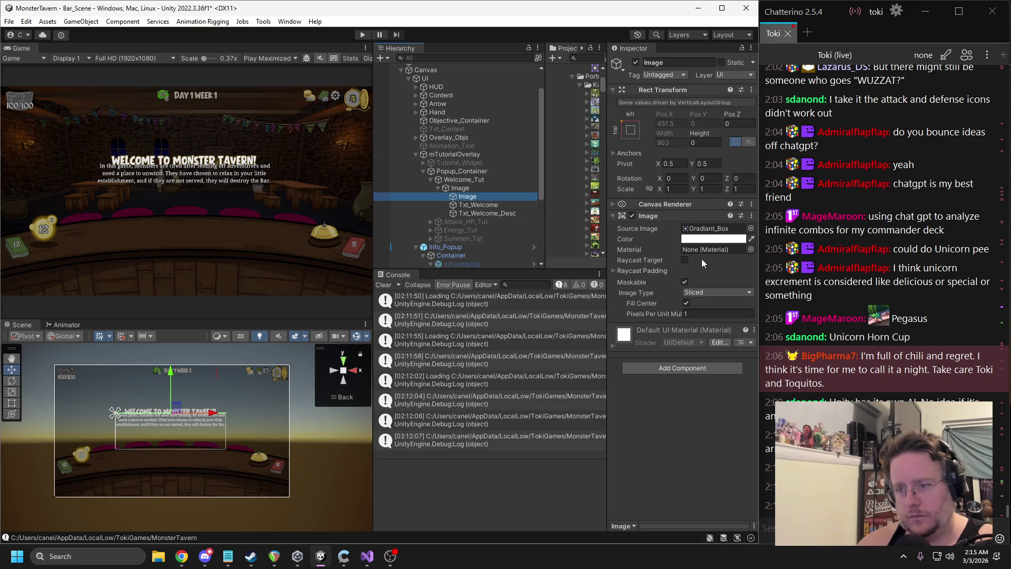
left_click(630, 129)
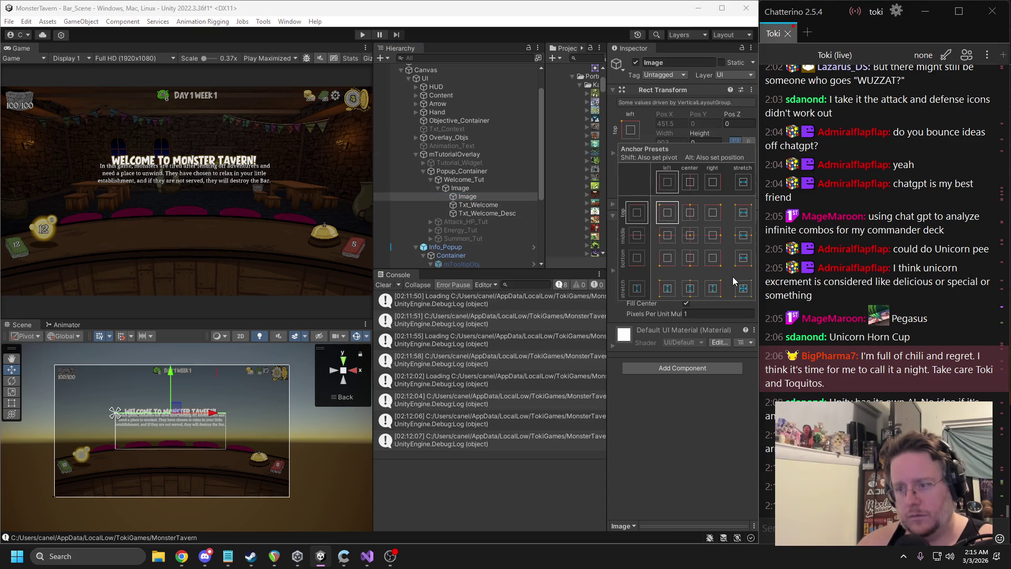
left_click(706, 391)
left_click(677, 367)
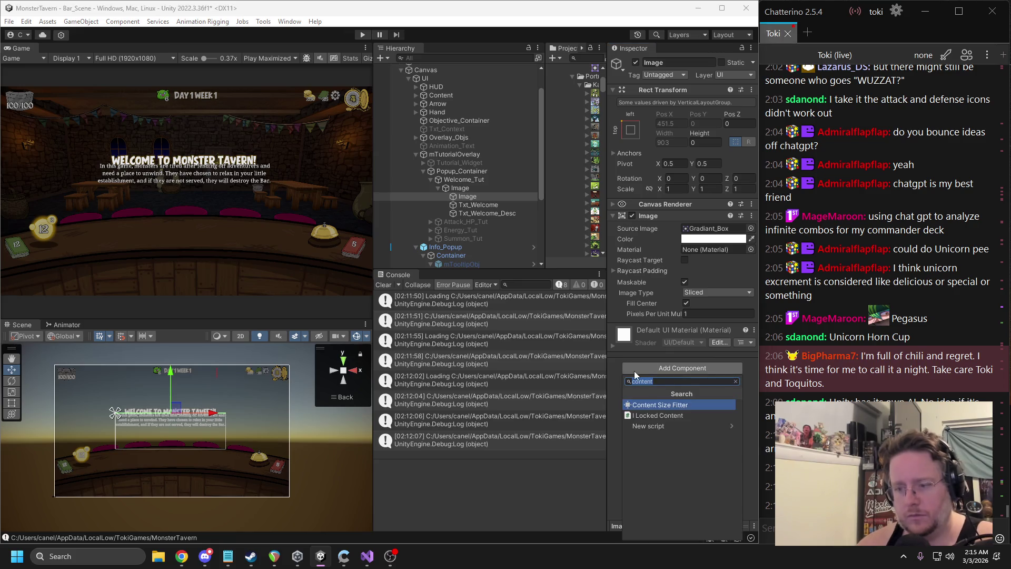
type("layout")
key("Return")
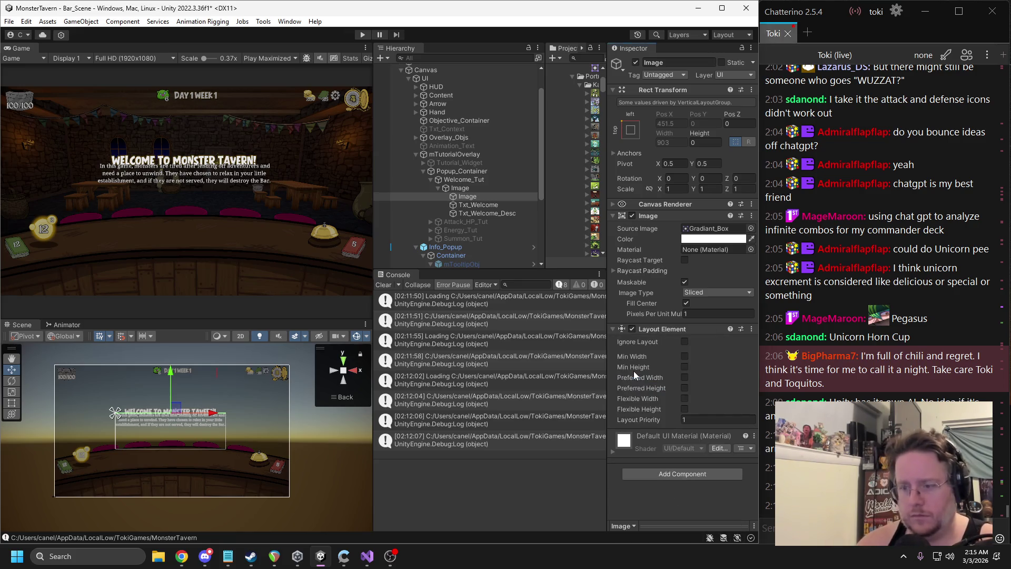
left_click(684, 341)
Stretch the backdrop's anchors to fill its parent with zero offsets
left_click(630, 119)
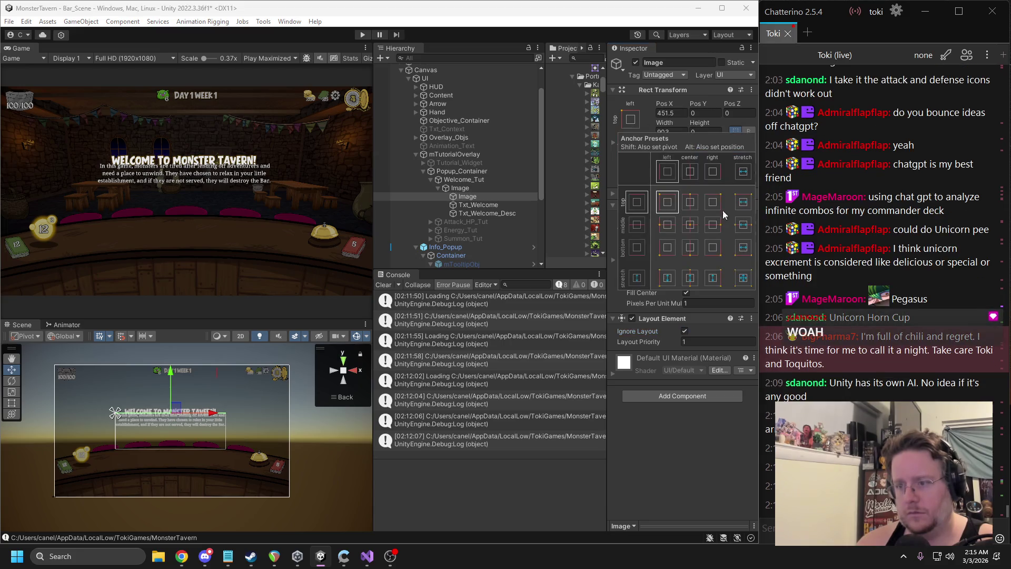
left_click(741, 277)
left_click(704, 132)
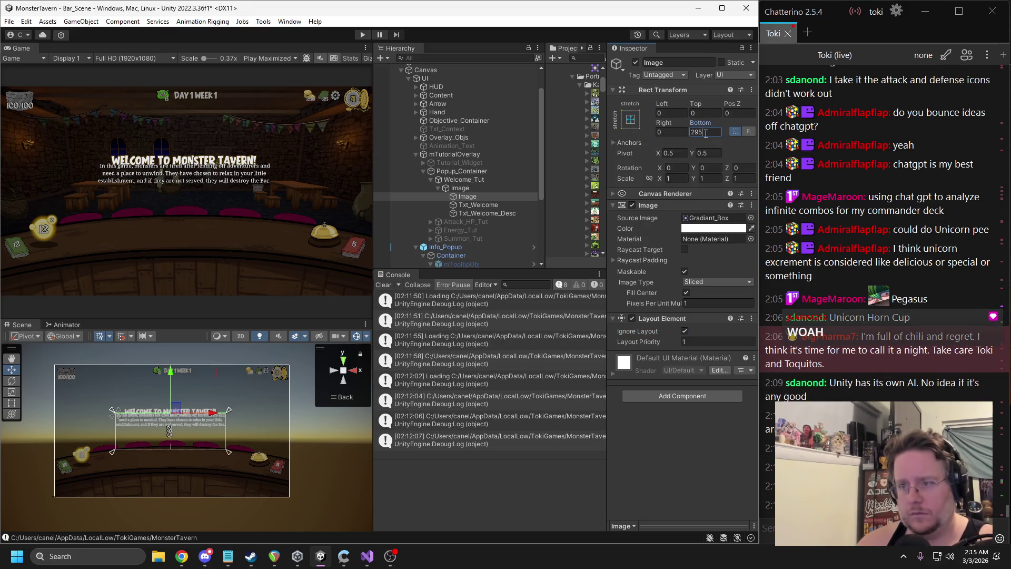
type("0")
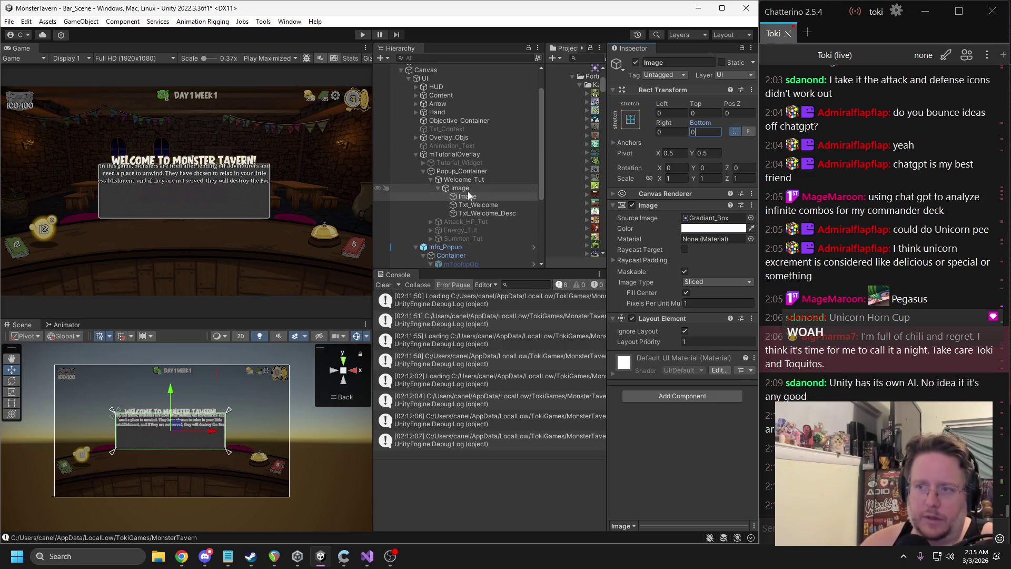
Give the parent layout top padding 75 and left and right padding 35
left_click(468, 191)
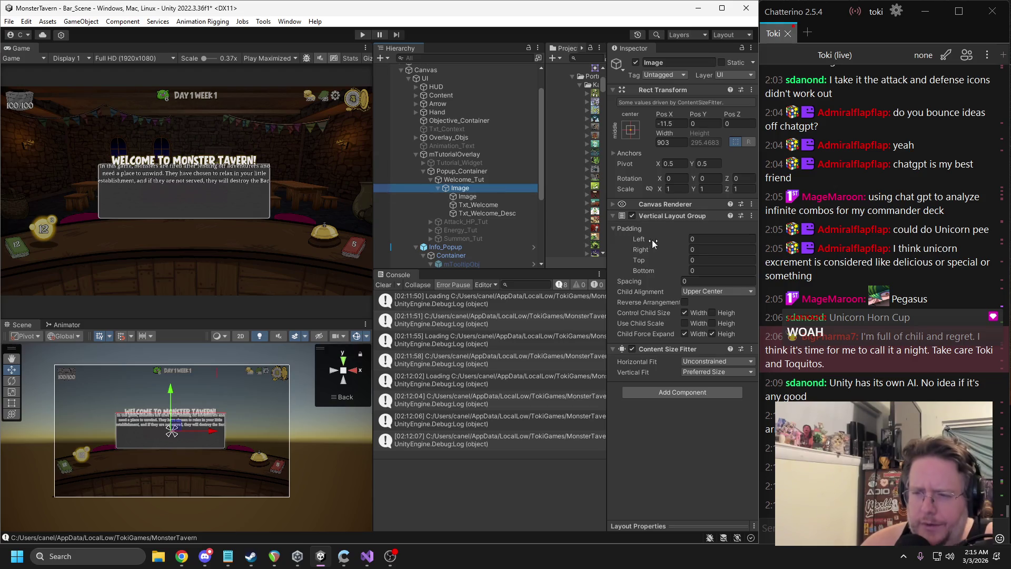
mouse_move(640, 256)
left_mouse_down()
mouse_move(686, 257)
mouse_move(663, 280)
mouse_move(703, 281)
left_mouse_up()
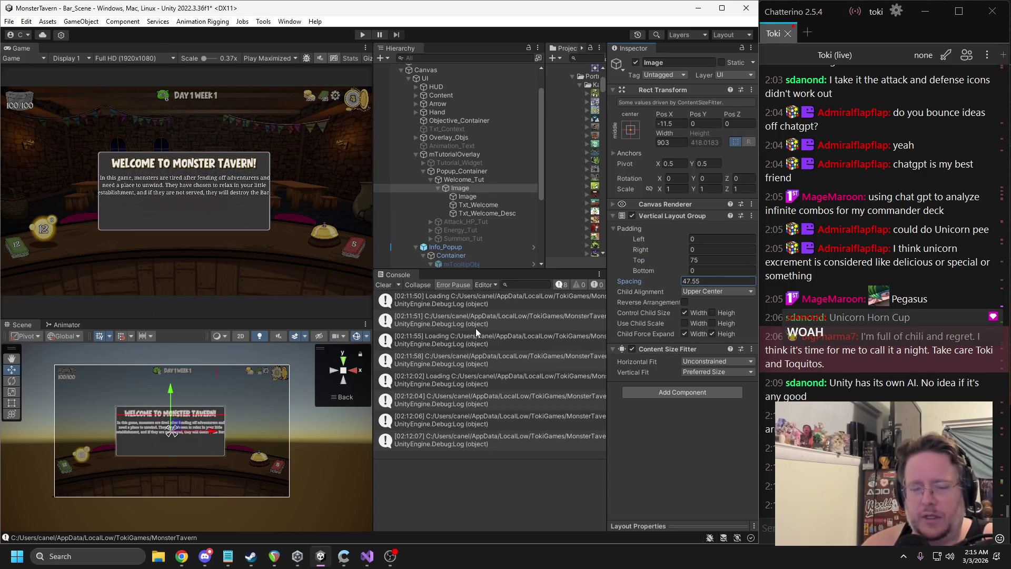
mouse_move(646, 240)
left_mouse_down()
mouse_move(693, 239)
mouse_move(672, 239)
left_mouse_up()
double_click(697, 237)
type("25")
left_click(699, 249)
type("25")
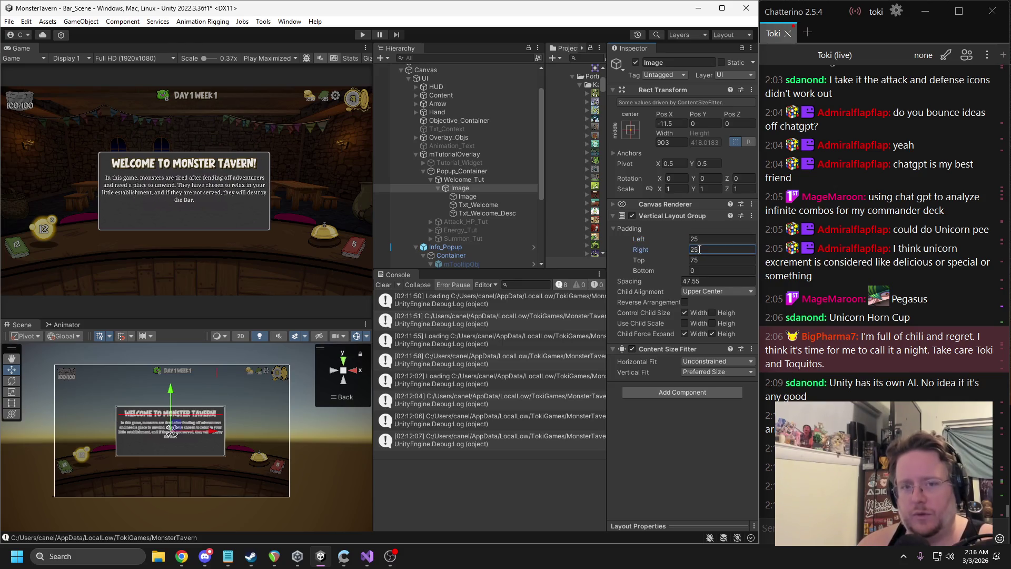
double_click(699, 249)
type("35")
left_click(701, 239)
type("35")
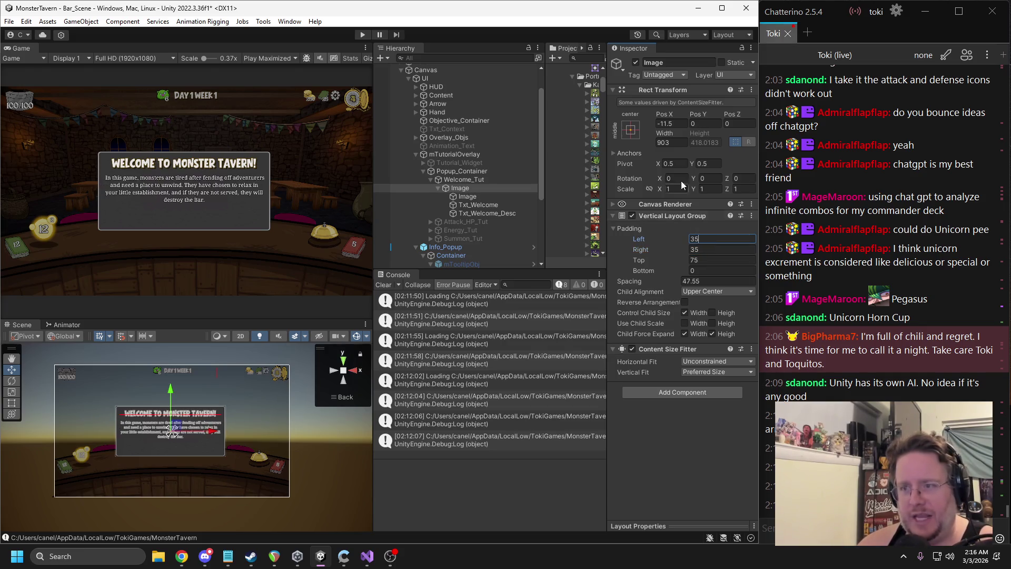